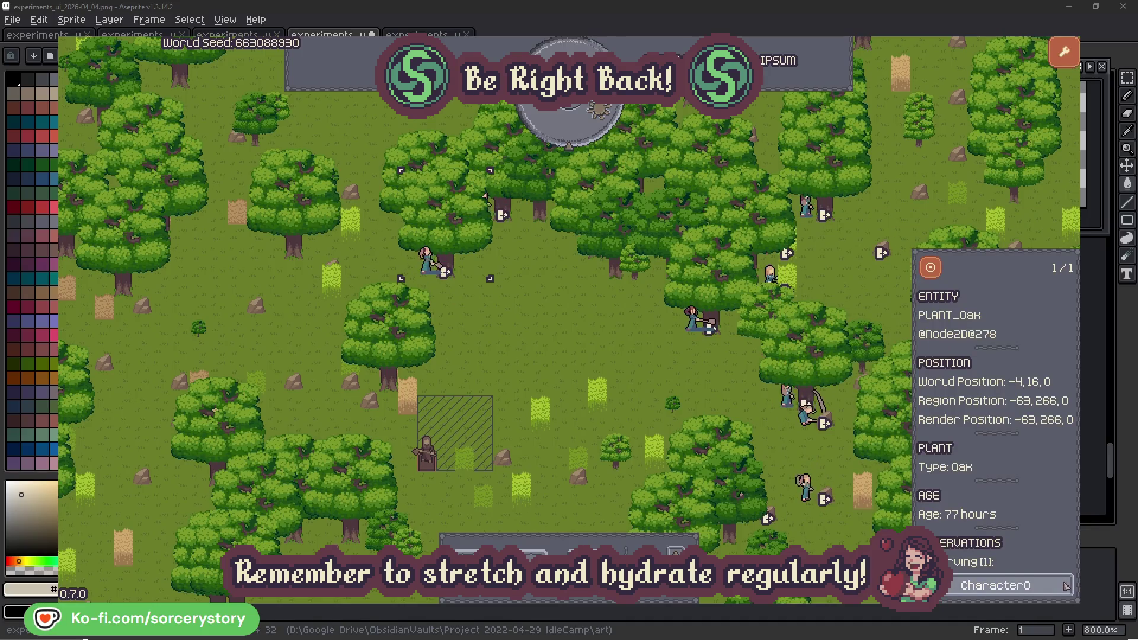
Step: Inspect Character0, close its details, and advance the game clock by one hour
click(1065, 586)
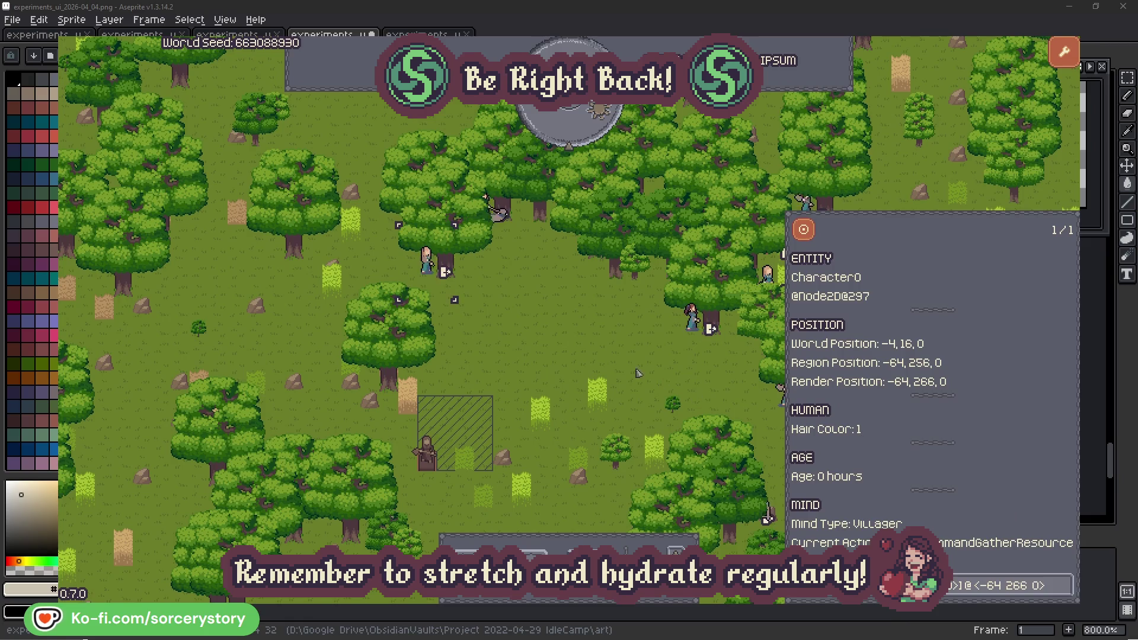
click(596, 358)
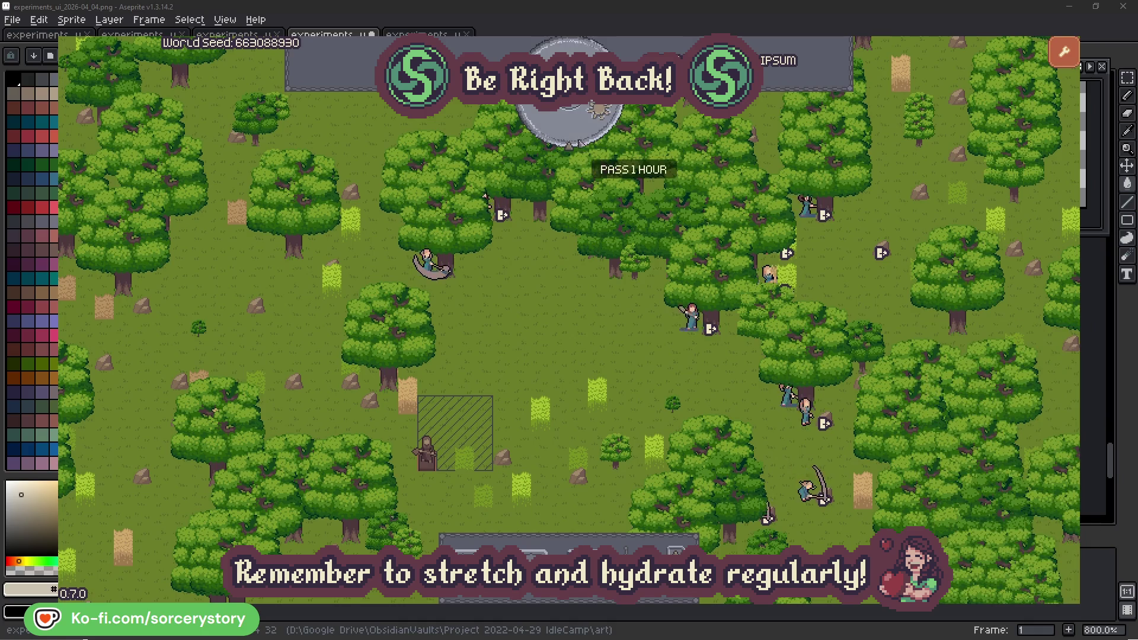
click(578, 134)
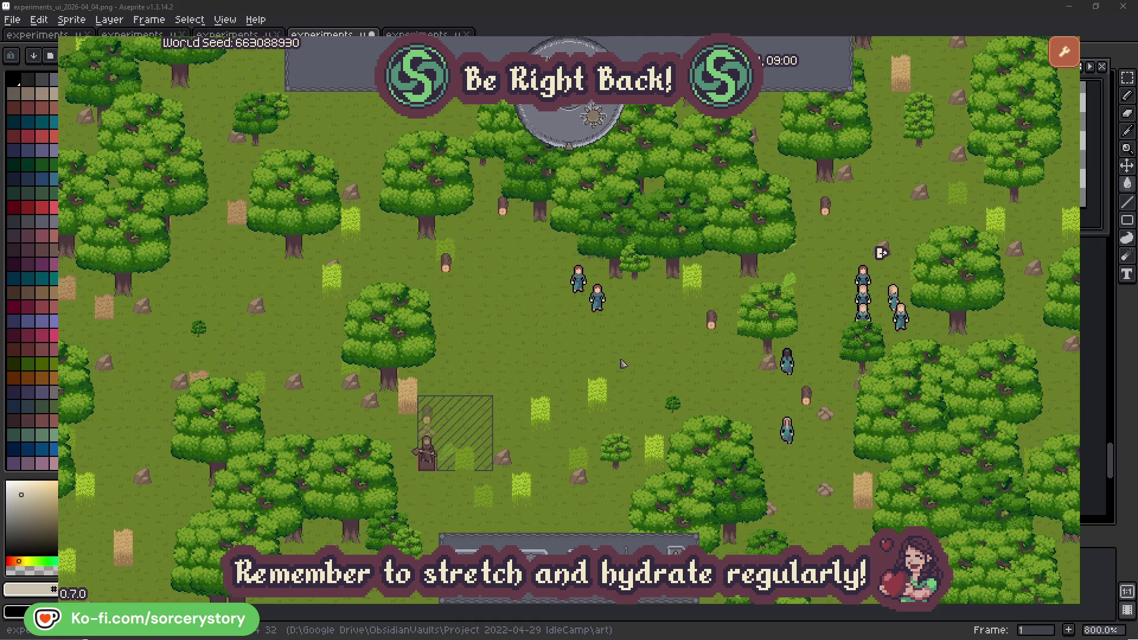
Step: Follow Character9's links between the wood storage pile and the 2 Herb pile, centring the camera on each
click(429, 417)
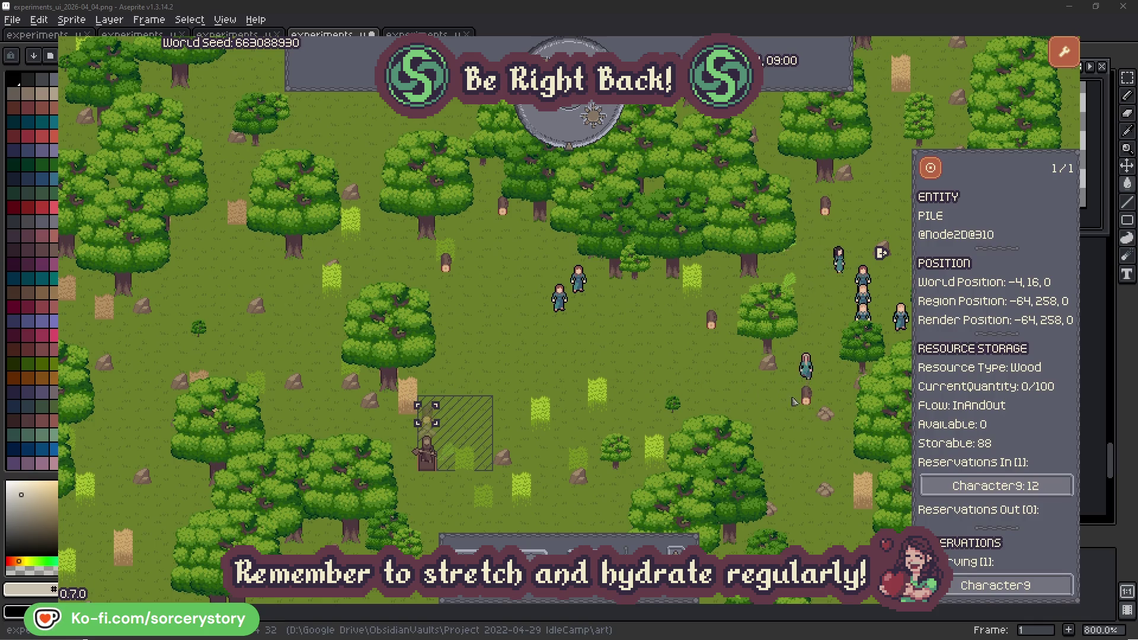
click(1046, 487)
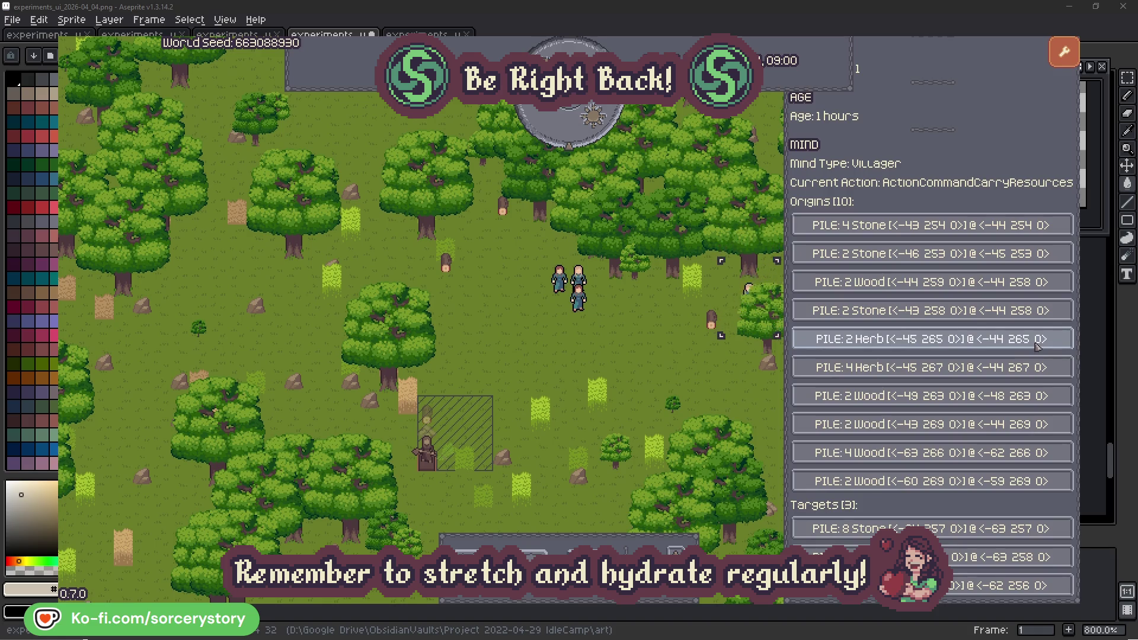
click(1037, 346)
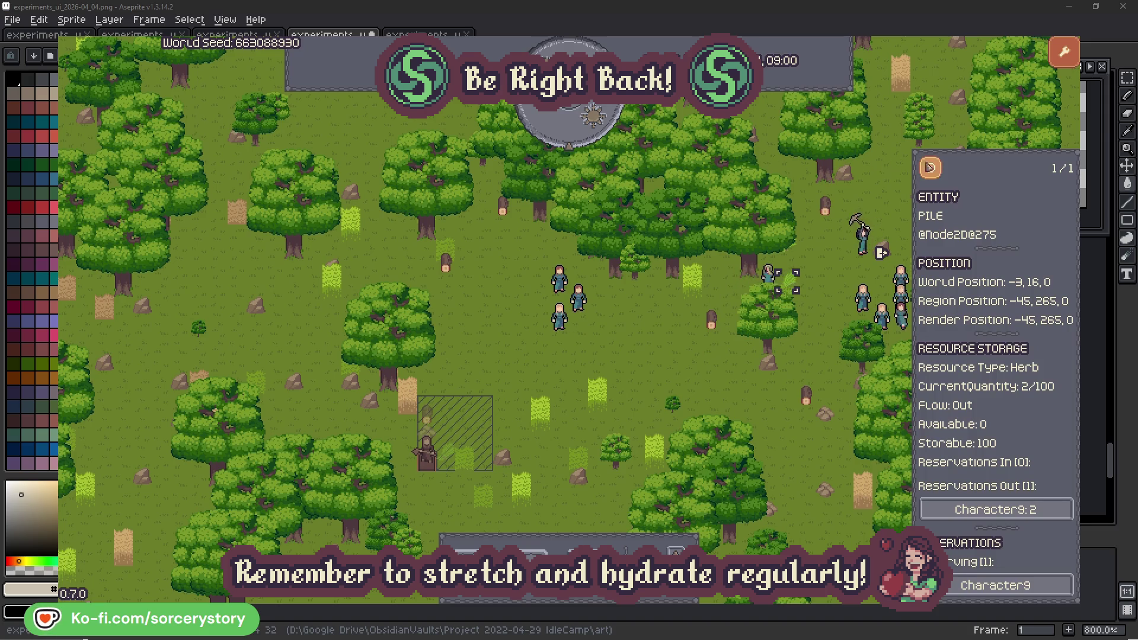
click(931, 169)
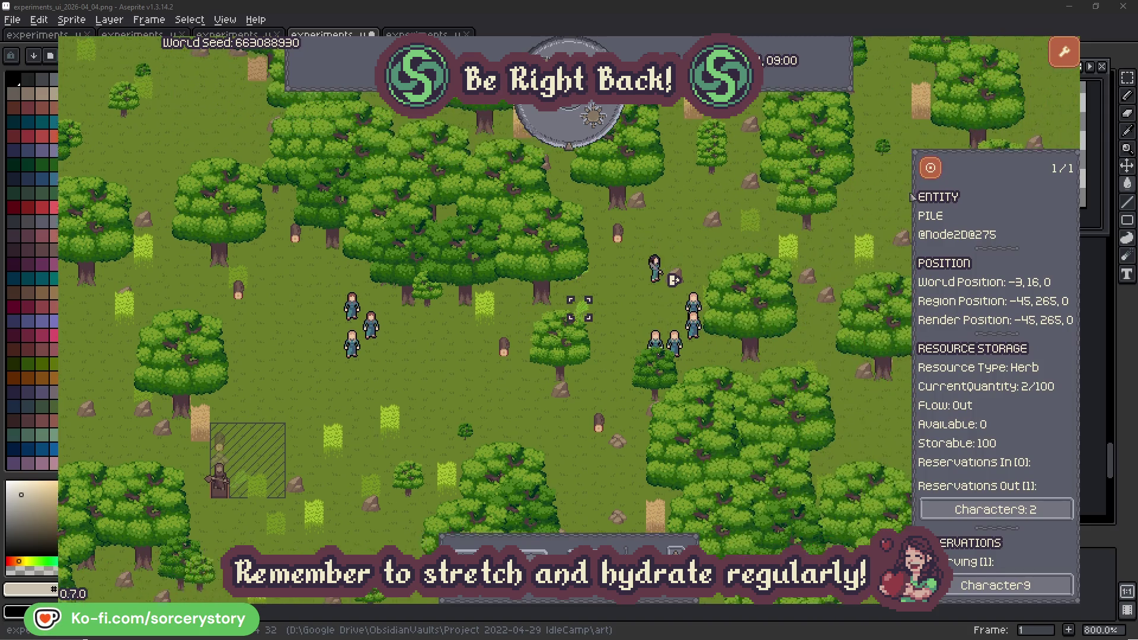
click(979, 508)
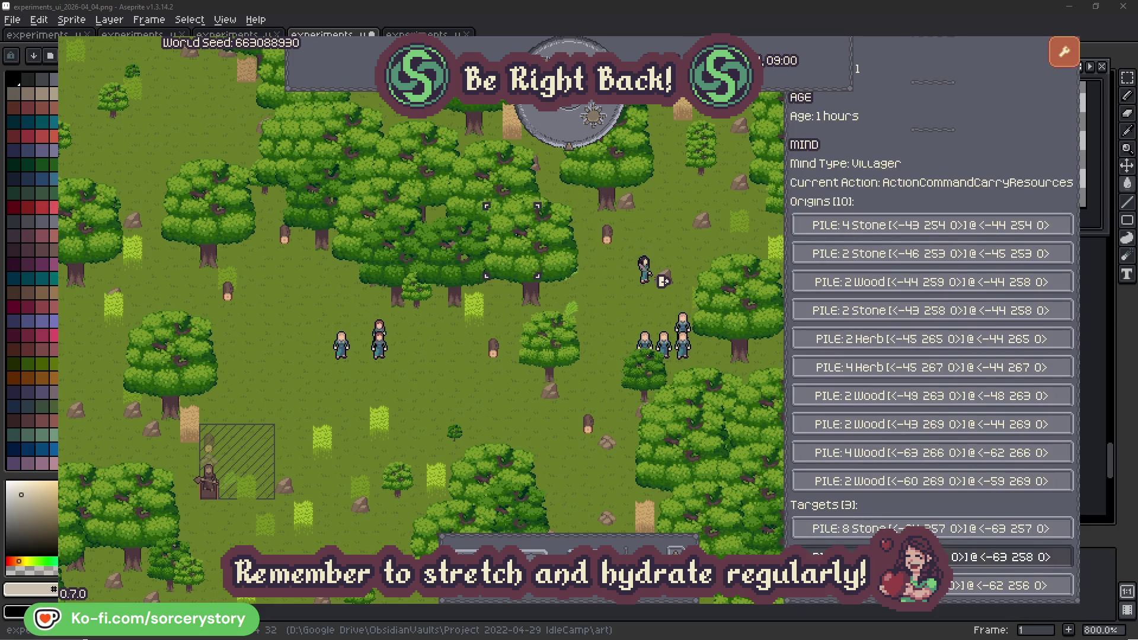
click(978, 557)
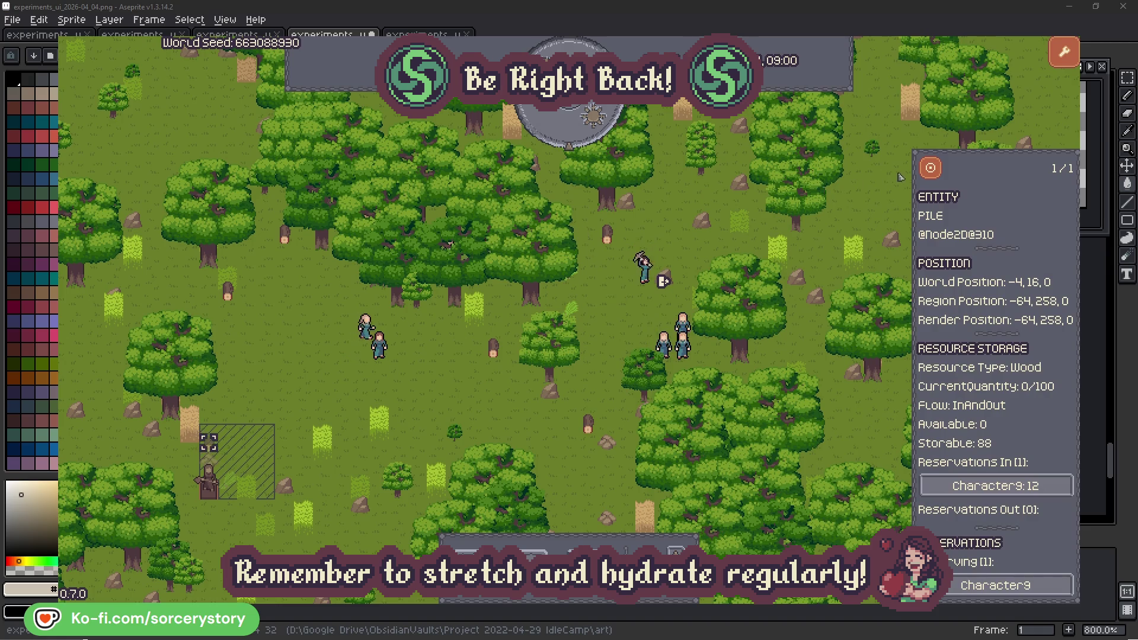
click(931, 169)
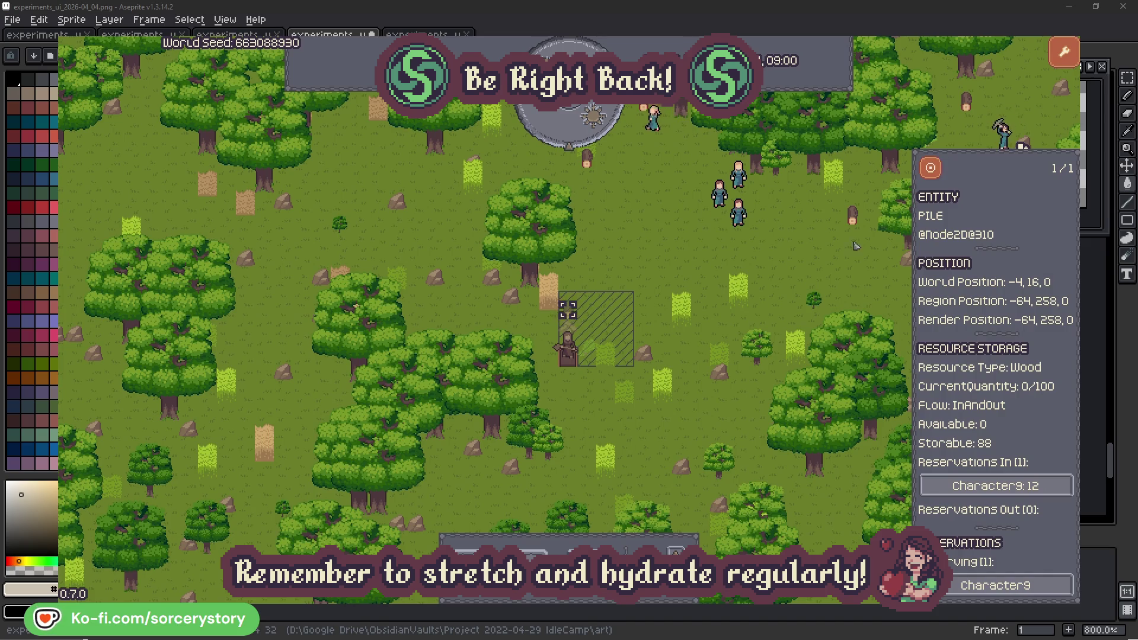
click(824, 263)
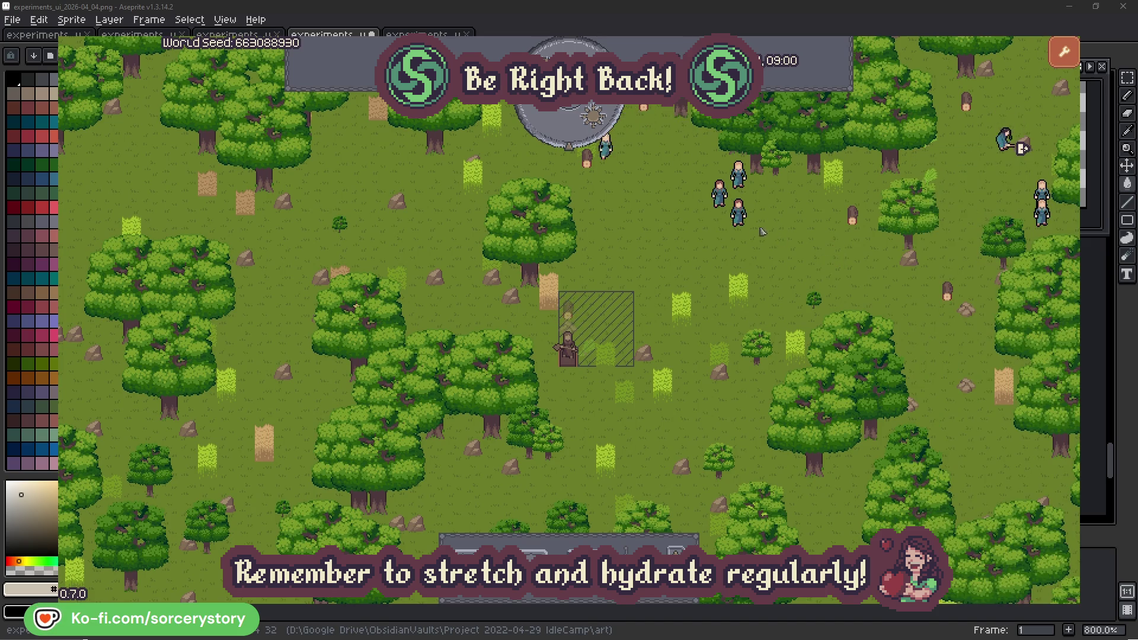
Step: Inspect Character2, centre the camera on it, then close its details
click(744, 220)
click(877, 277)
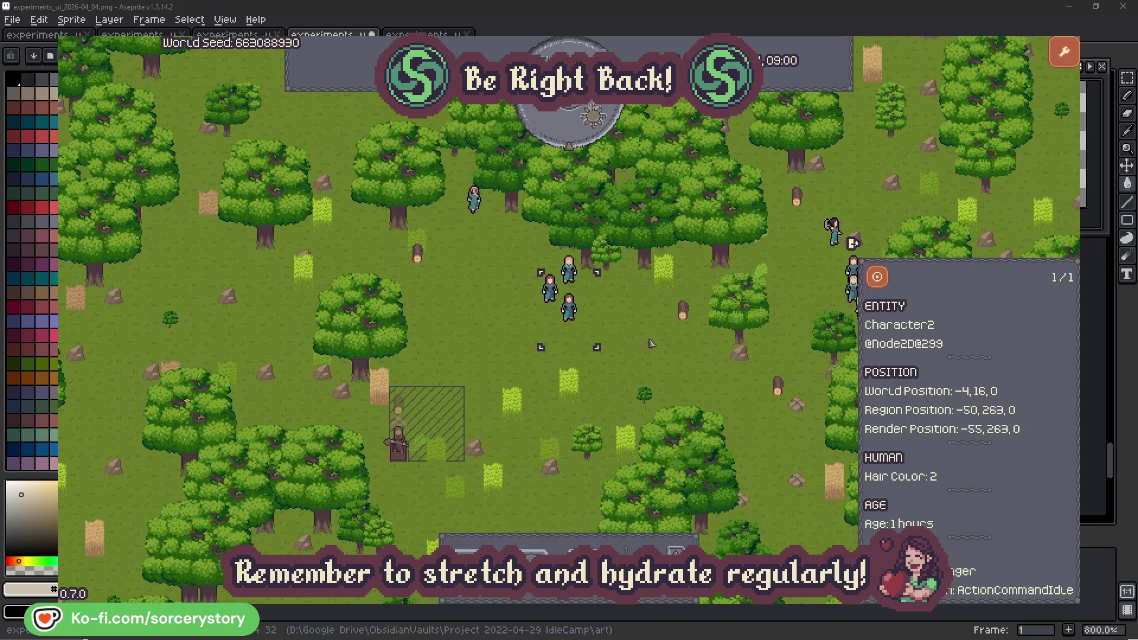
click(651, 344)
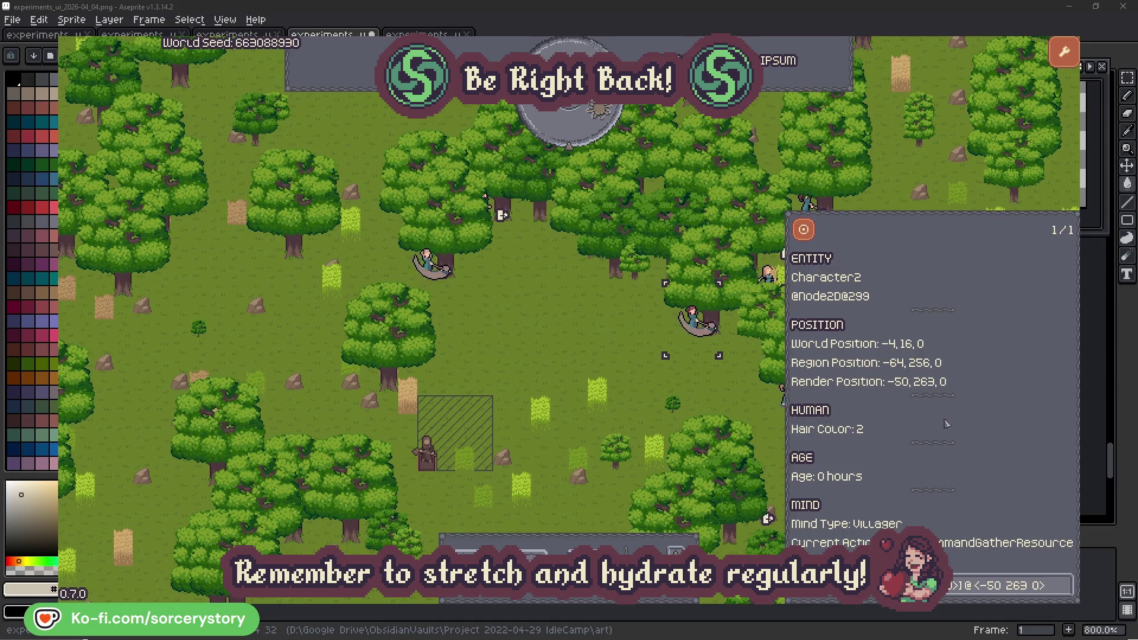
Step: Inspect the oak tree and Character2, the villager who reserved it, then close the inspector
click(1066, 594)
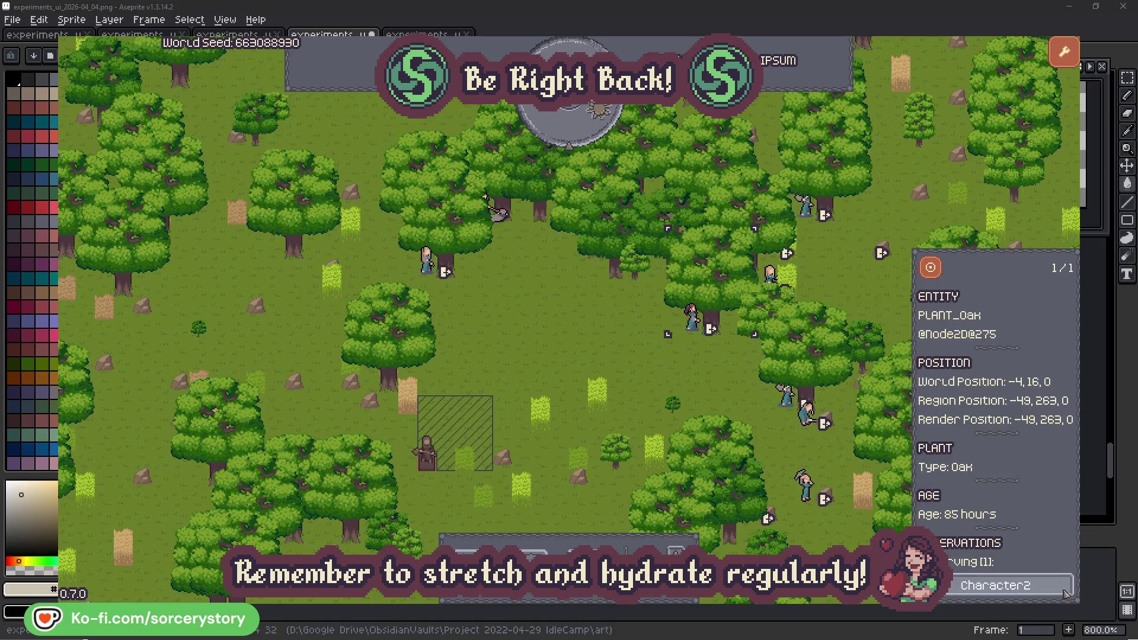
click(1066, 594)
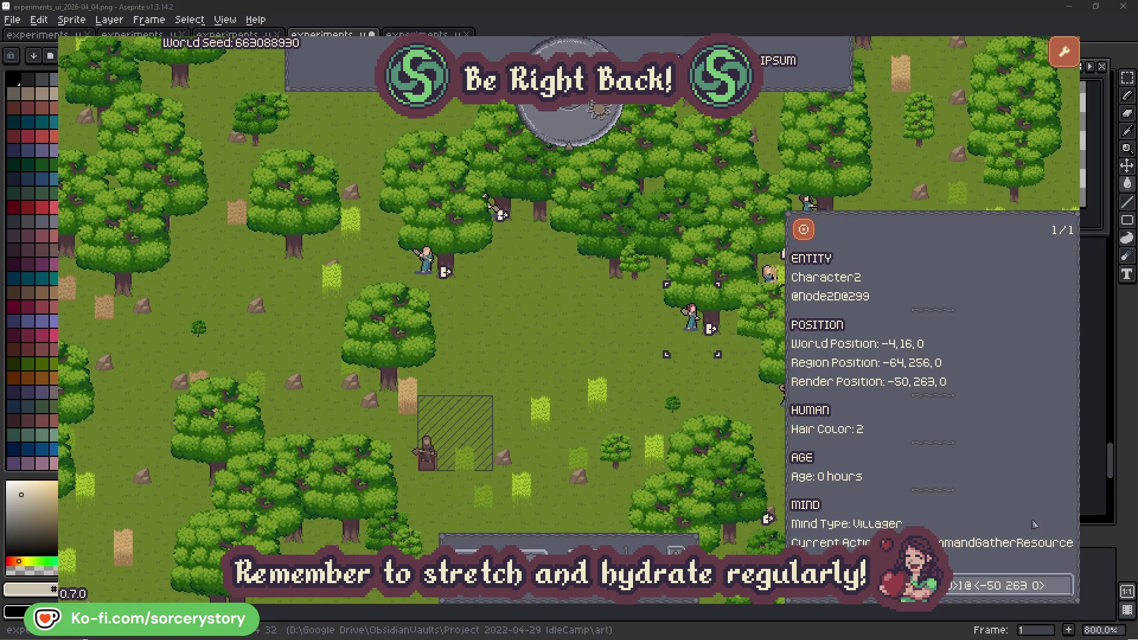
click(710, 392)
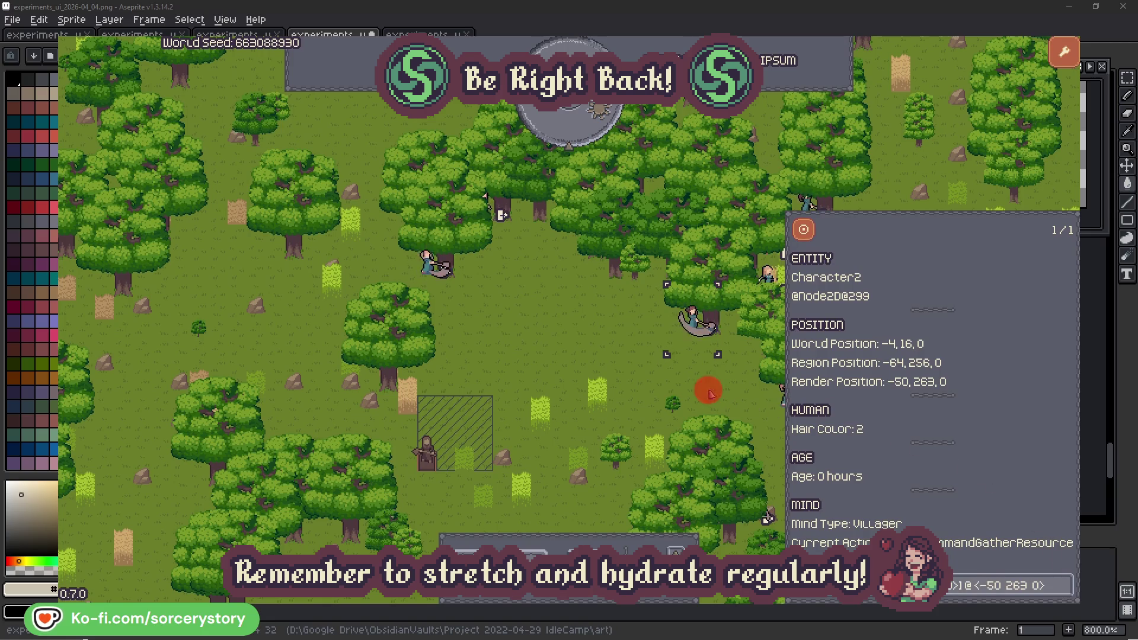
Step: Inspect Character0 and the oak it is chopping, close the details, and pass one hour
click(434, 280)
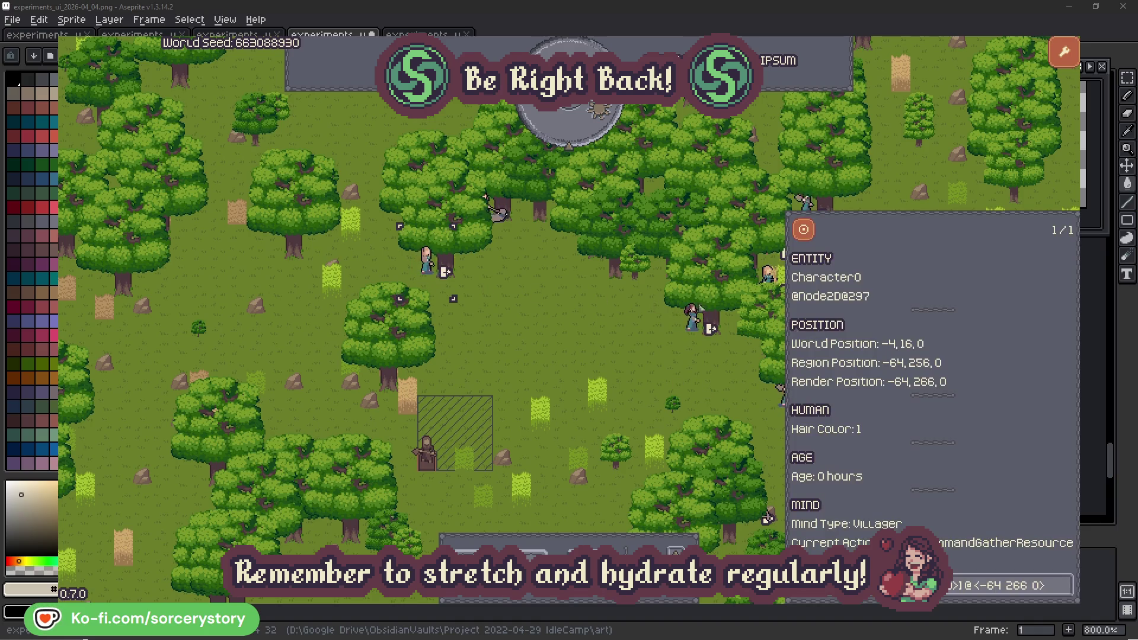
click(1065, 585)
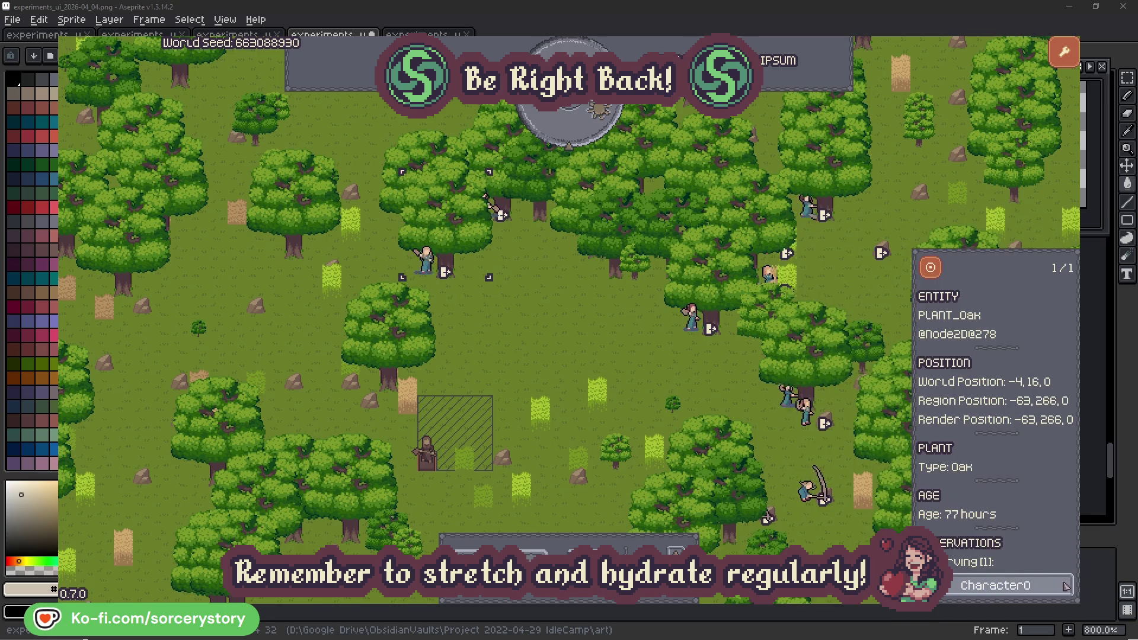
click(1065, 585)
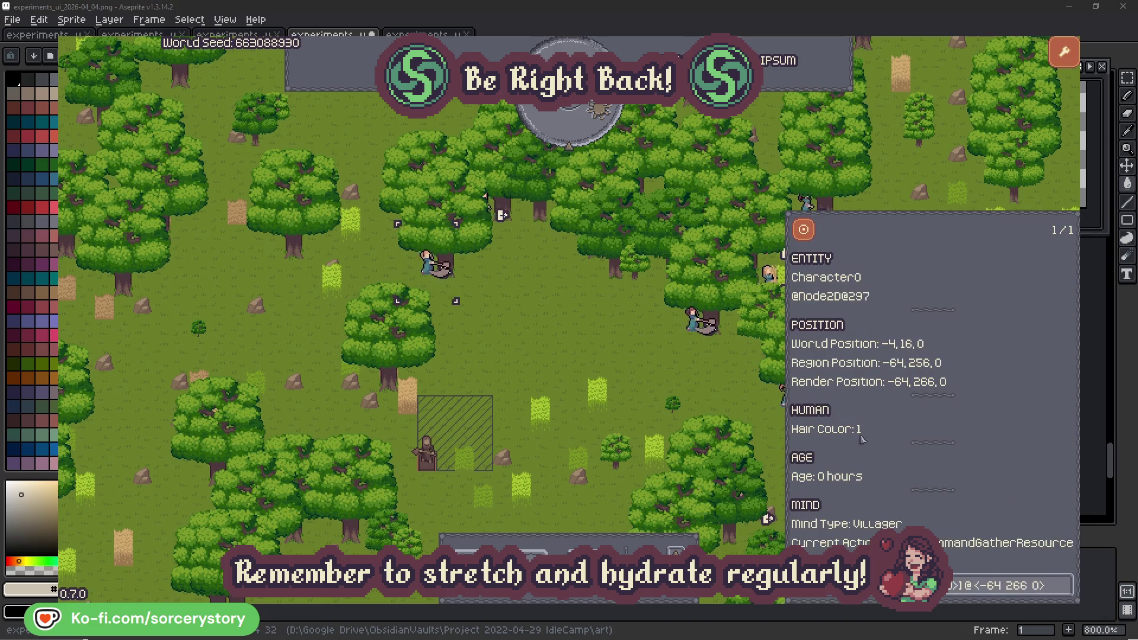
click(596, 358)
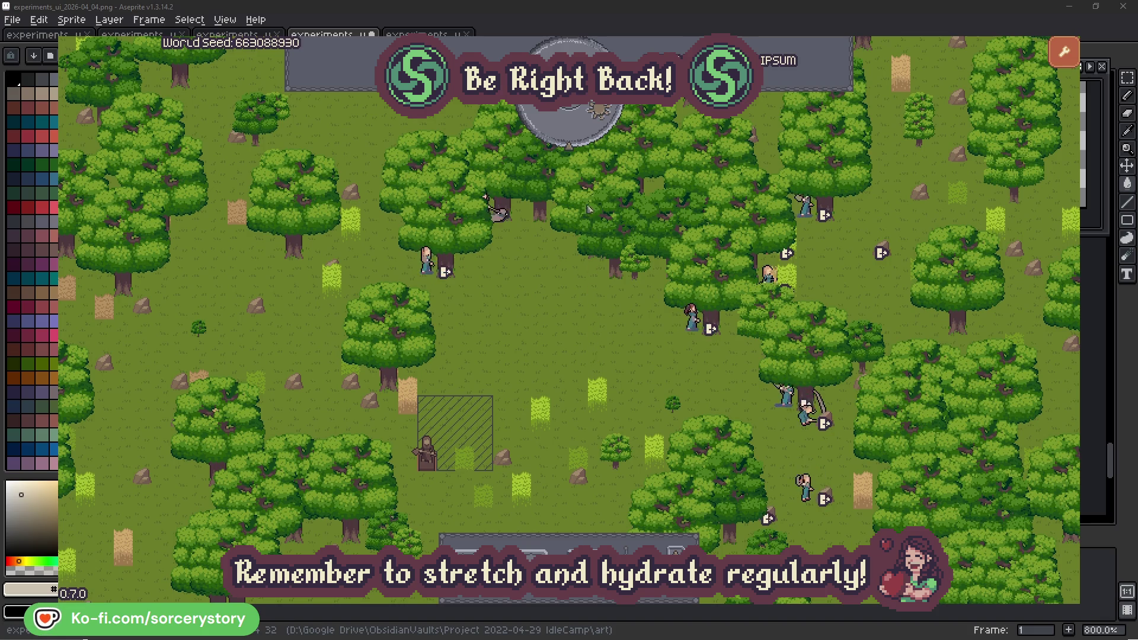
click(579, 137)
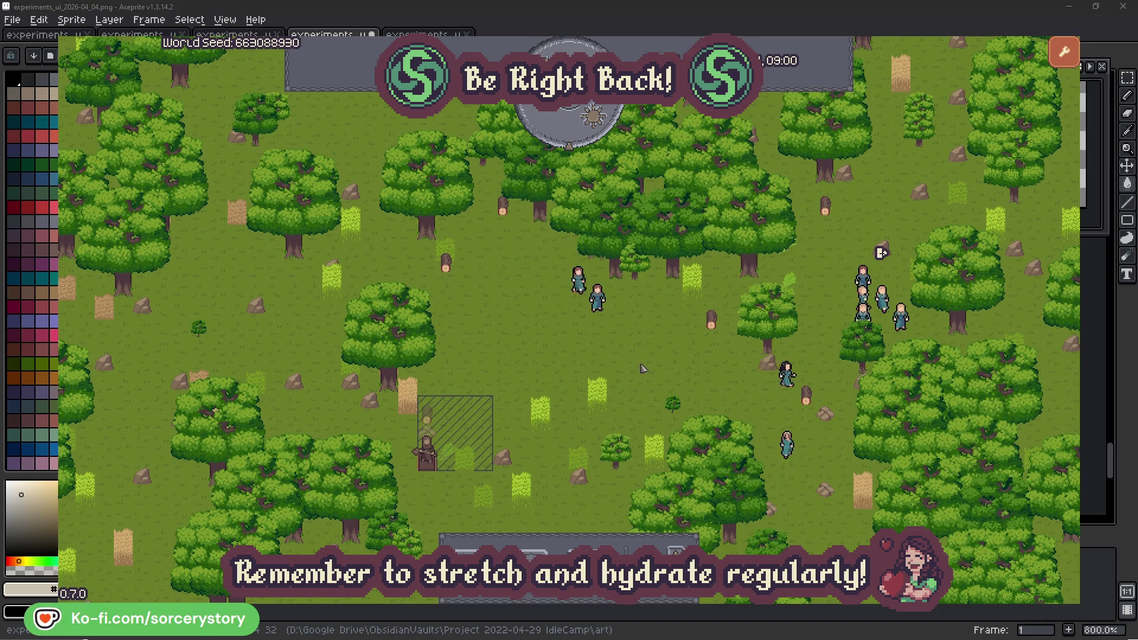
Step: Trace Character9's reservations from the wood pile to the 2 Herb pile and back, centring on each pile
click(428, 417)
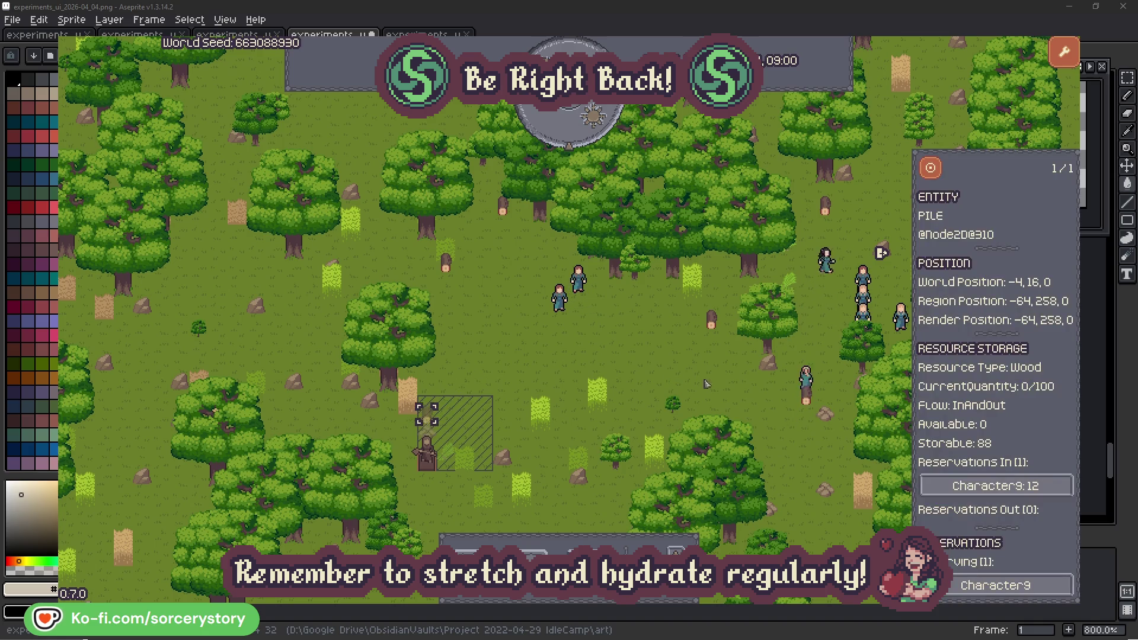
click(1008, 484)
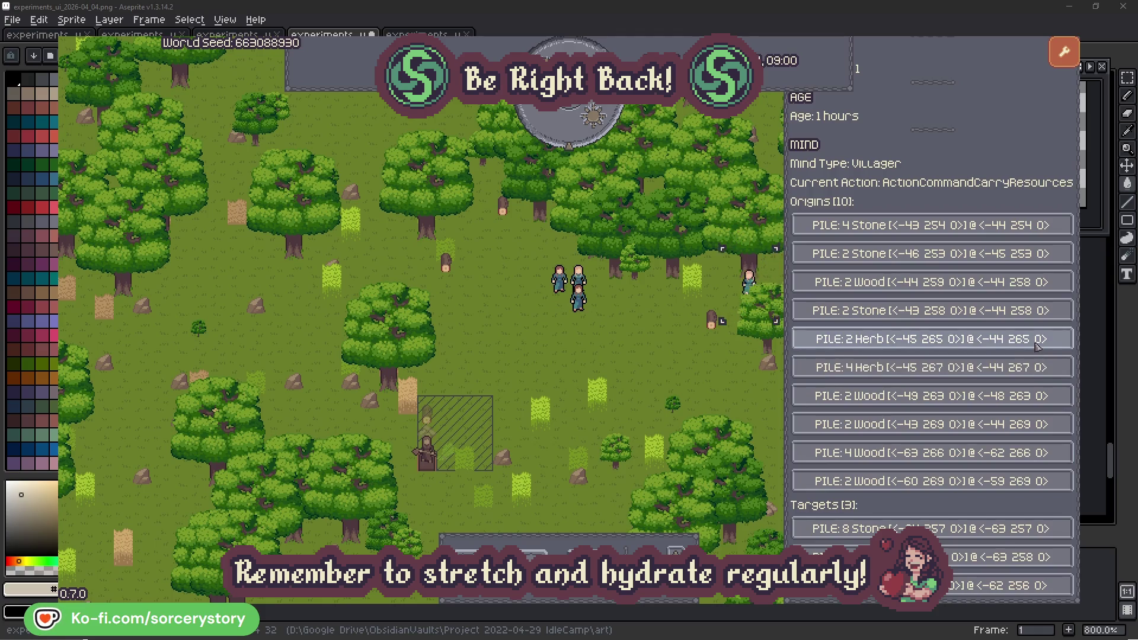
click(1036, 345)
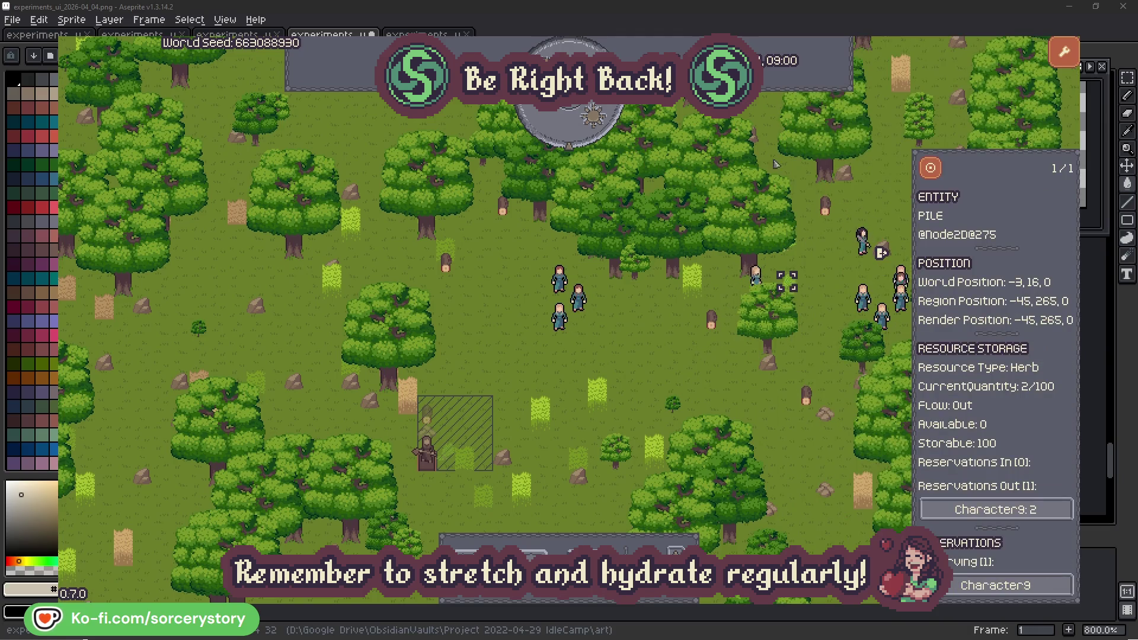
click(938, 173)
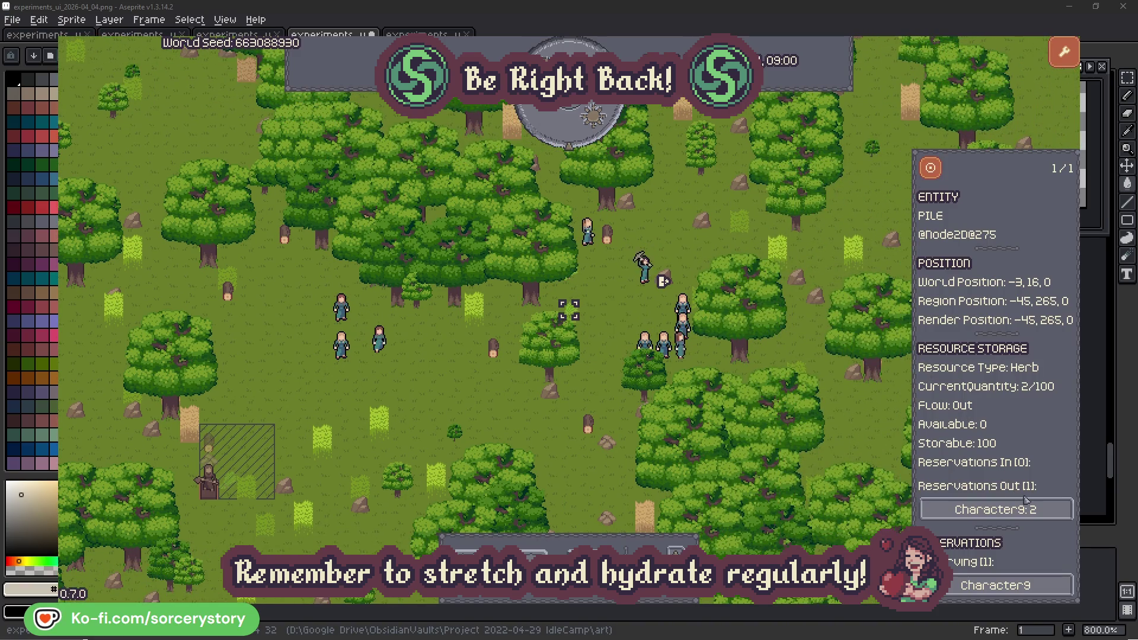
click(1026, 500)
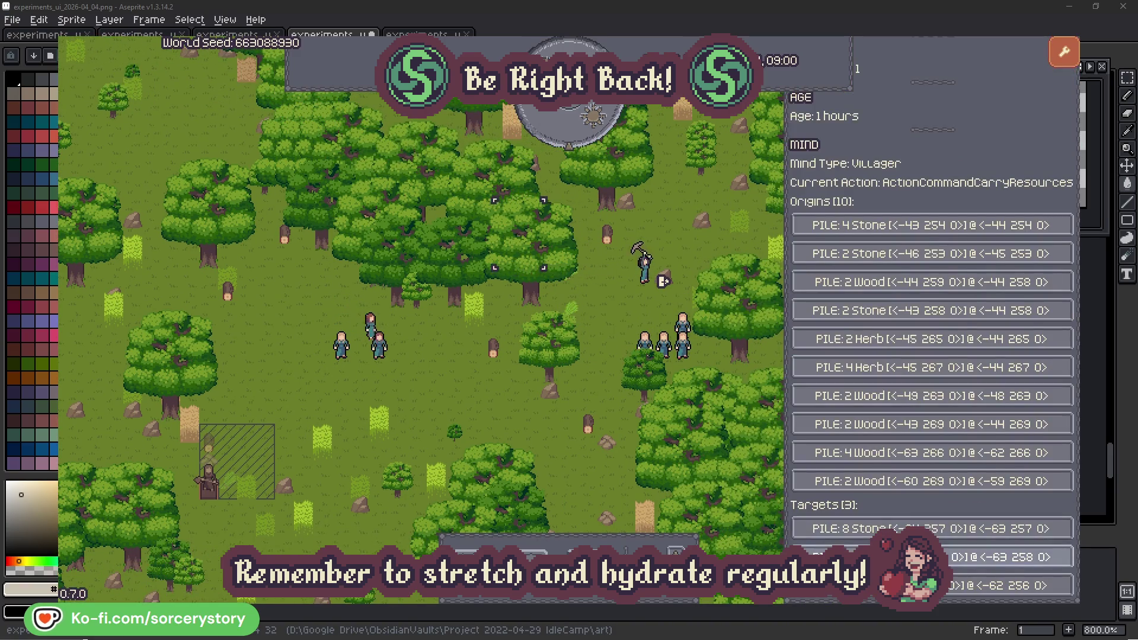
click(1002, 557)
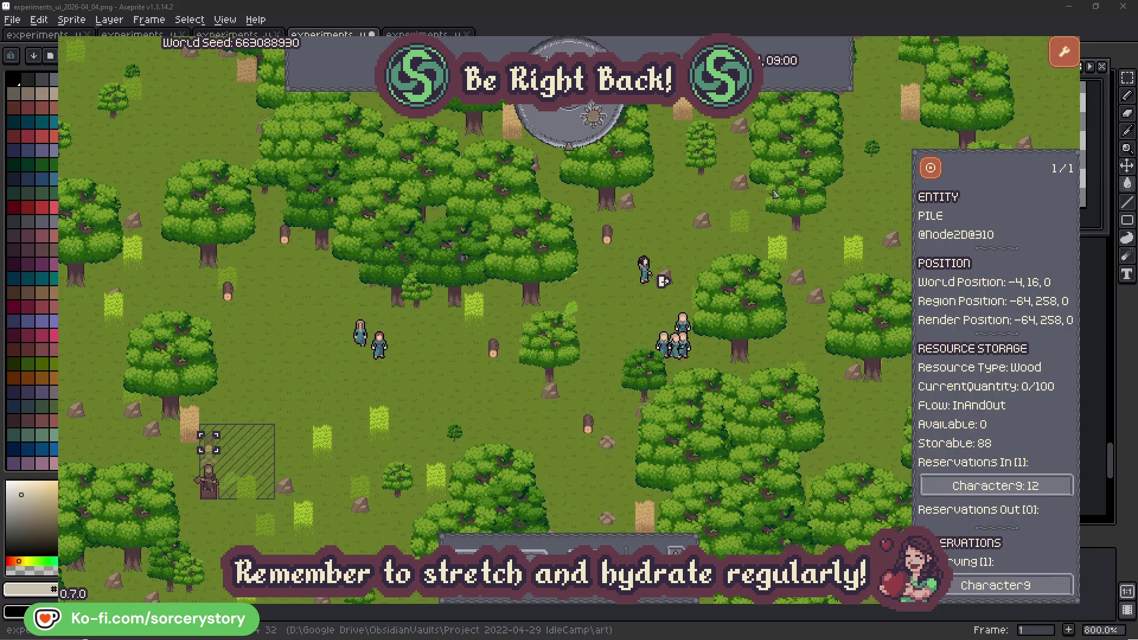
click(930, 173)
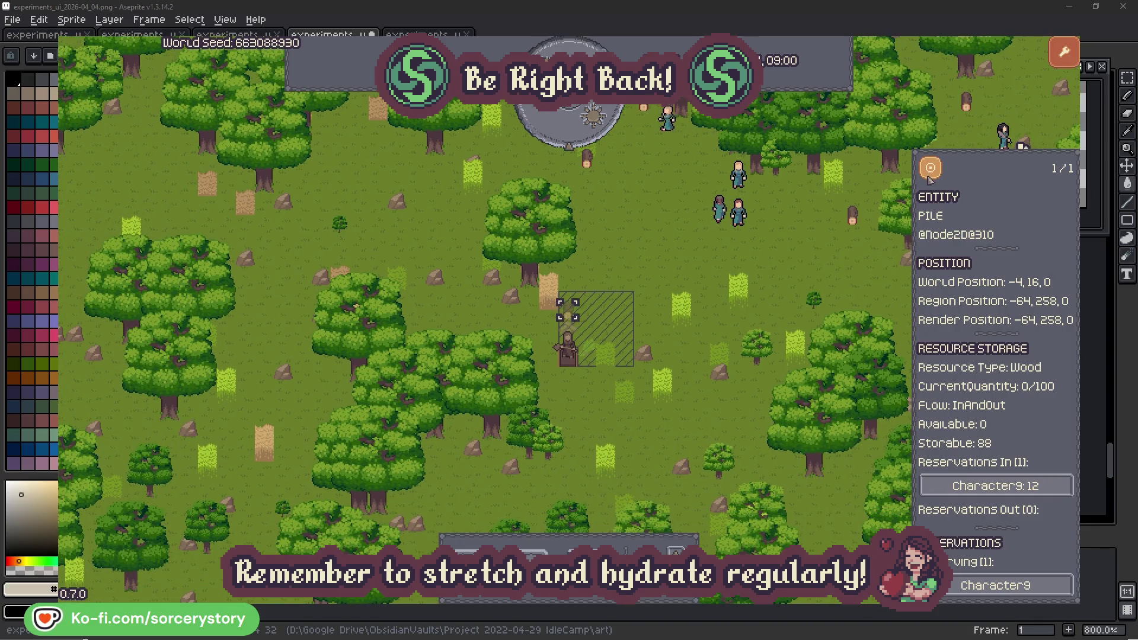
click(824, 264)
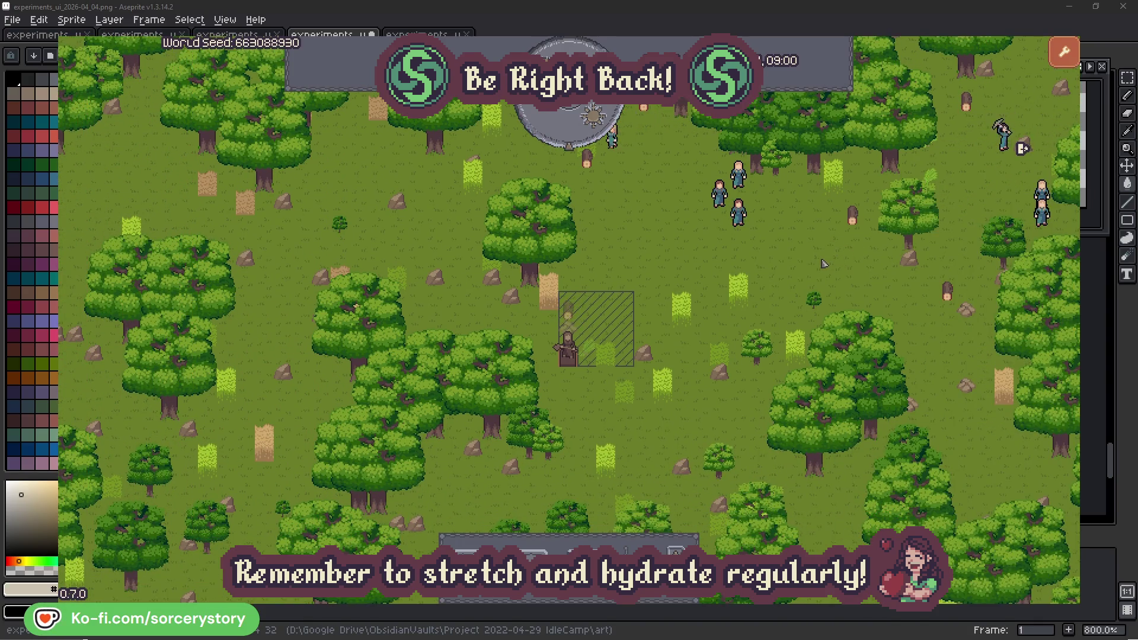
Step: Inspect Character2, centre the camera on it, then close its details
click(752, 224)
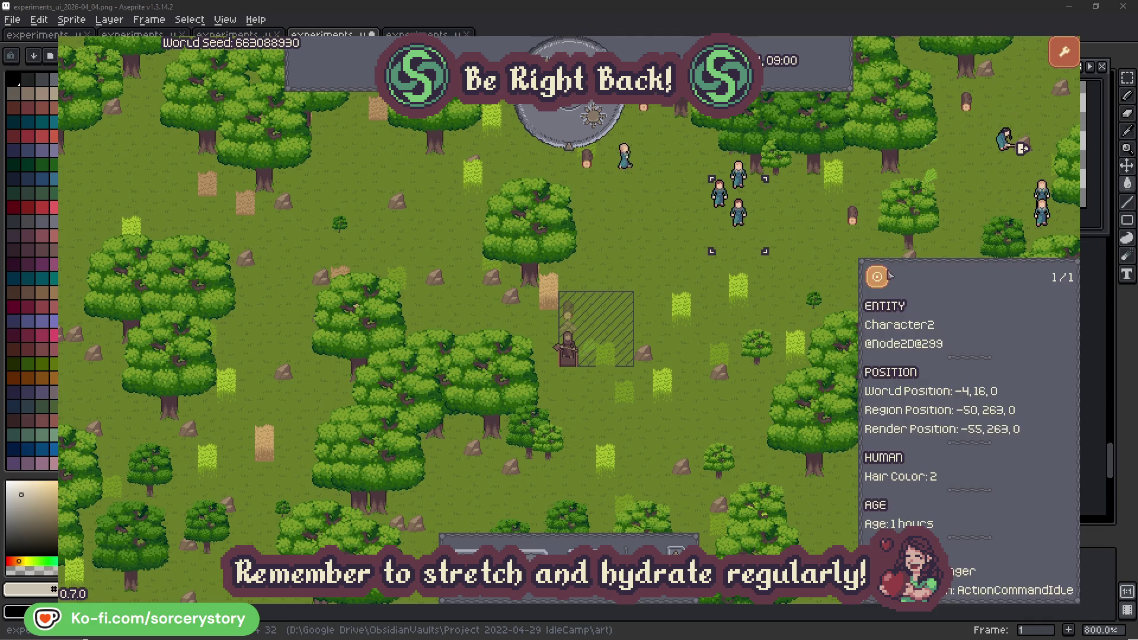
click(869, 287)
click(650, 341)
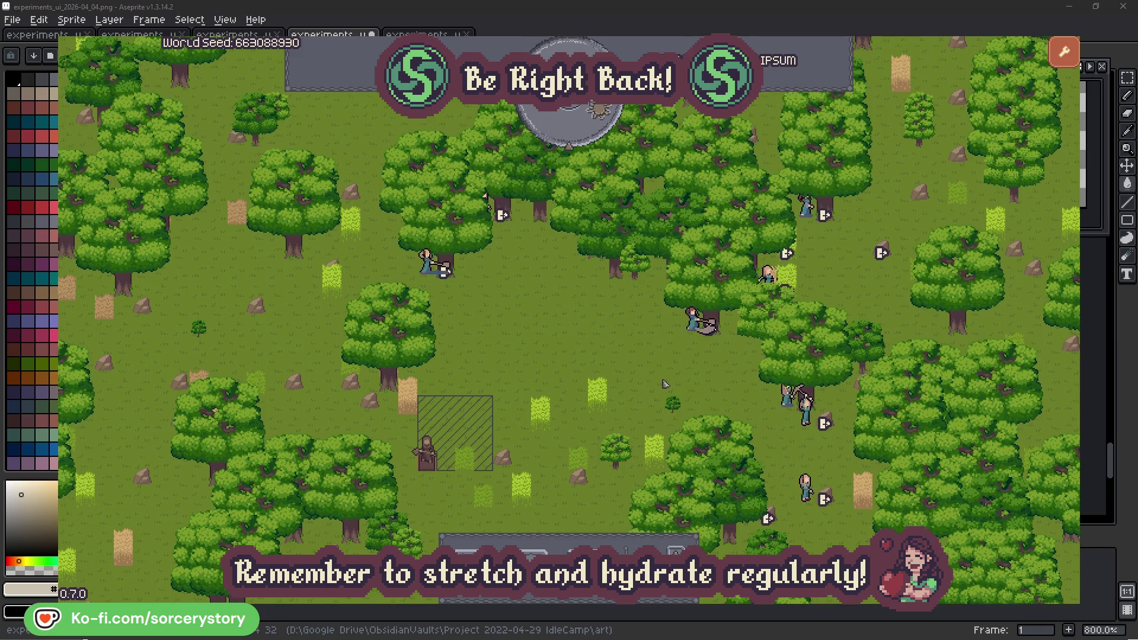
click(673, 352)
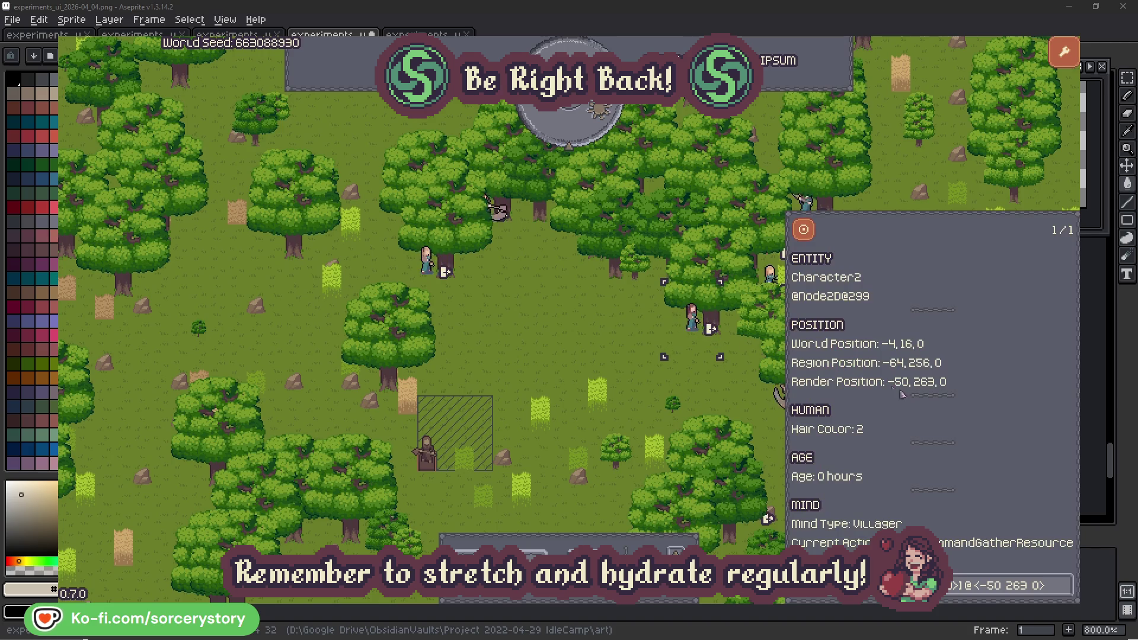
click(1067, 593)
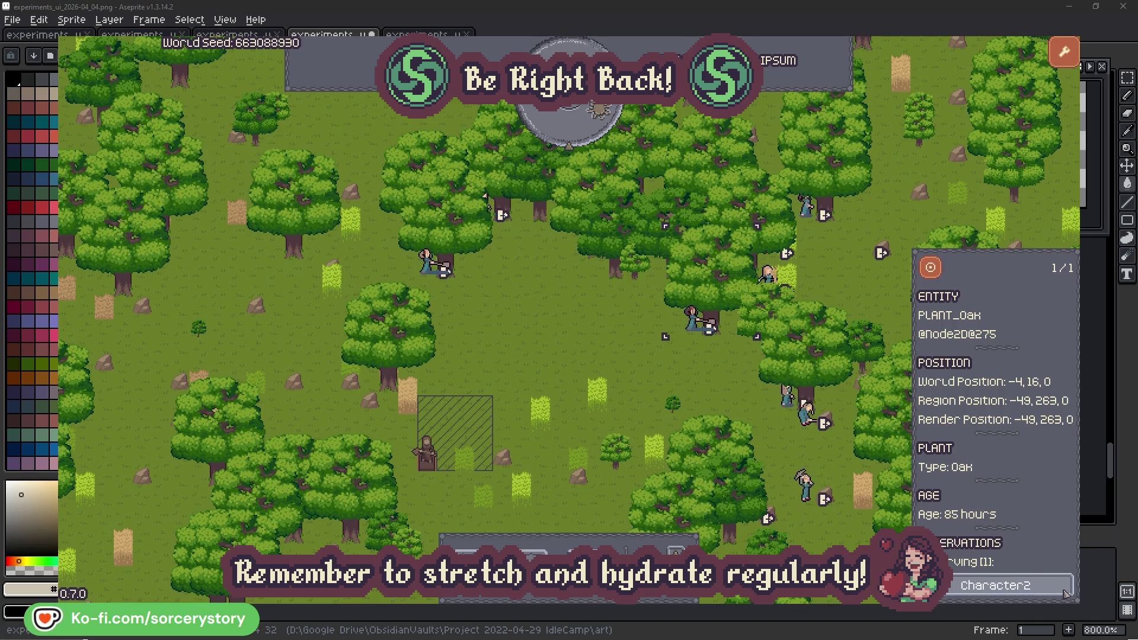
click(1066, 594)
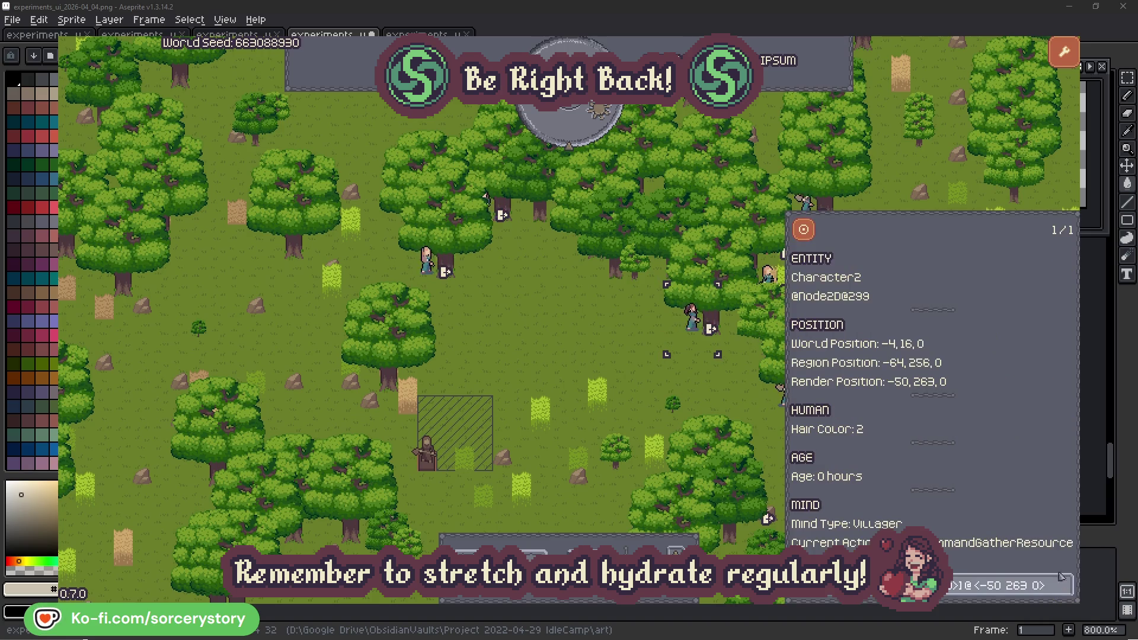
click(711, 395)
click(426, 261)
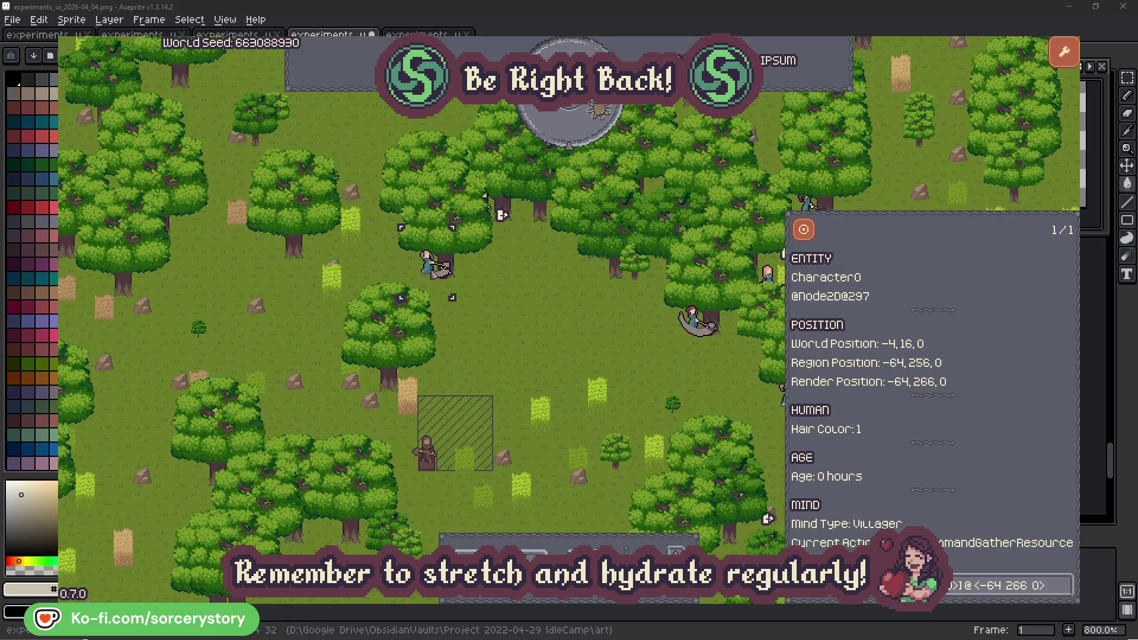
click(1065, 584)
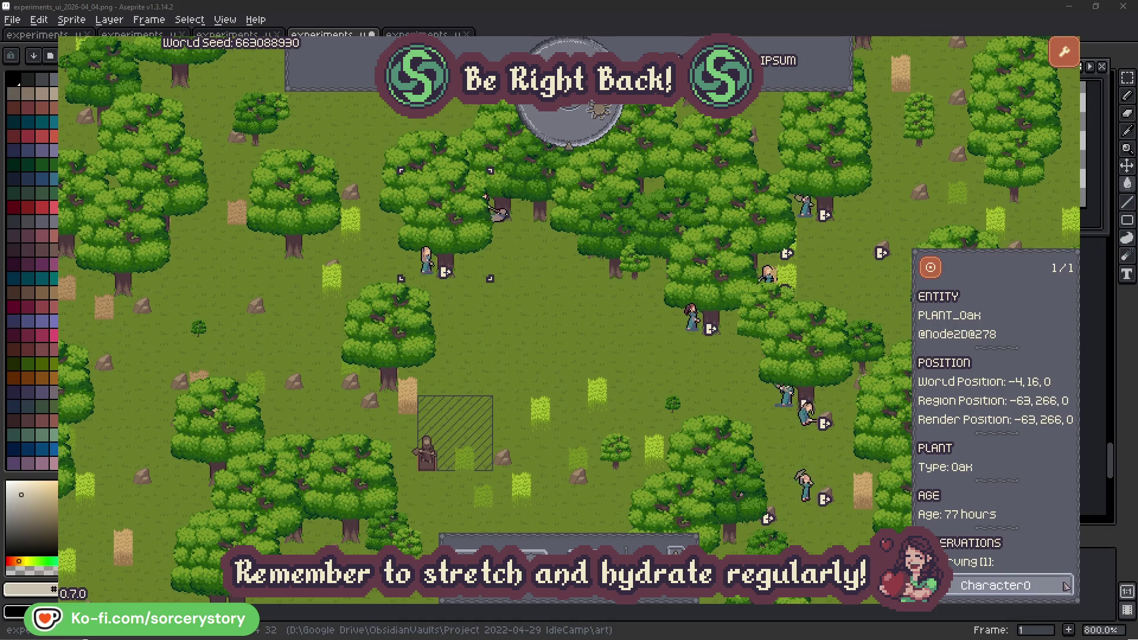
click(1065, 585)
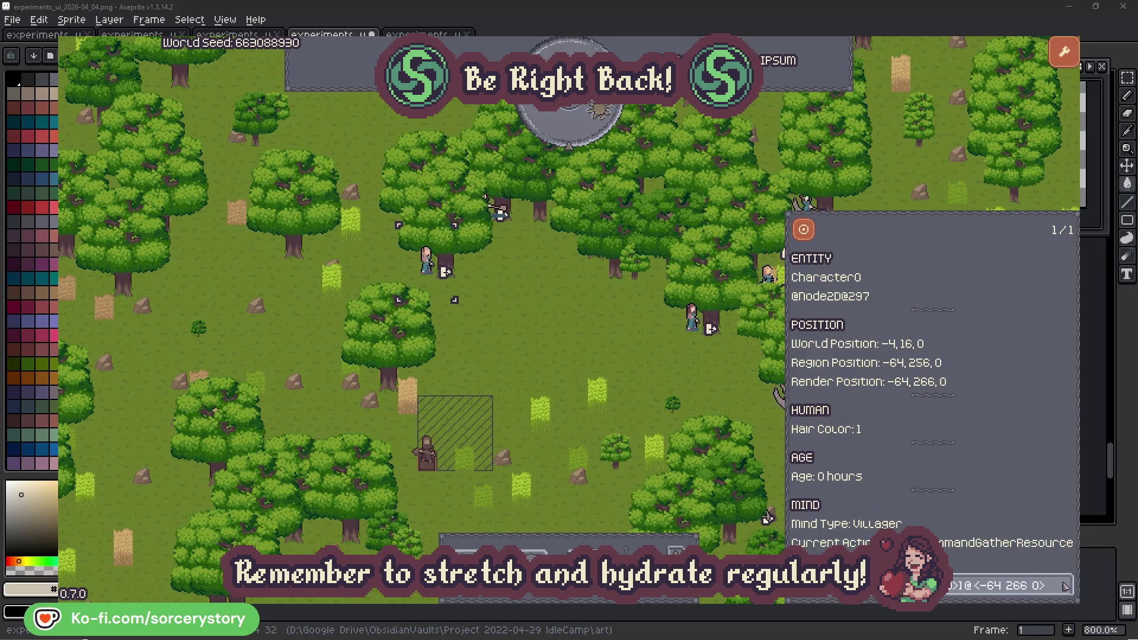
click(594, 356)
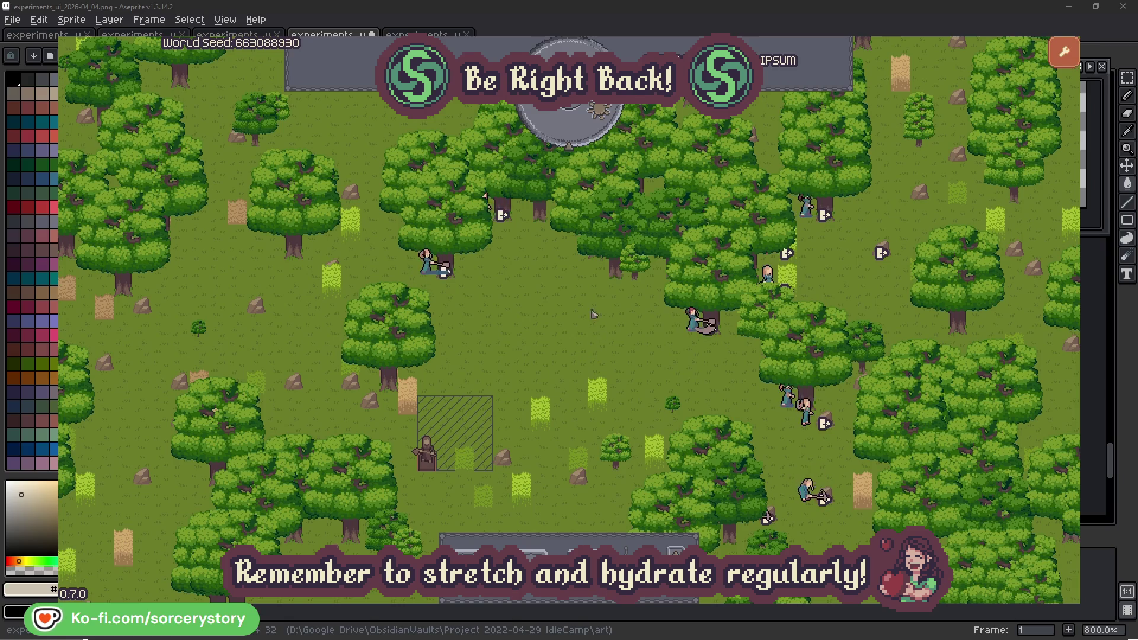
click(579, 134)
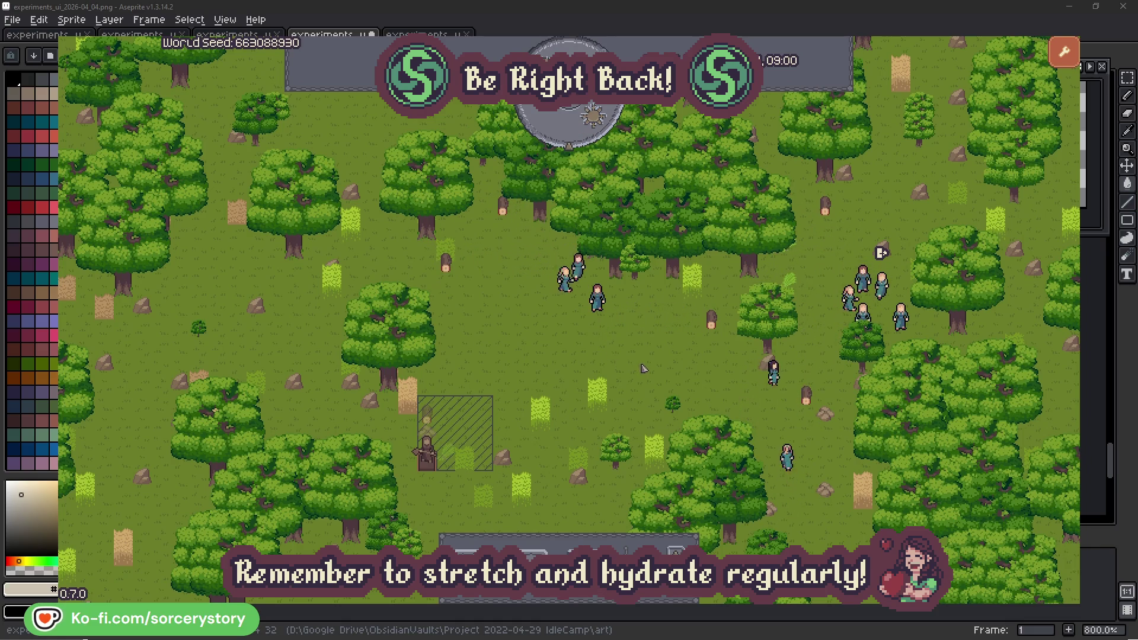
click(430, 419)
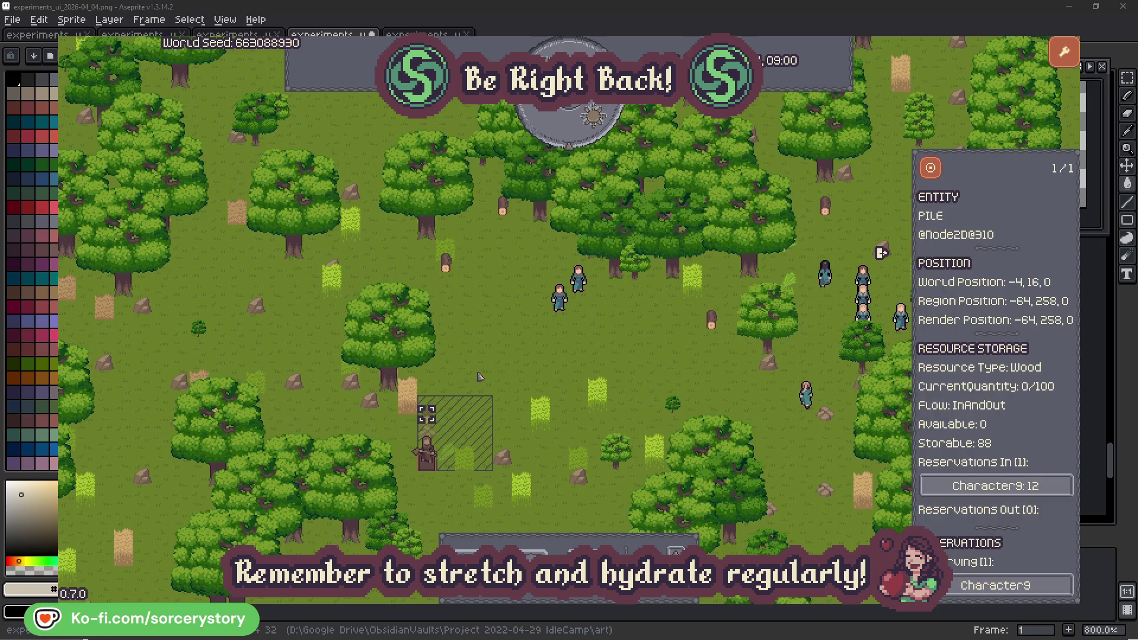
click(1046, 488)
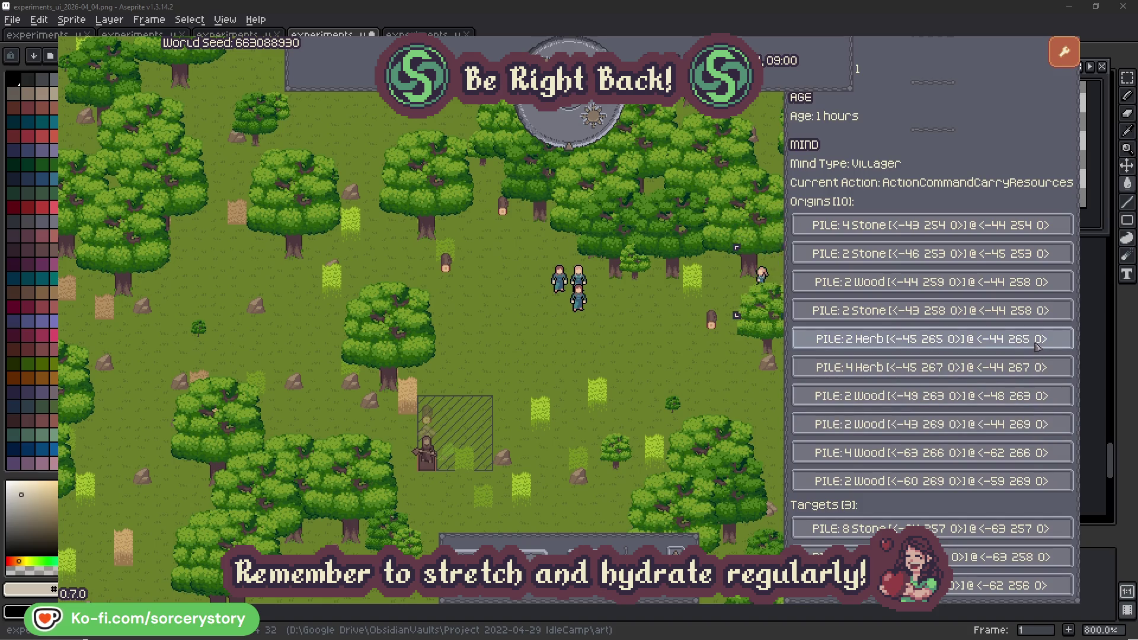
click(1037, 343)
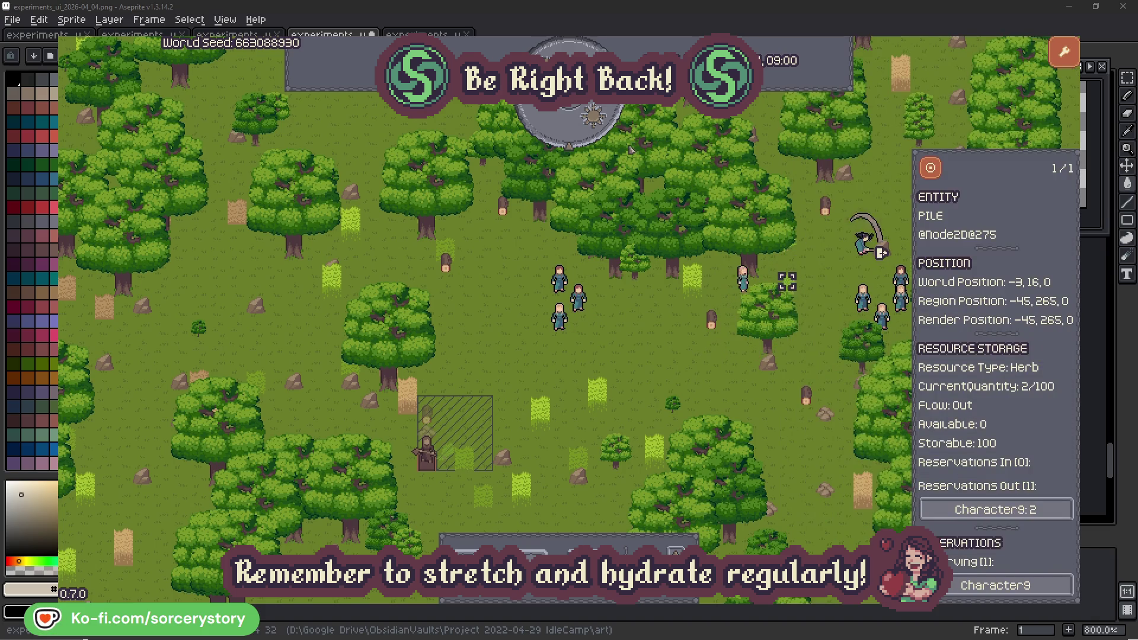
click(931, 169)
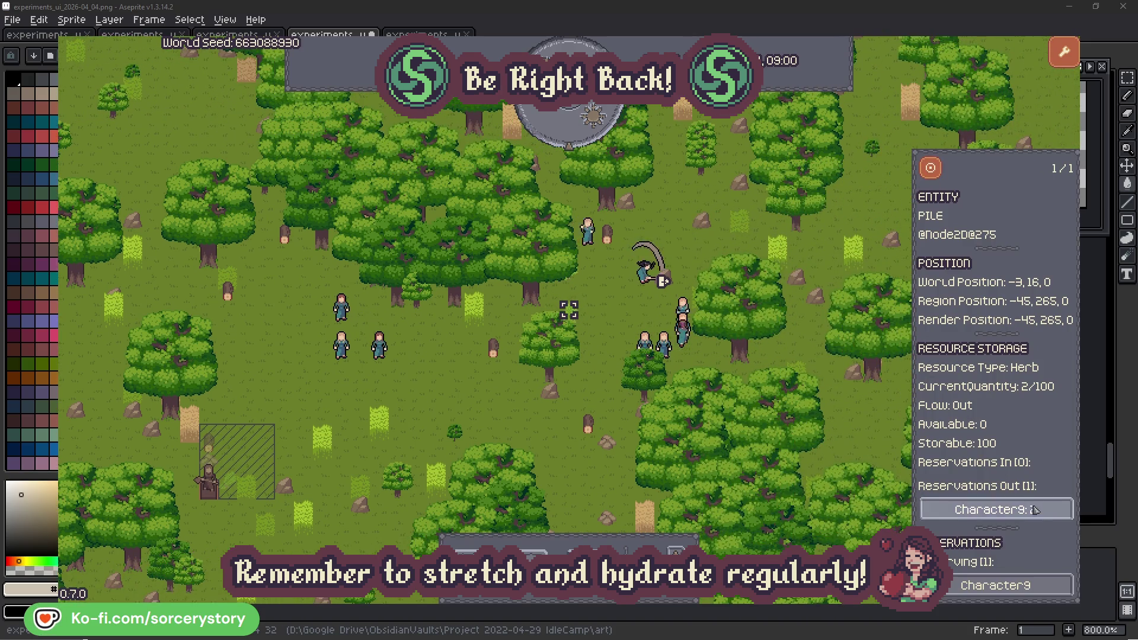
click(1031, 510)
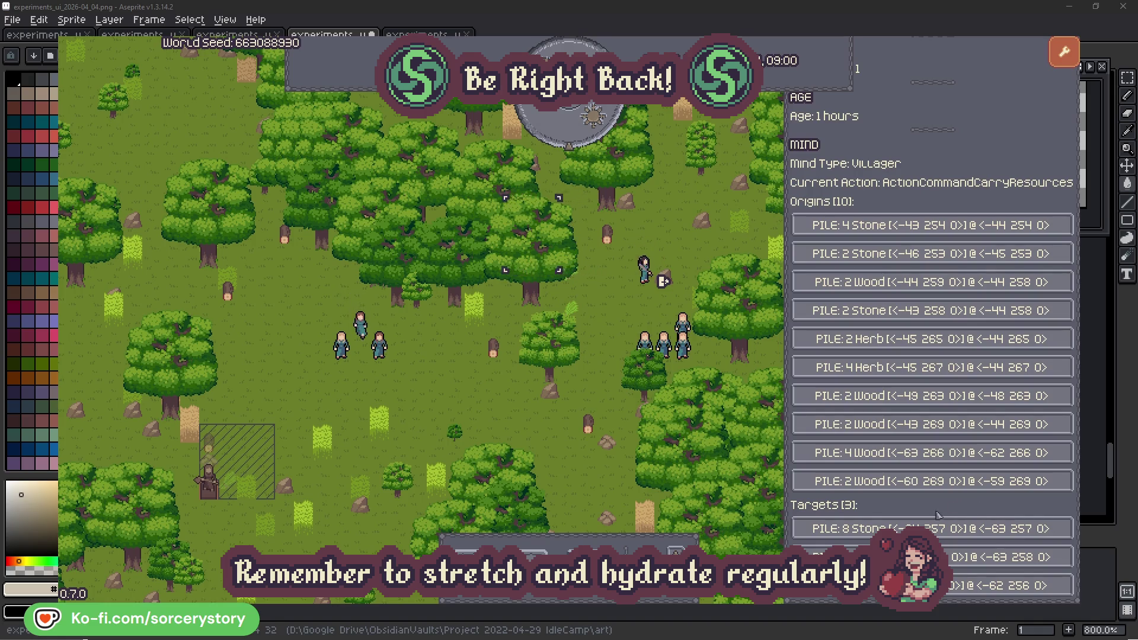
click(1007, 557)
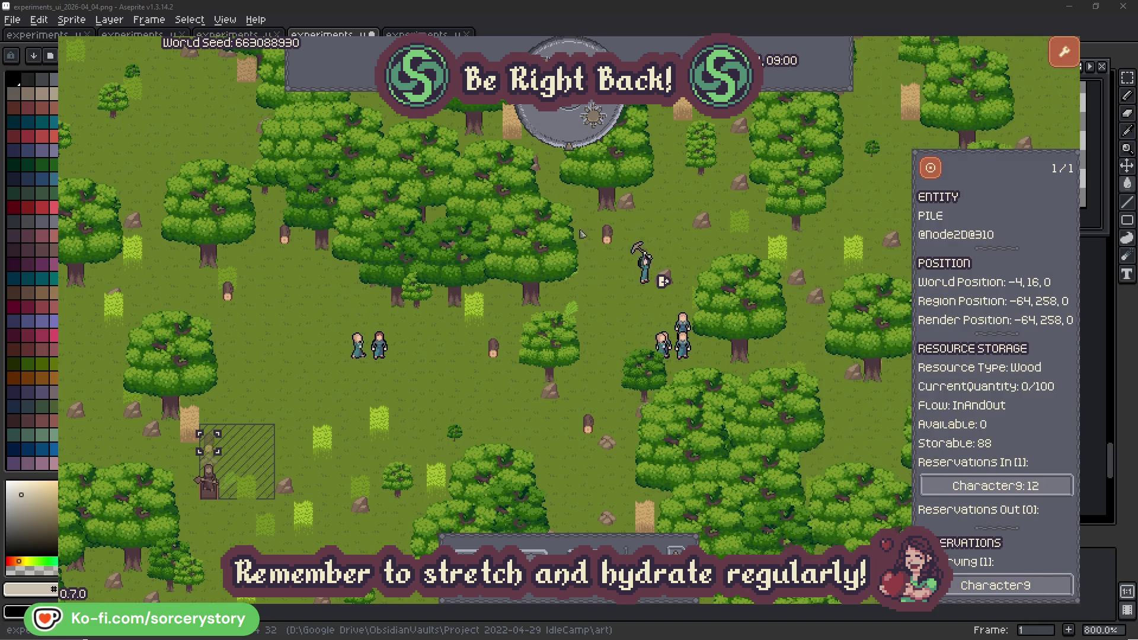
click(930, 170)
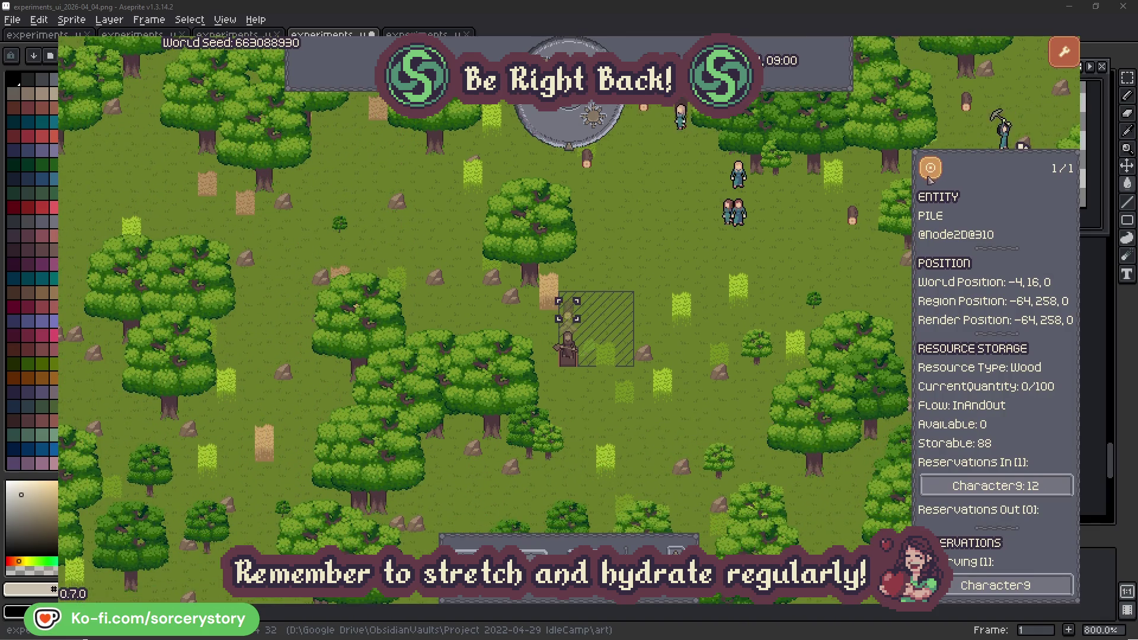
click(838, 261)
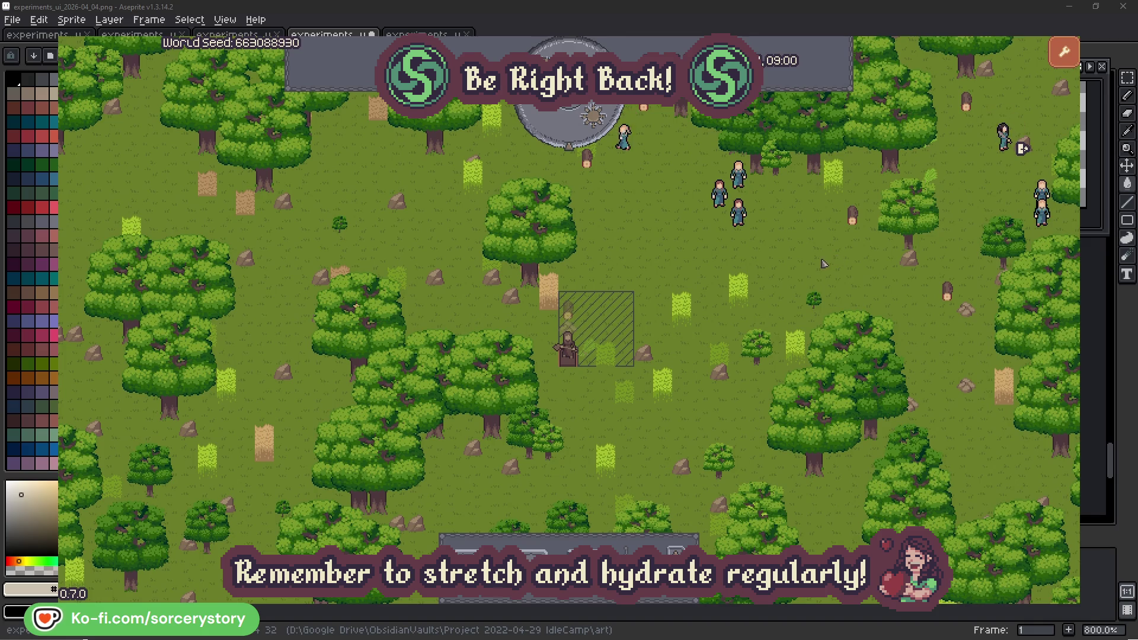
click(744, 219)
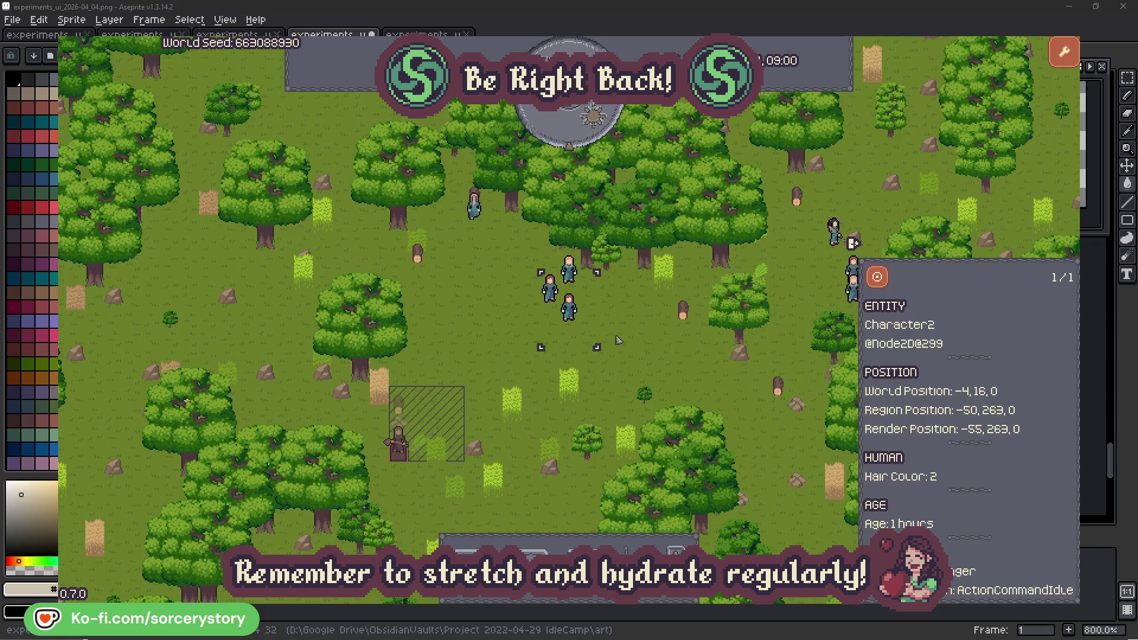
click(651, 343)
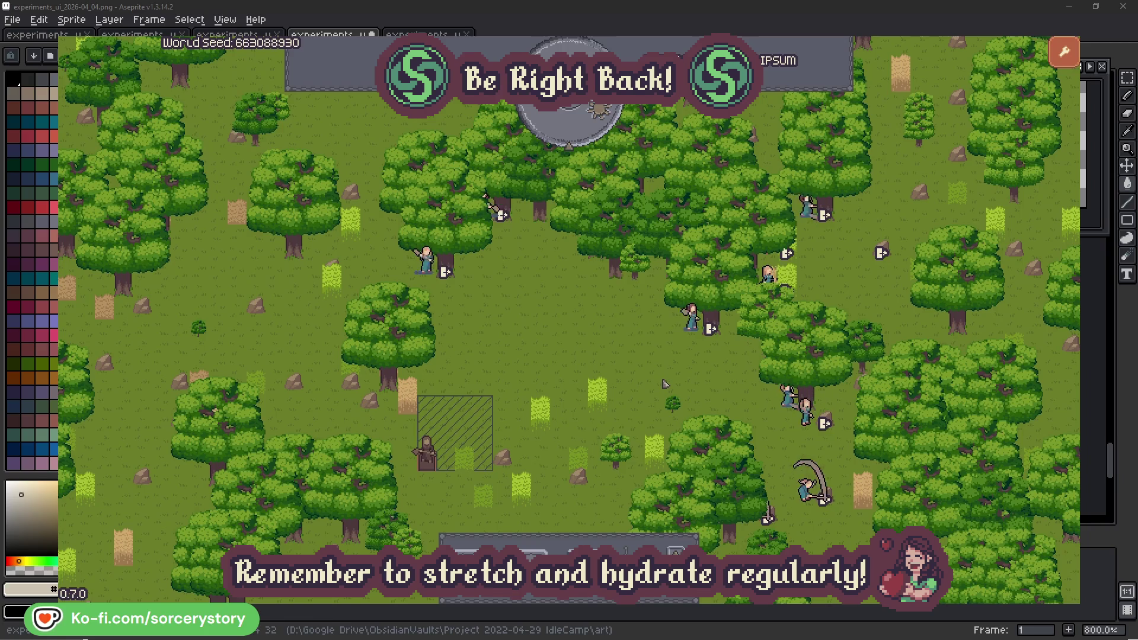
click(677, 341)
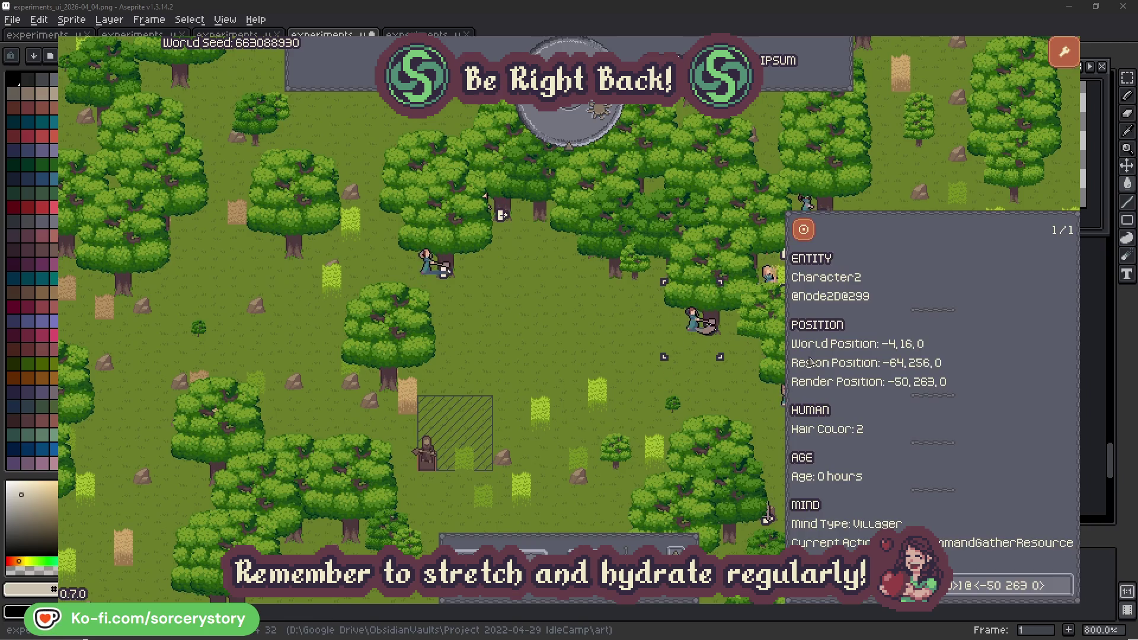
click(1065, 591)
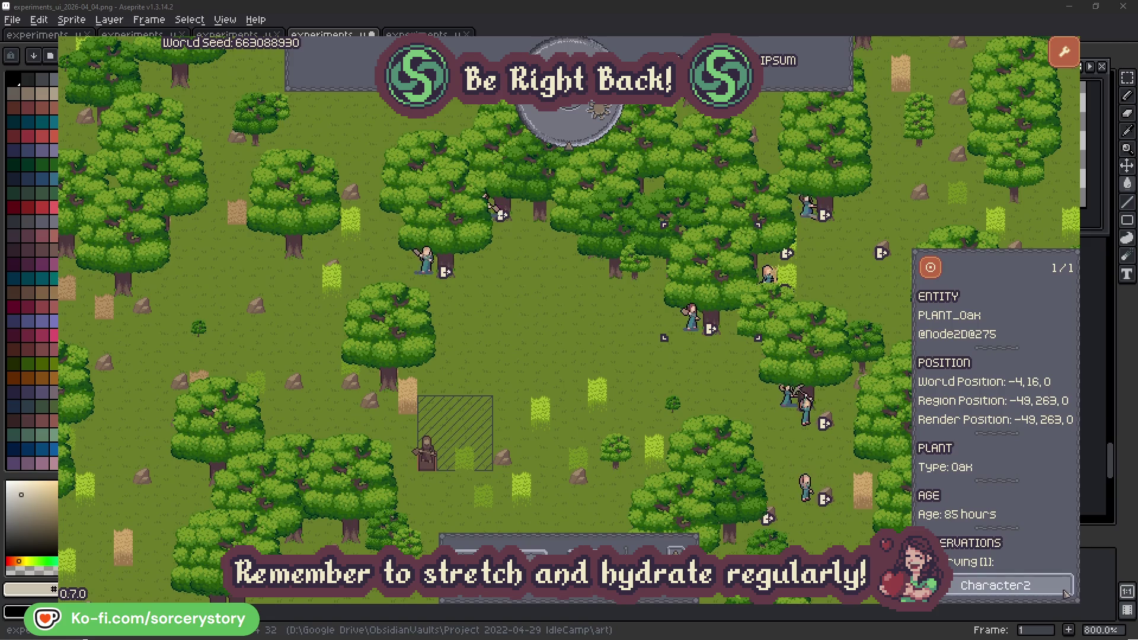
click(1066, 593)
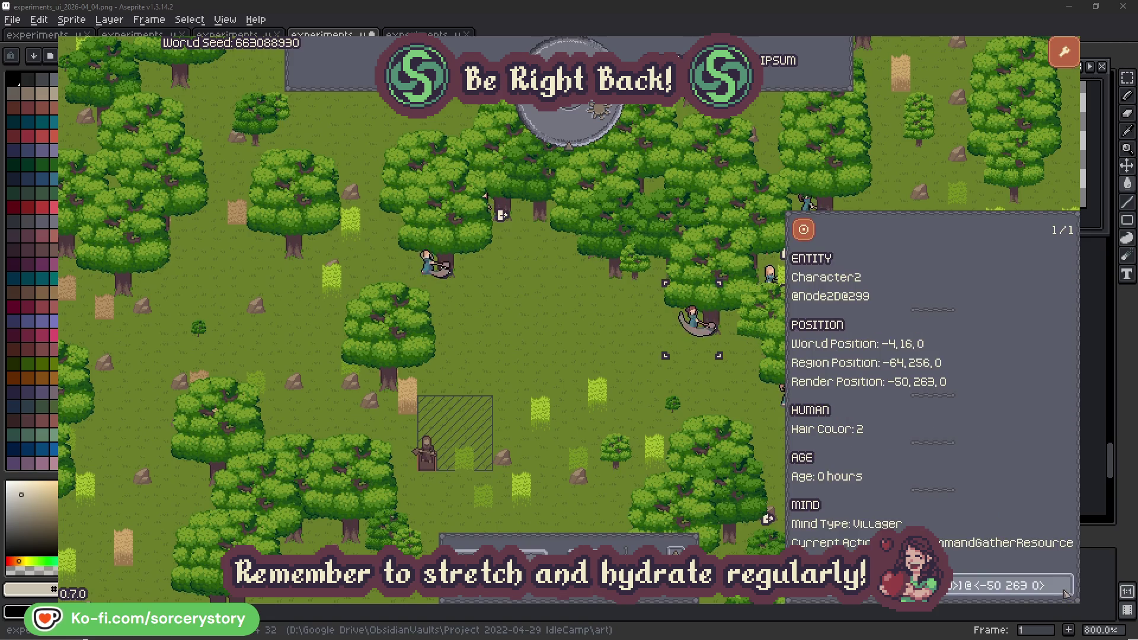
click(710, 392)
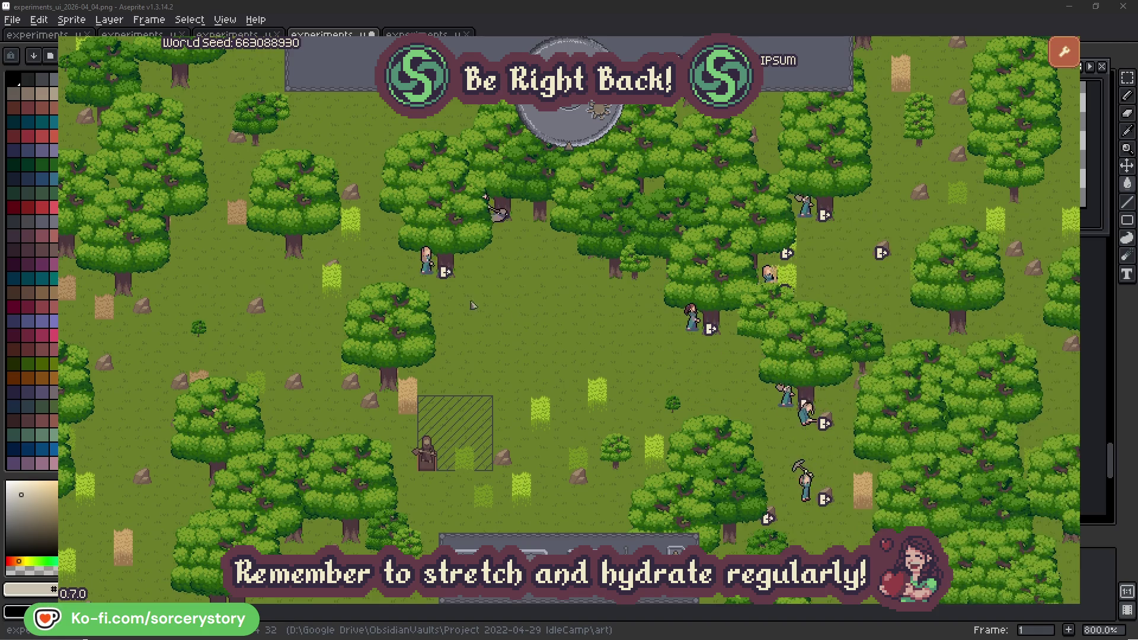
click(426, 261)
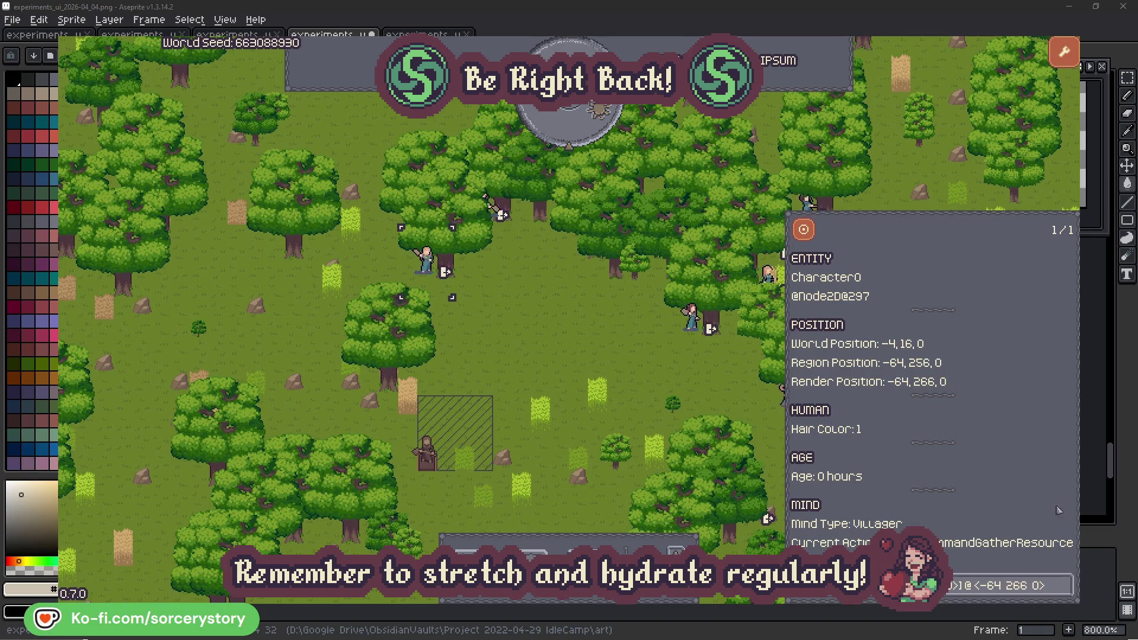
click(1064, 585)
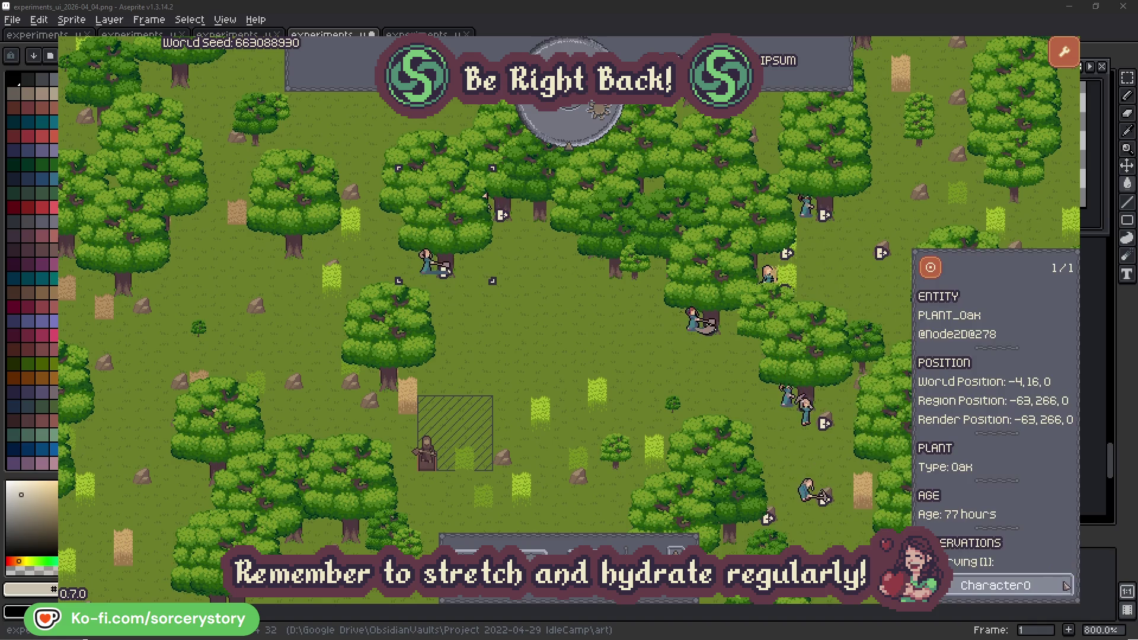
click(1064, 585)
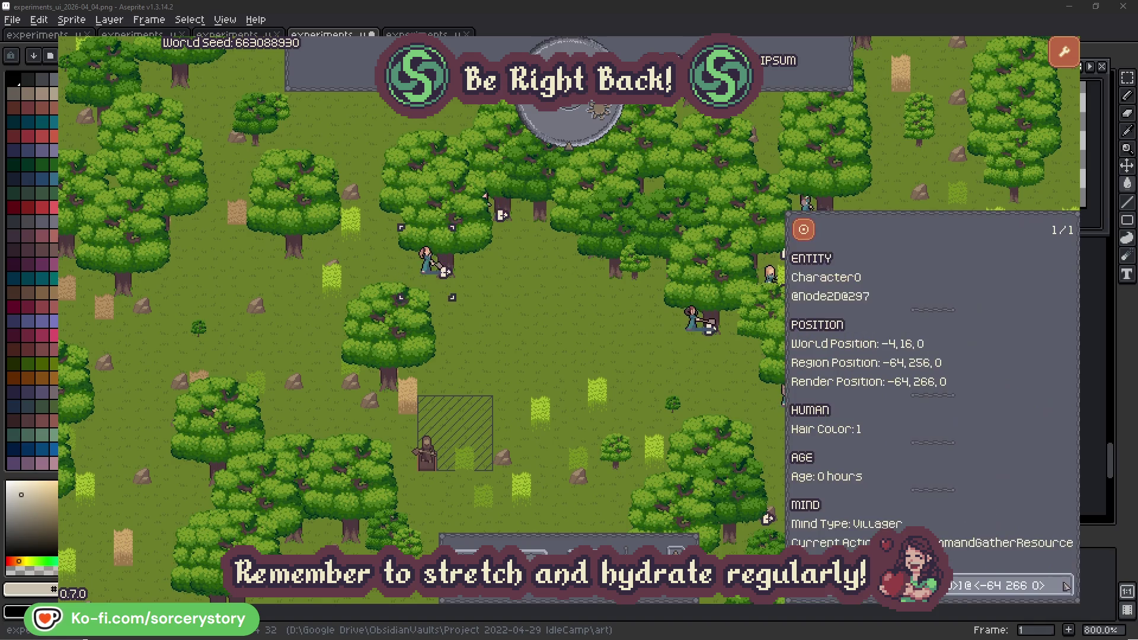
click(596, 357)
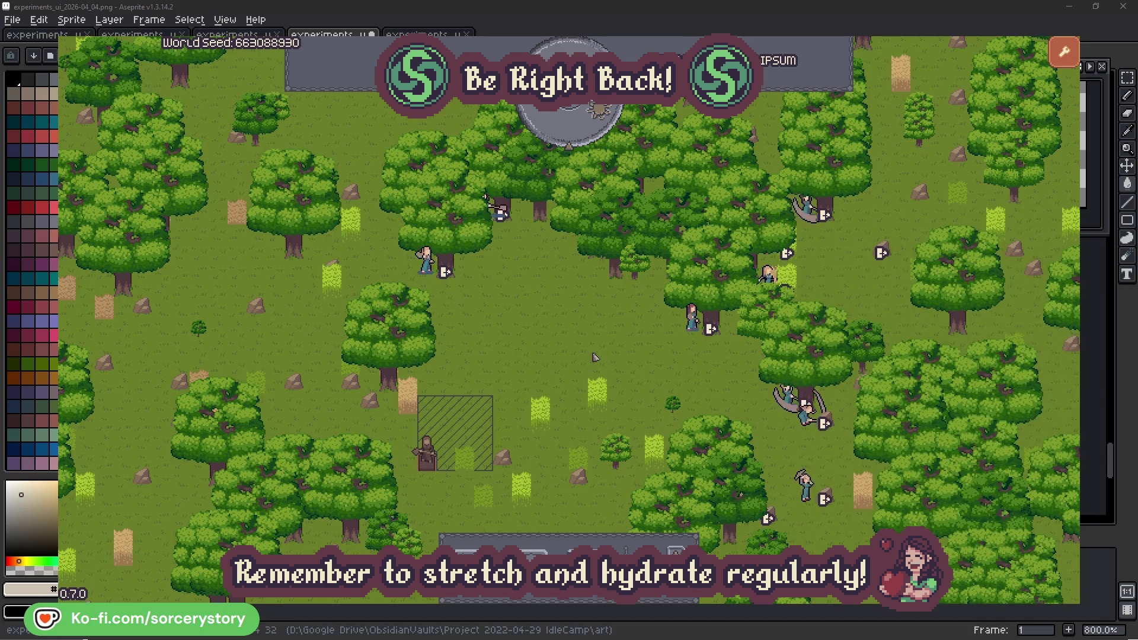
Step: Advance the clock one hour, then follow the wood pile through Character9 to the centred 2 Herb pile
click(578, 130)
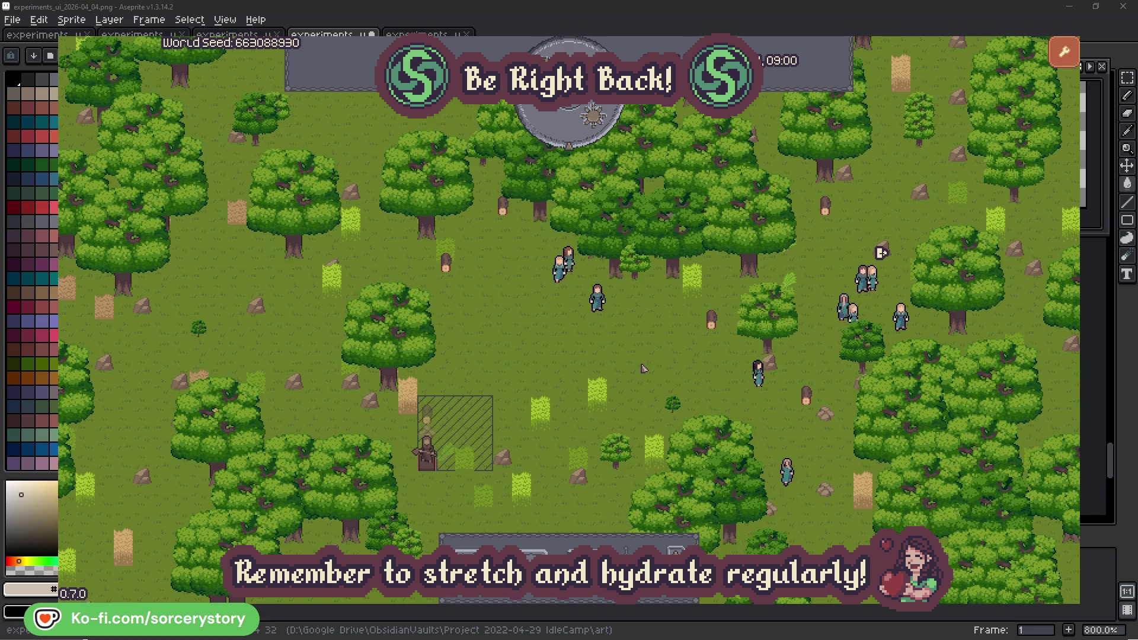
click(432, 421)
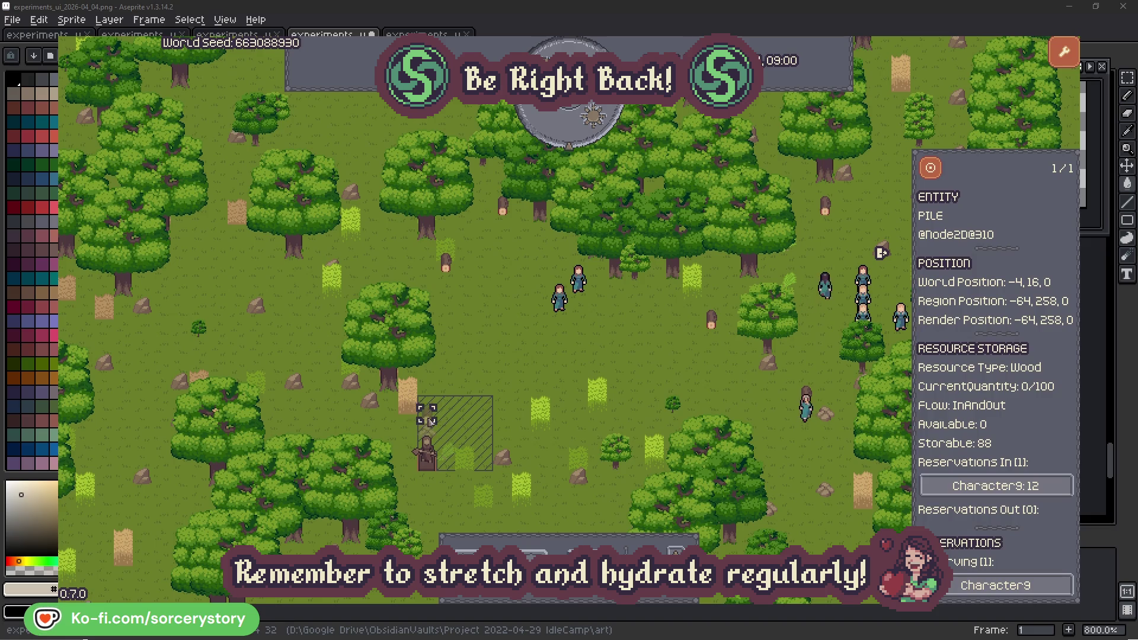
click(1048, 487)
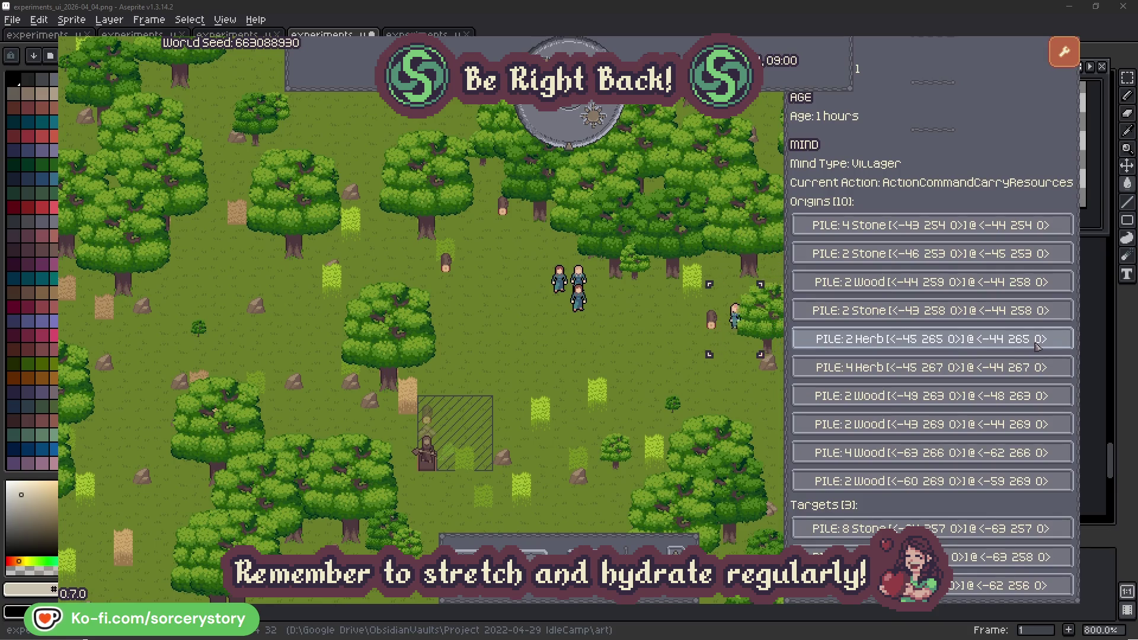
click(1037, 346)
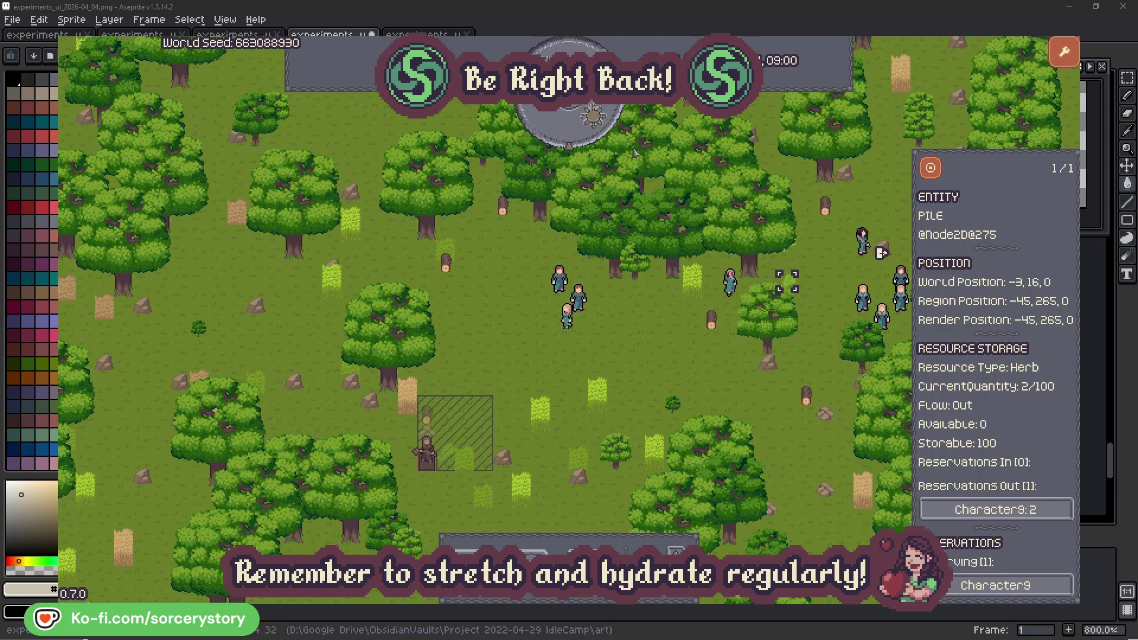
click(935, 172)
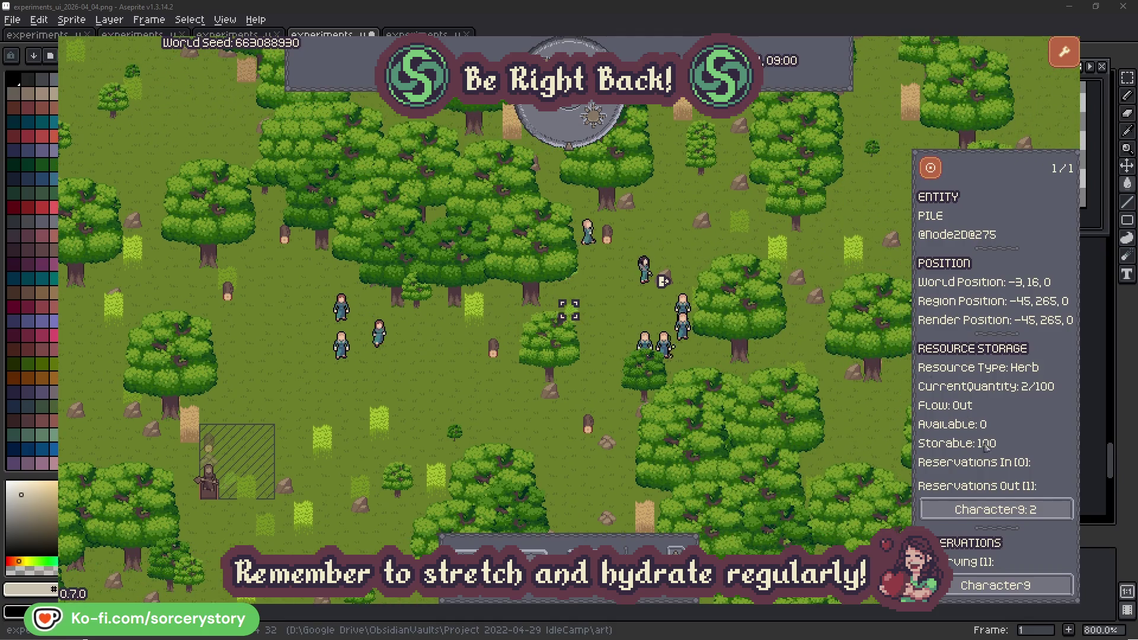
Step: Return to Character9, centre the map on its target Wood pile, then dismiss the inspector
click(1037, 510)
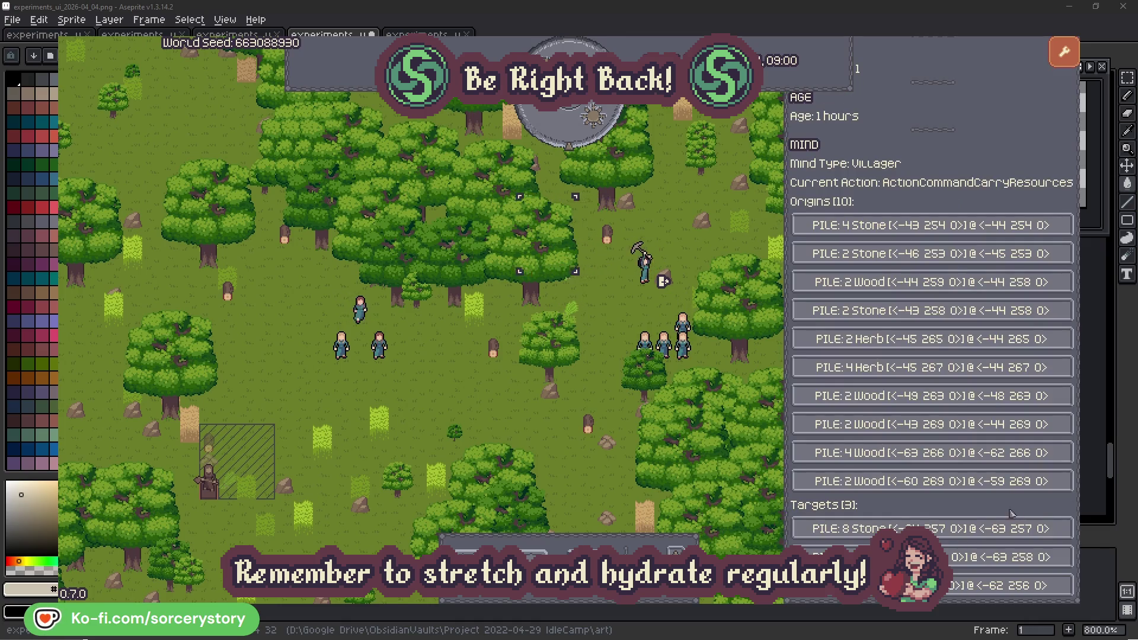
click(1037, 557)
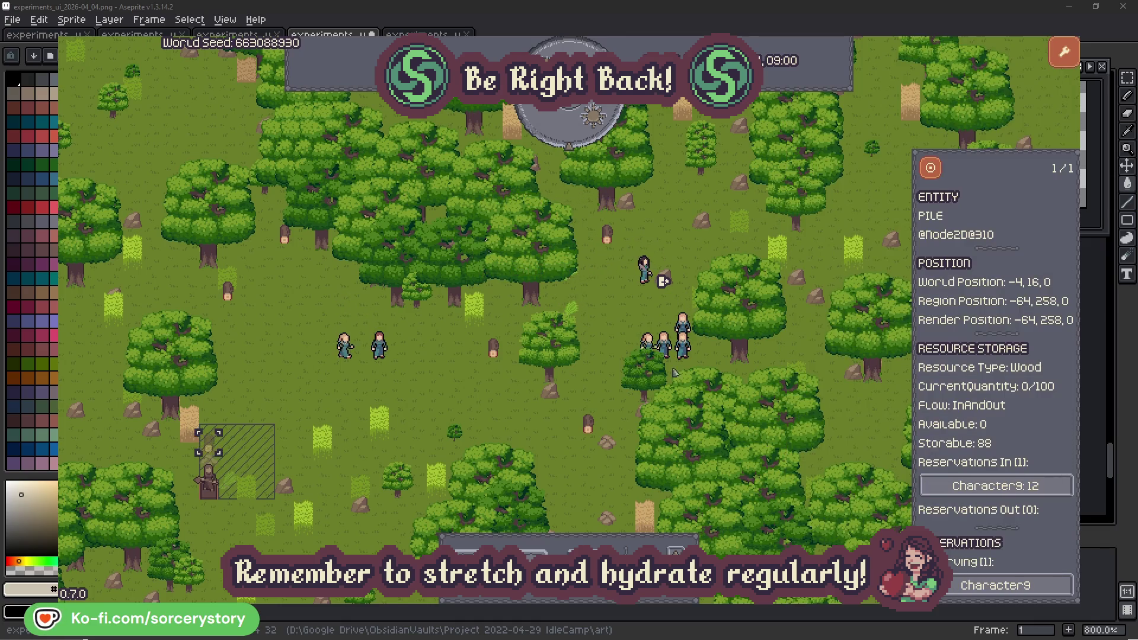
click(930, 170)
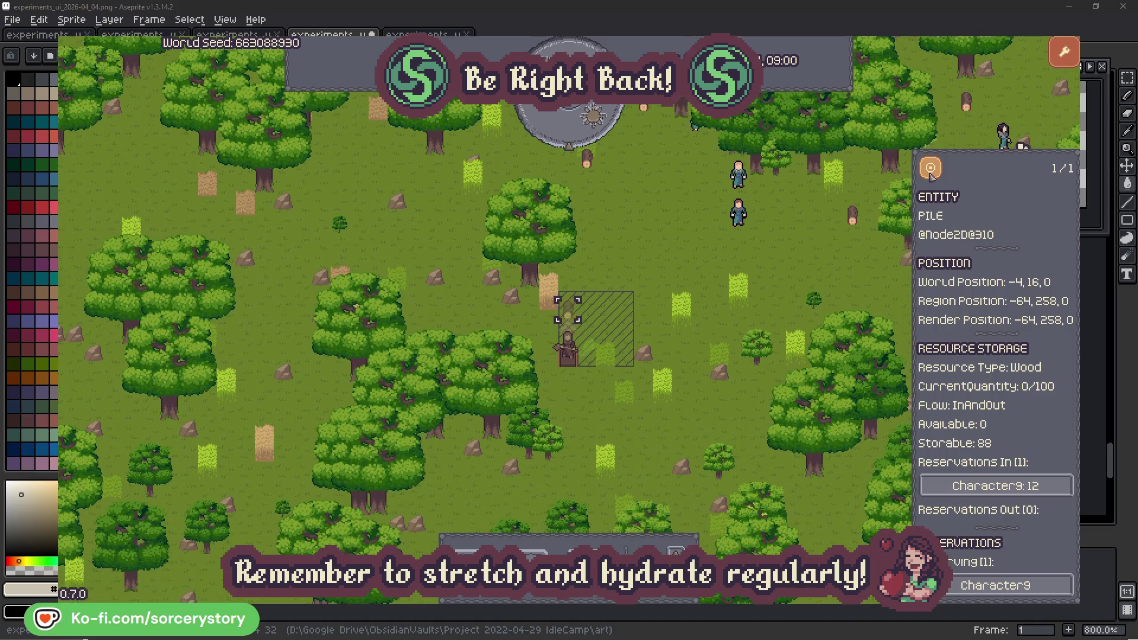
click(837, 259)
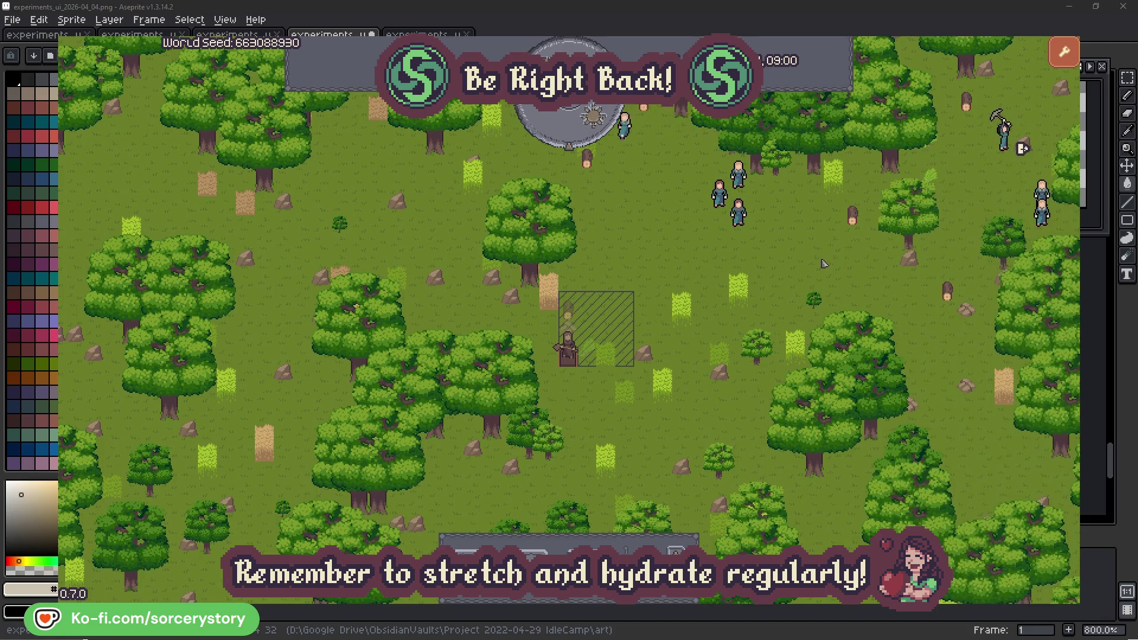
Step: Inspect Character2, centre the map on it, then close its inspector
click(738, 212)
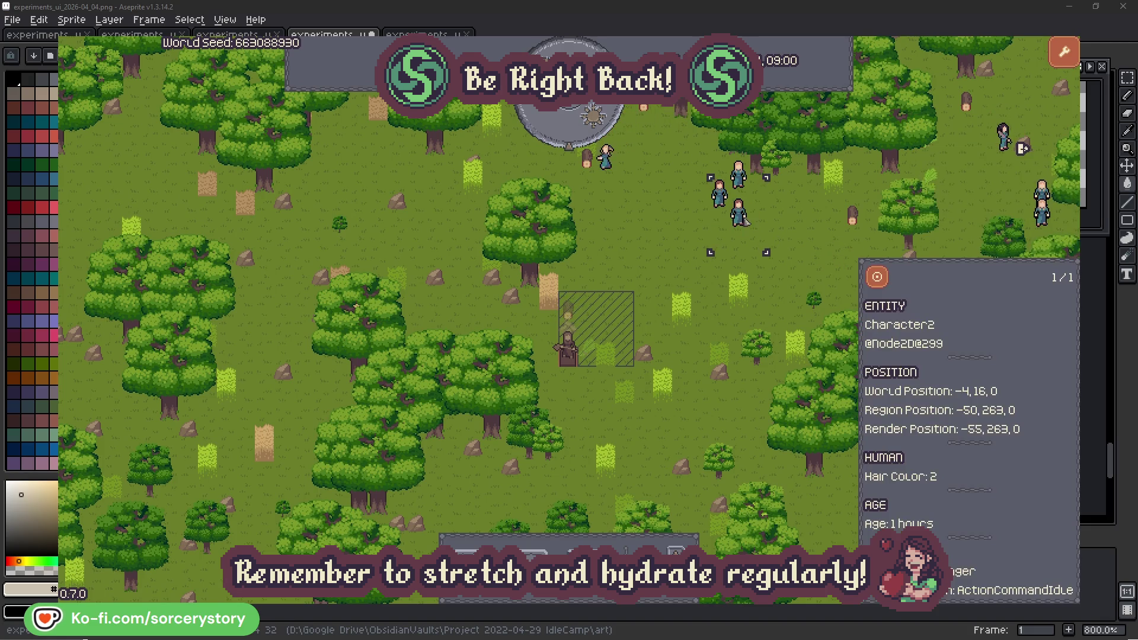
click(877, 276)
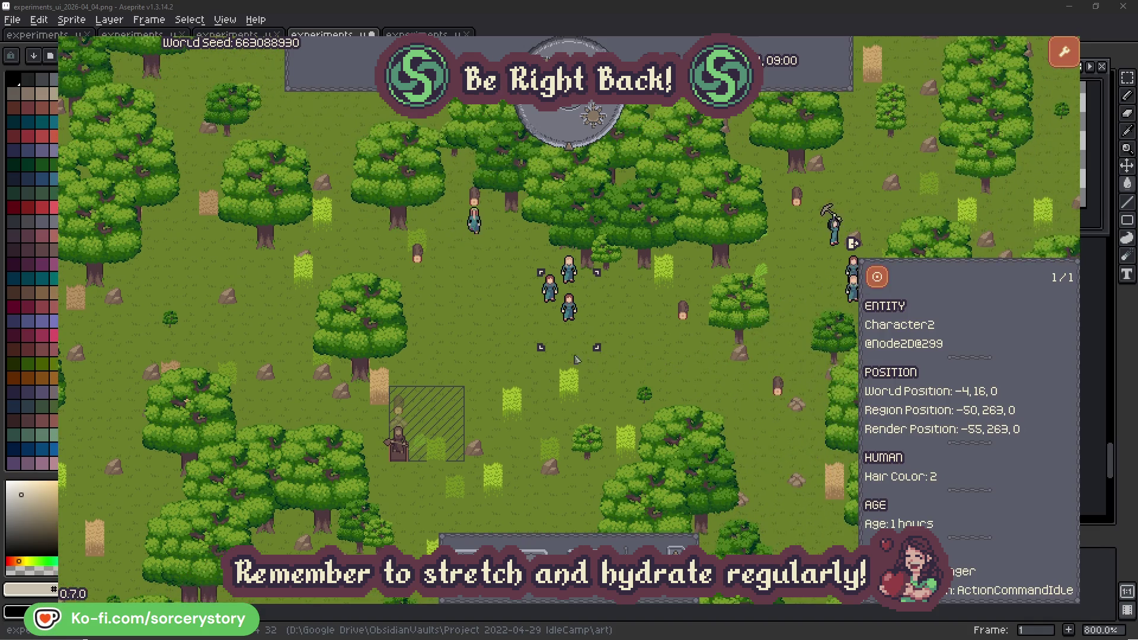
click(652, 344)
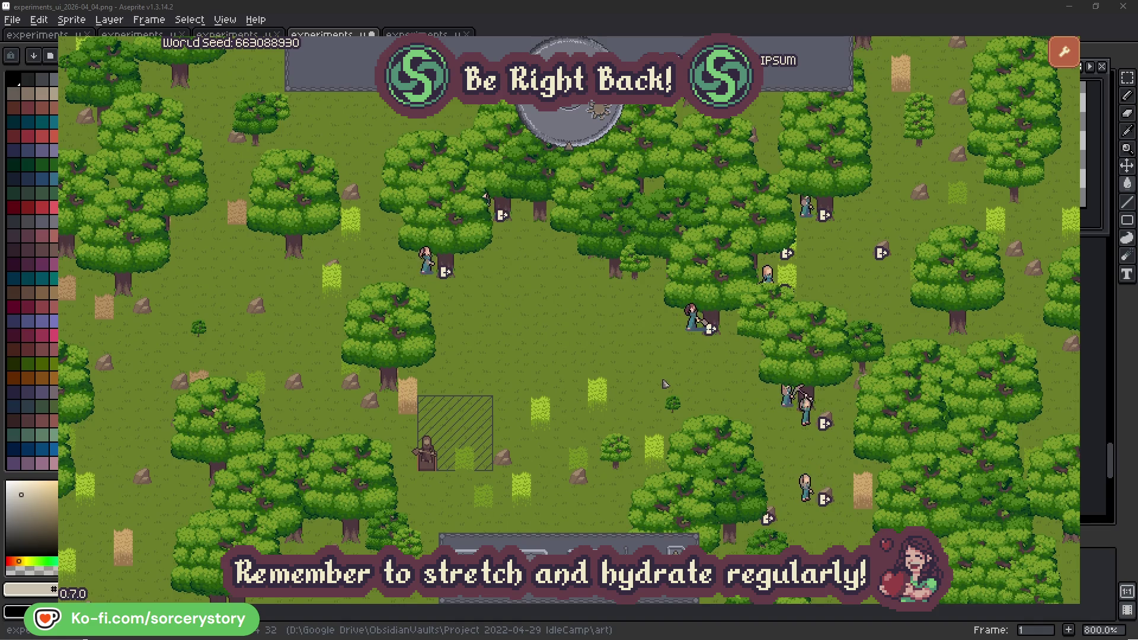
click(692, 319)
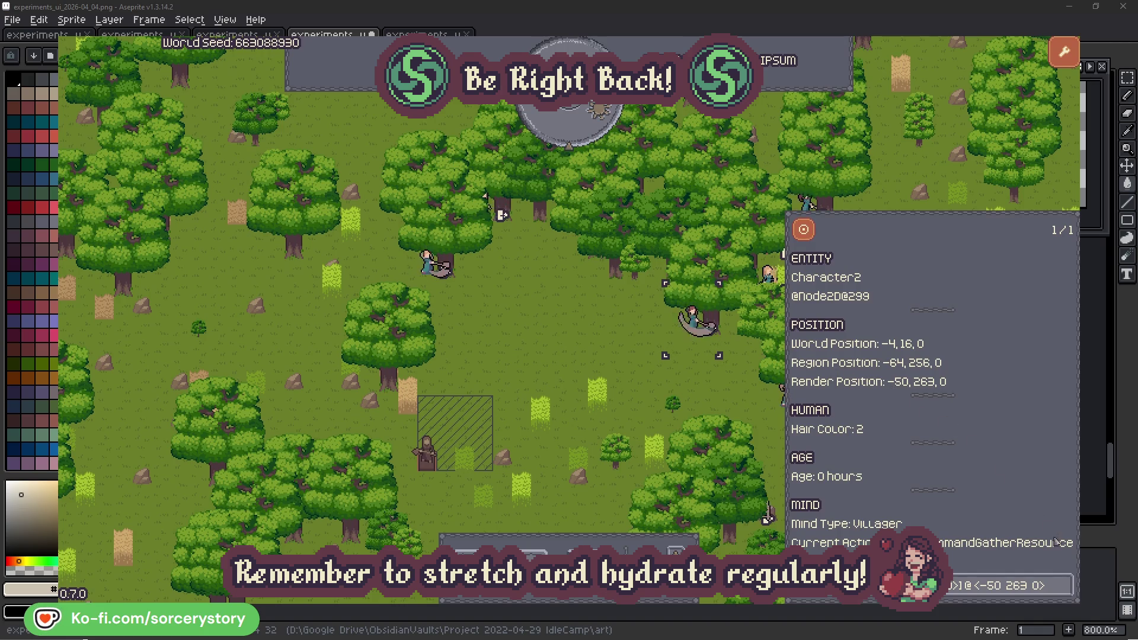
click(1065, 593)
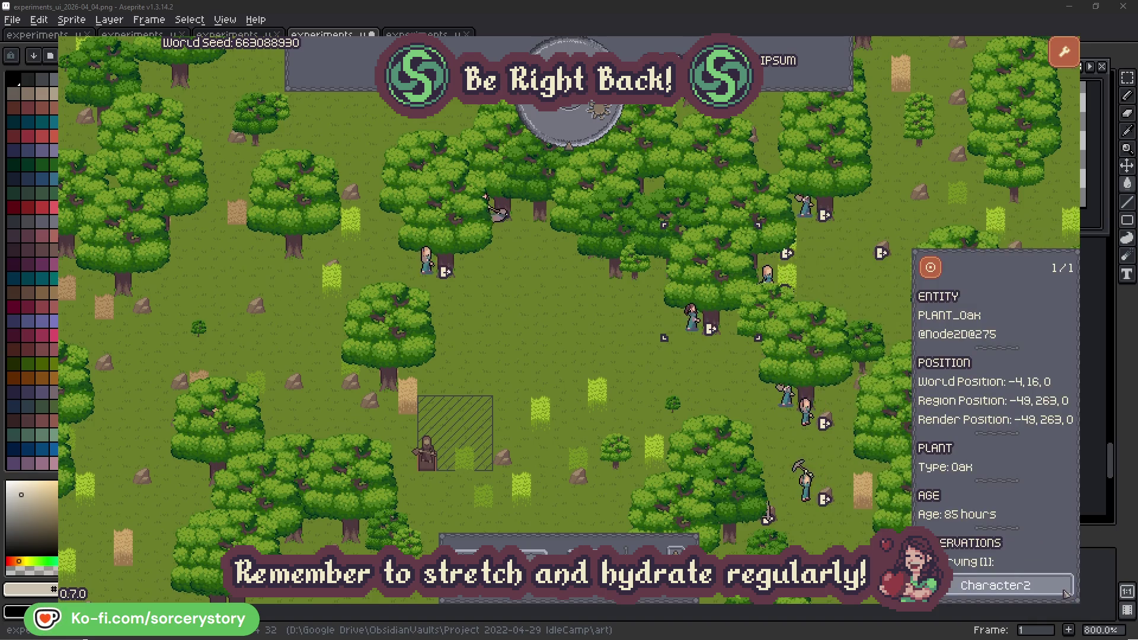
click(1065, 593)
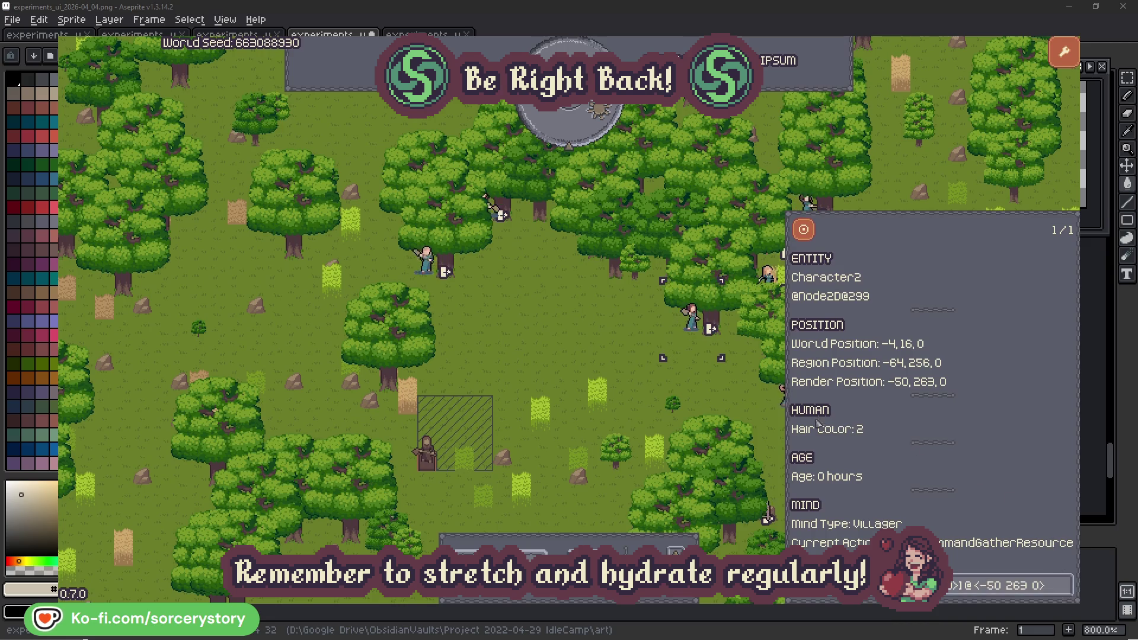
click(711, 395)
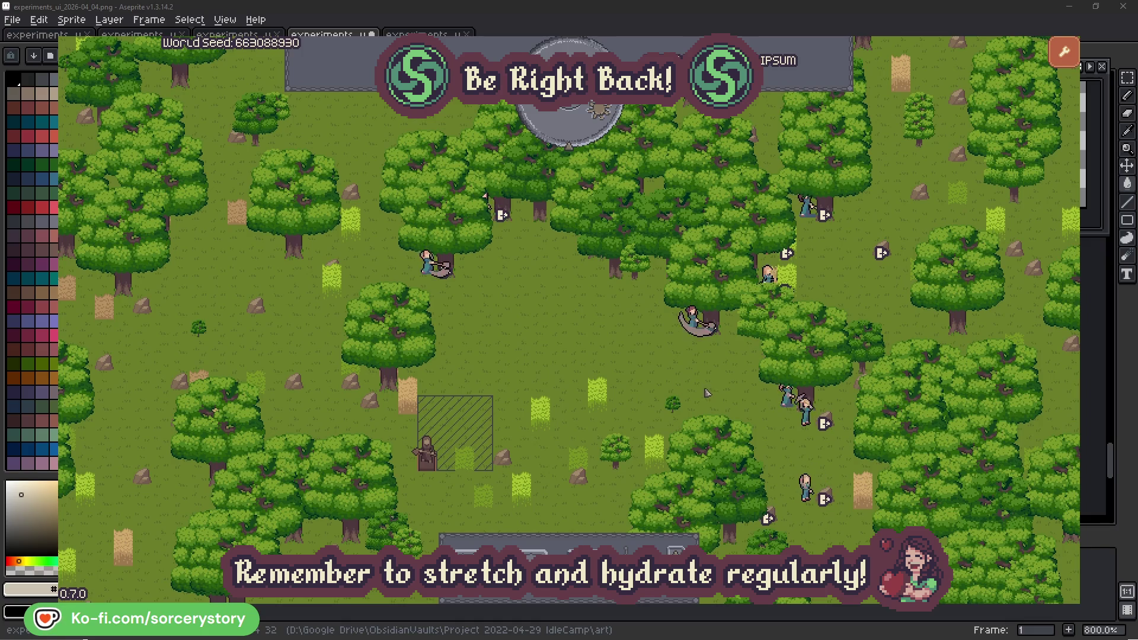
click(440, 287)
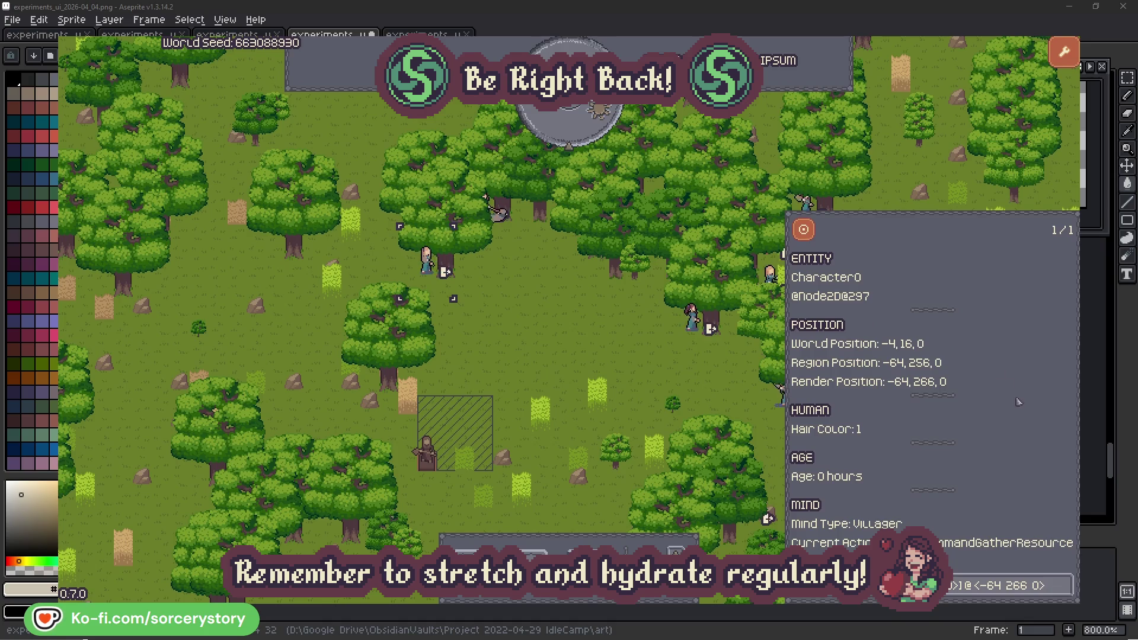
click(1066, 585)
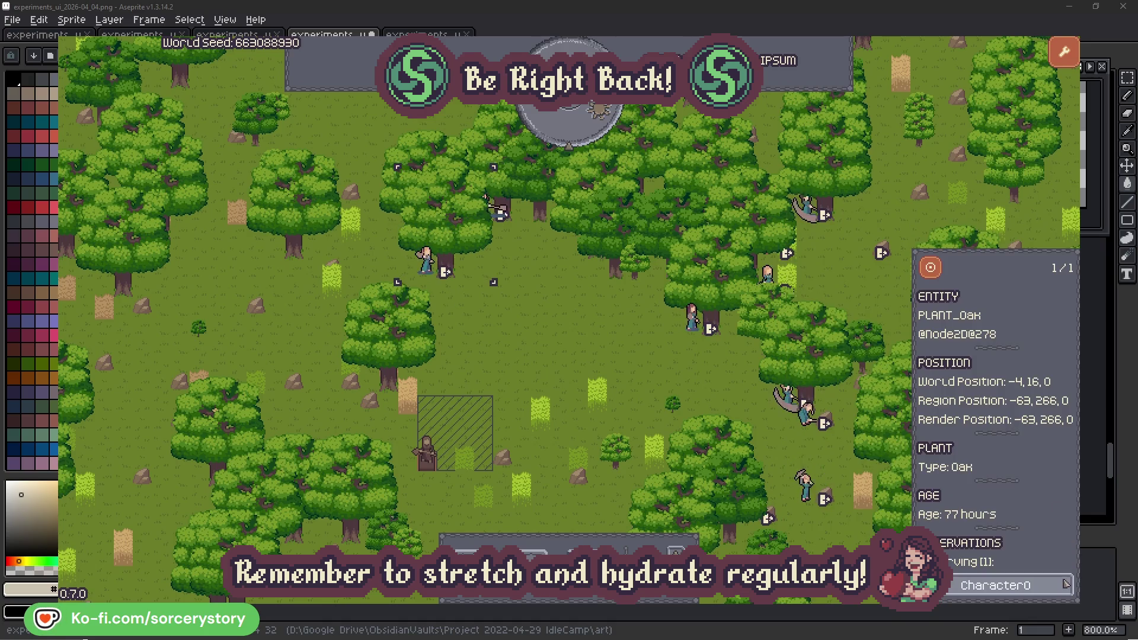
click(1065, 585)
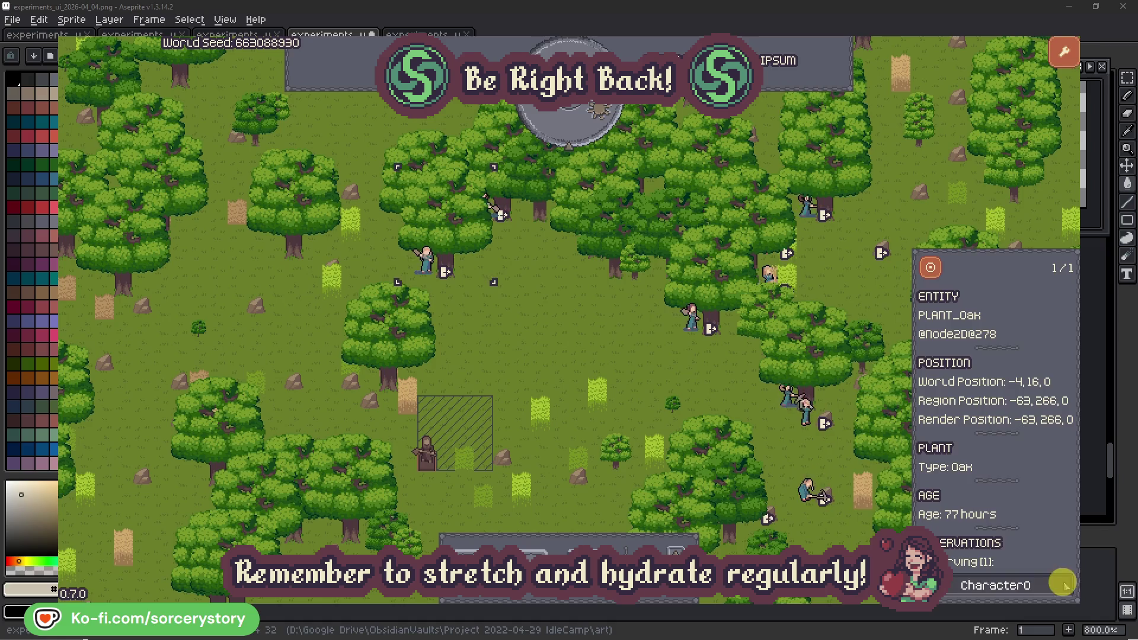
click(595, 356)
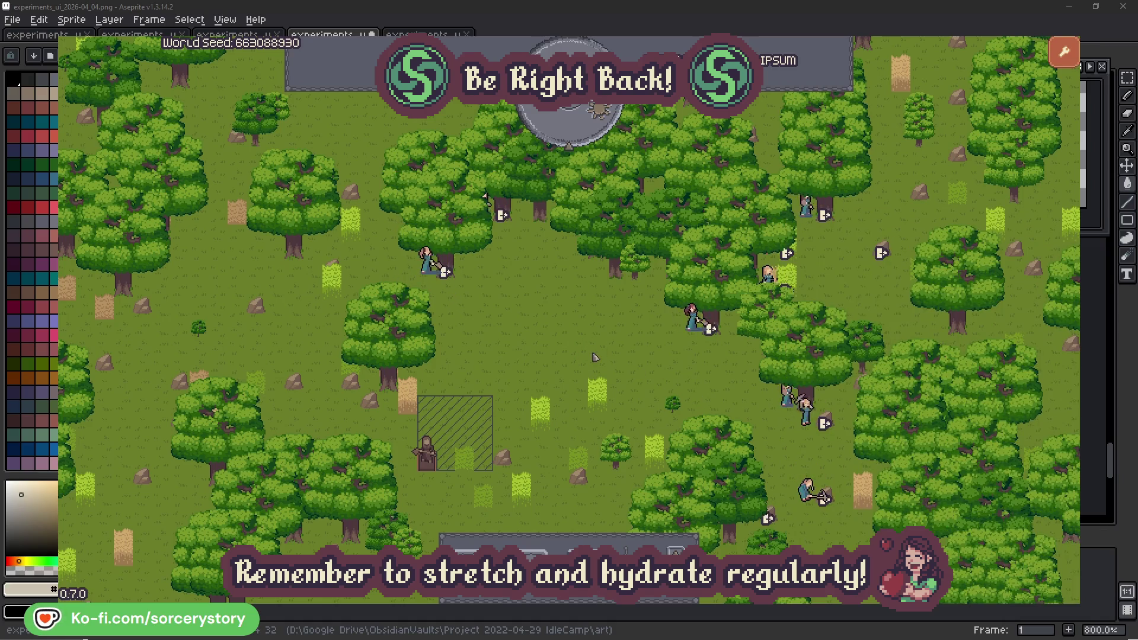
click(577, 133)
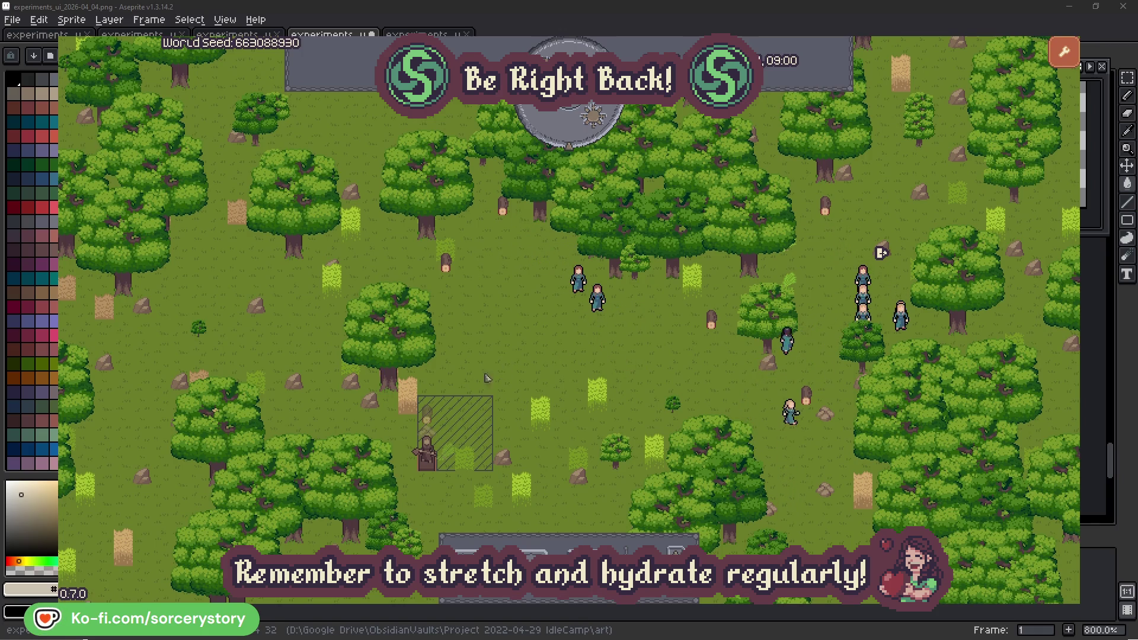
click(432, 416)
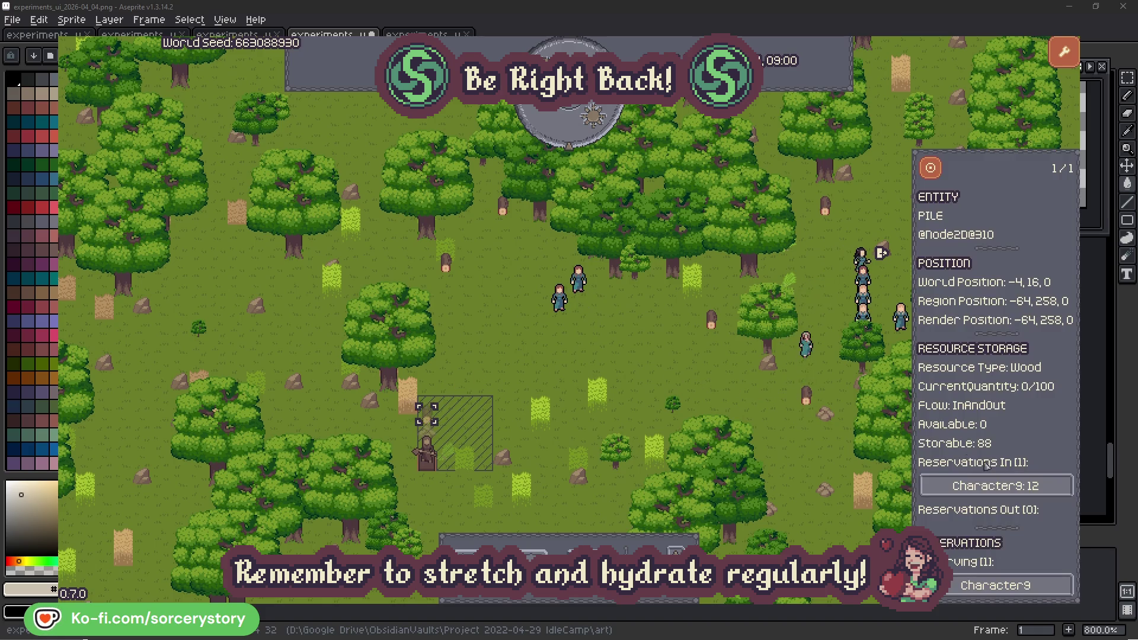
click(1047, 489)
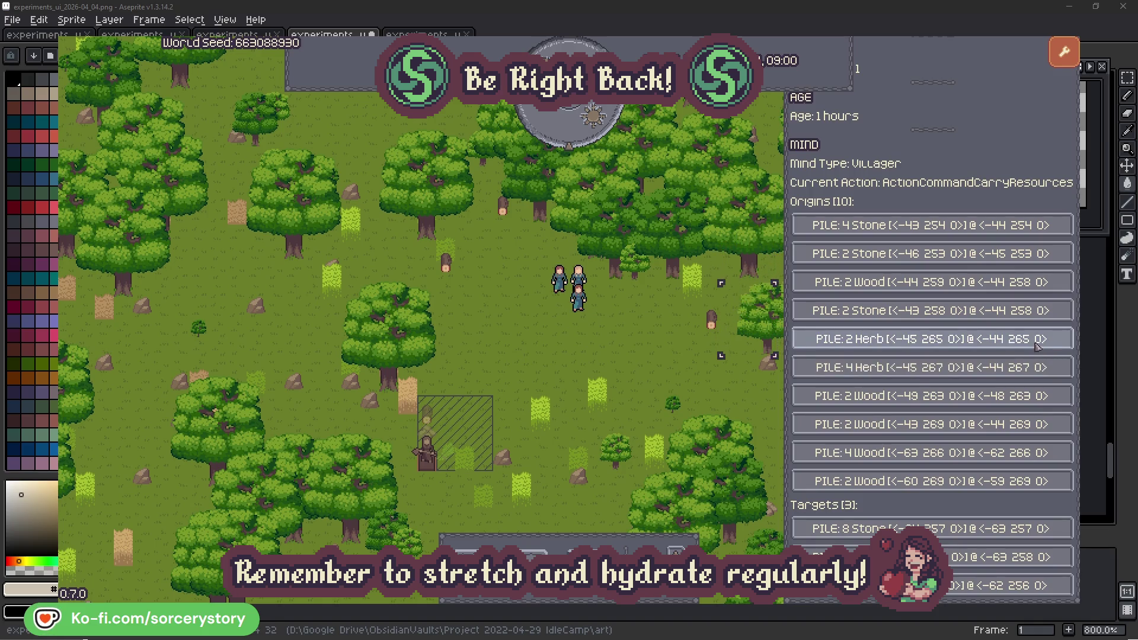
click(1037, 341)
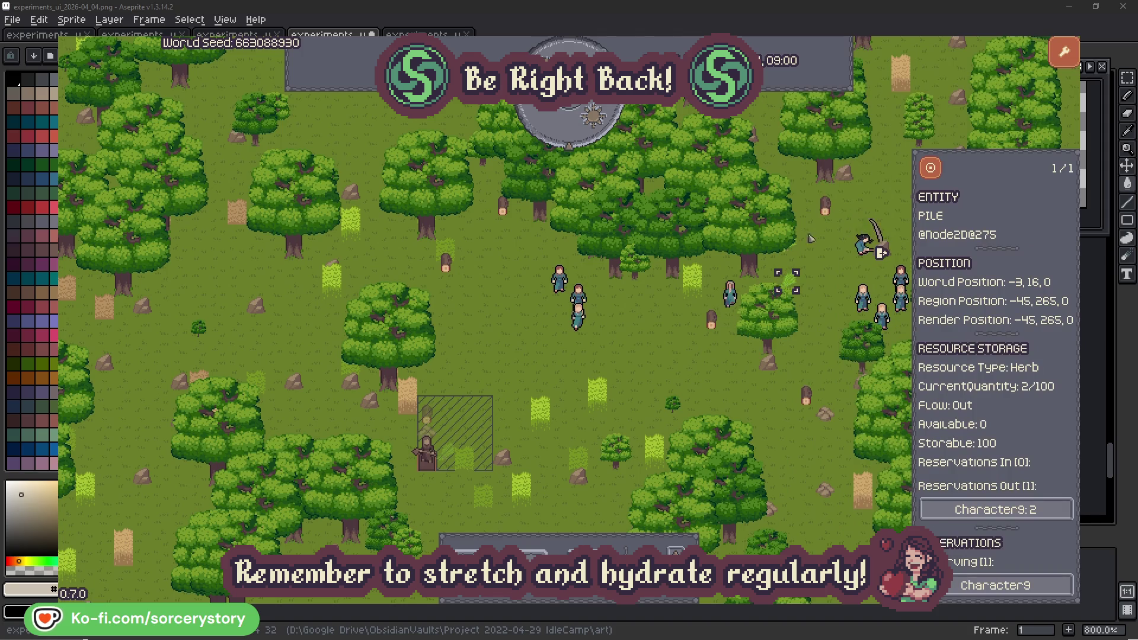
click(936, 172)
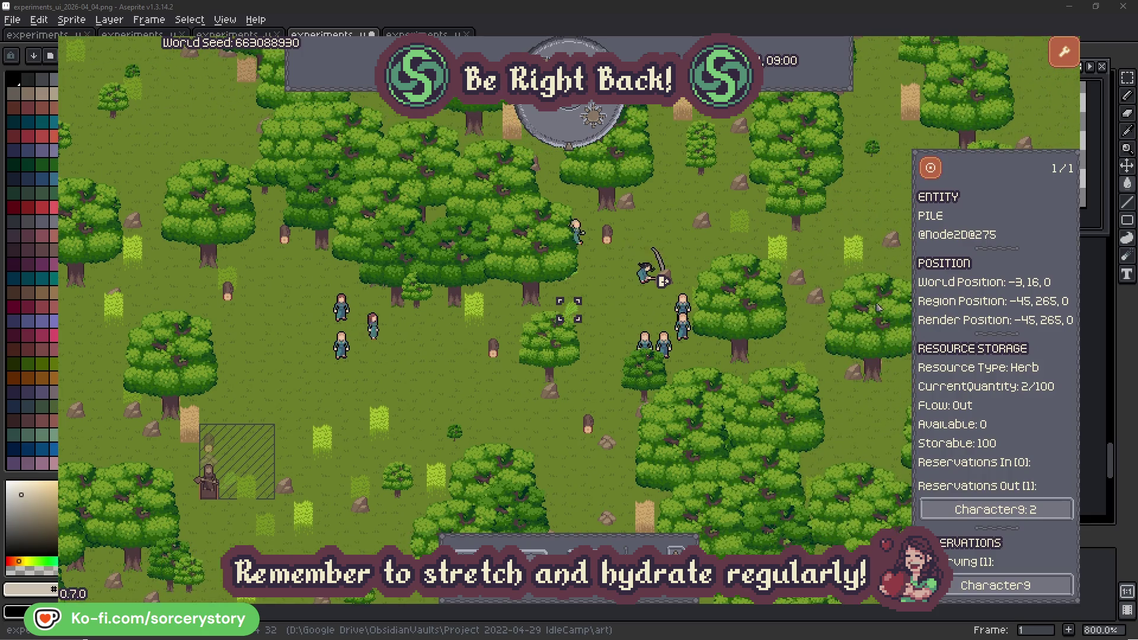
click(981, 509)
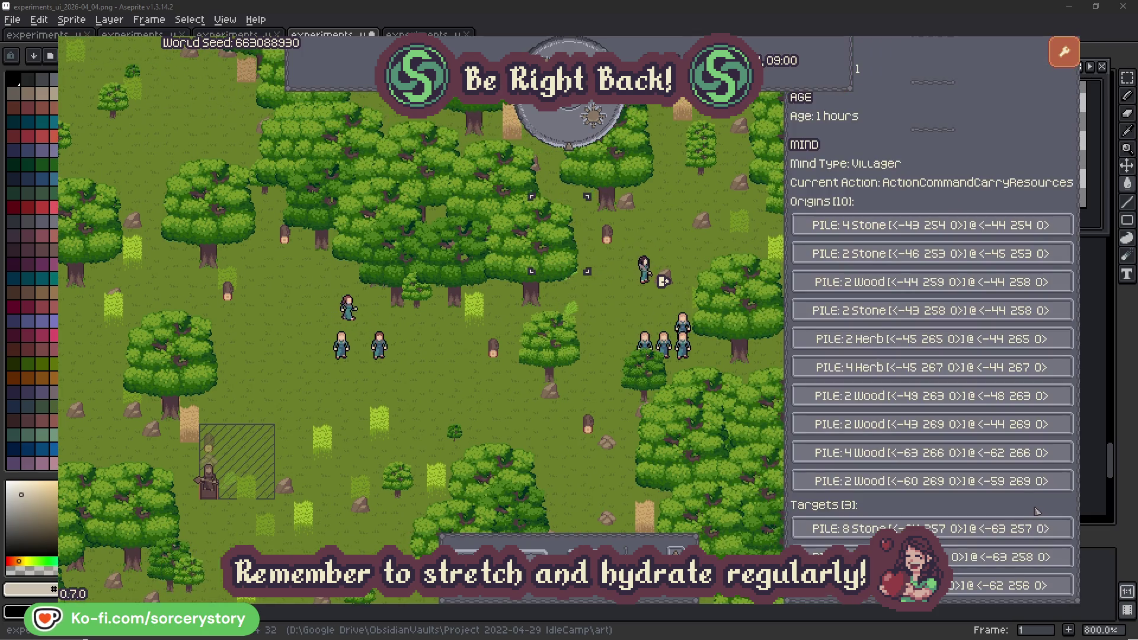
click(984, 558)
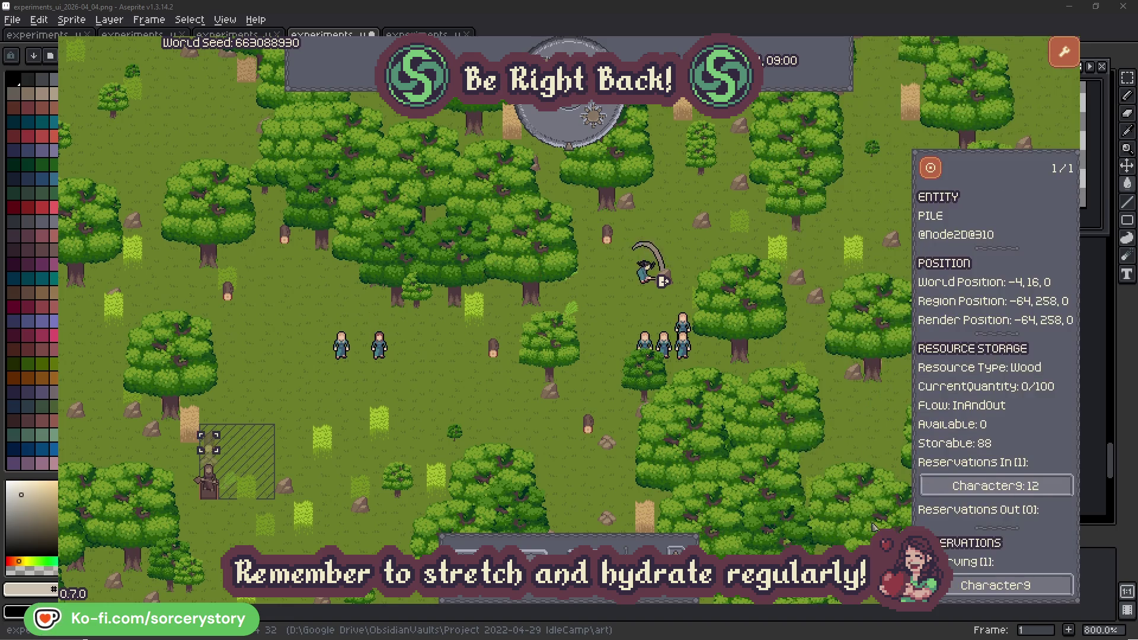
click(931, 171)
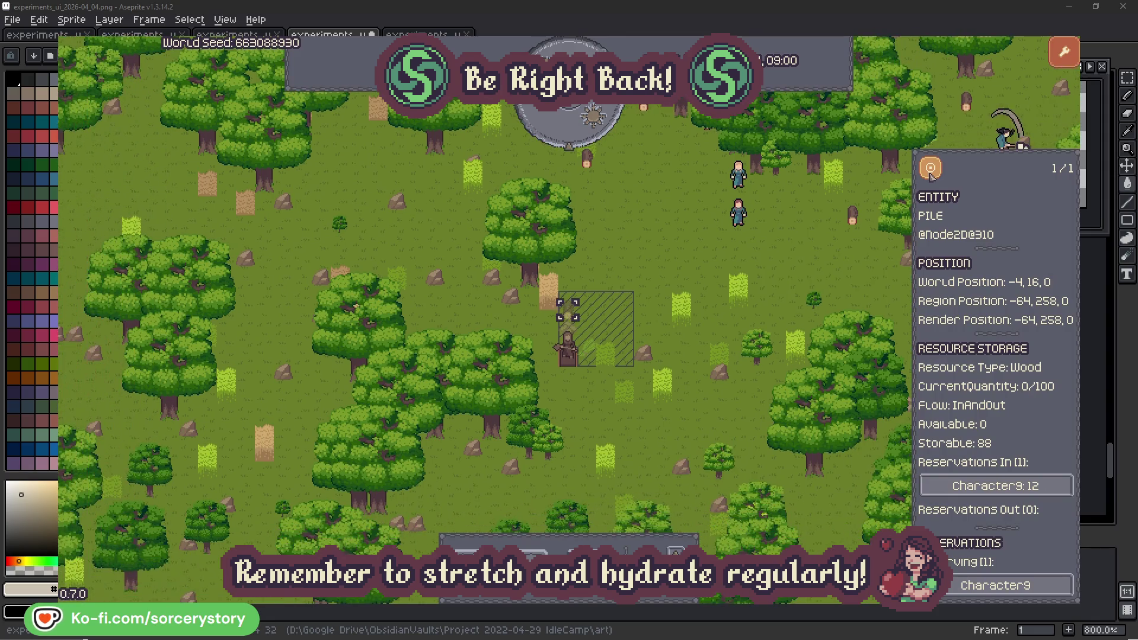
click(838, 260)
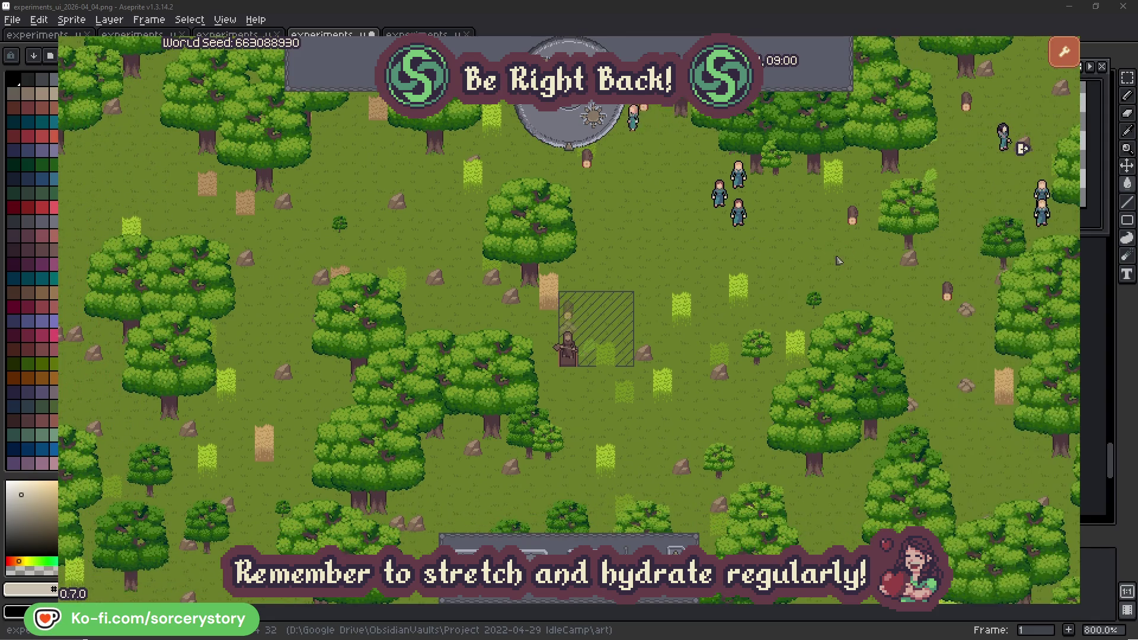
click(757, 229)
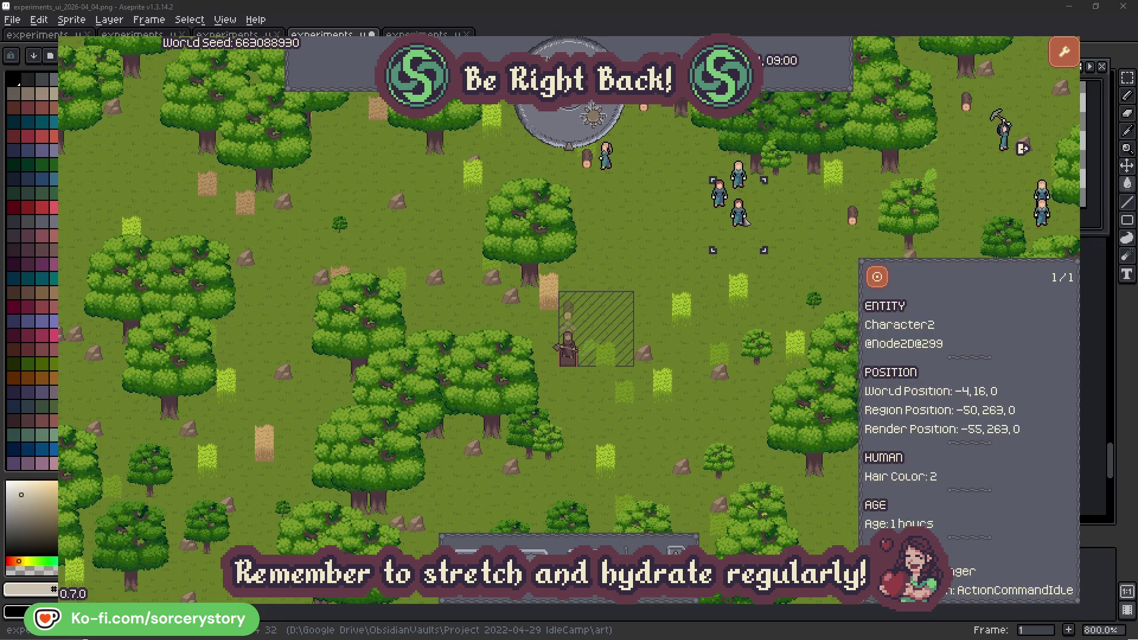
click(878, 277)
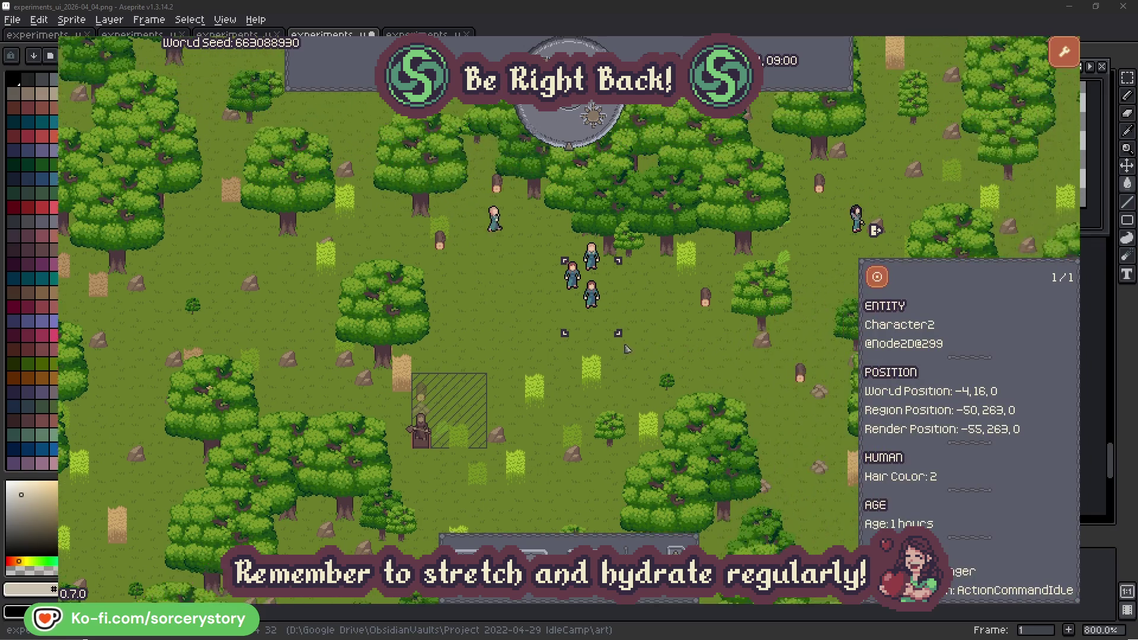
click(652, 343)
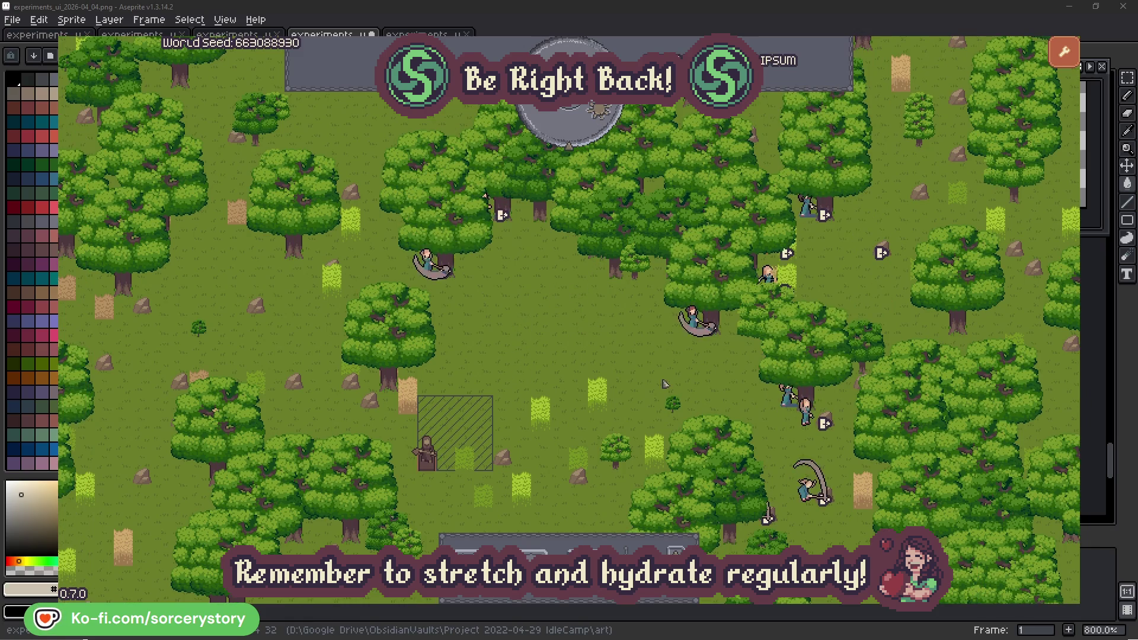
click(670, 360)
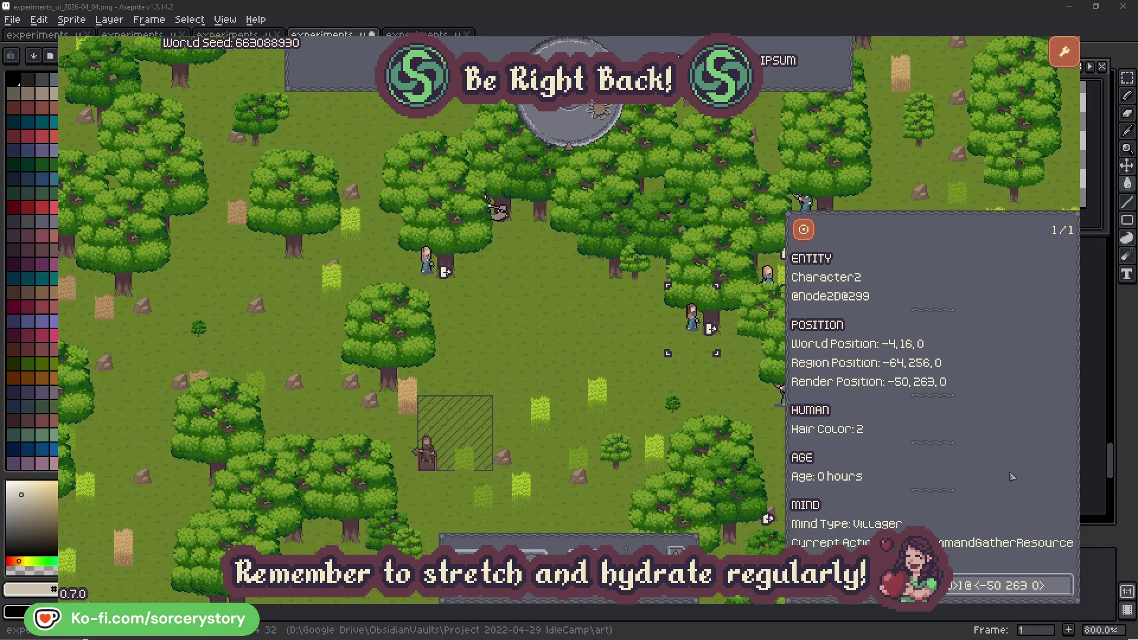
click(1066, 591)
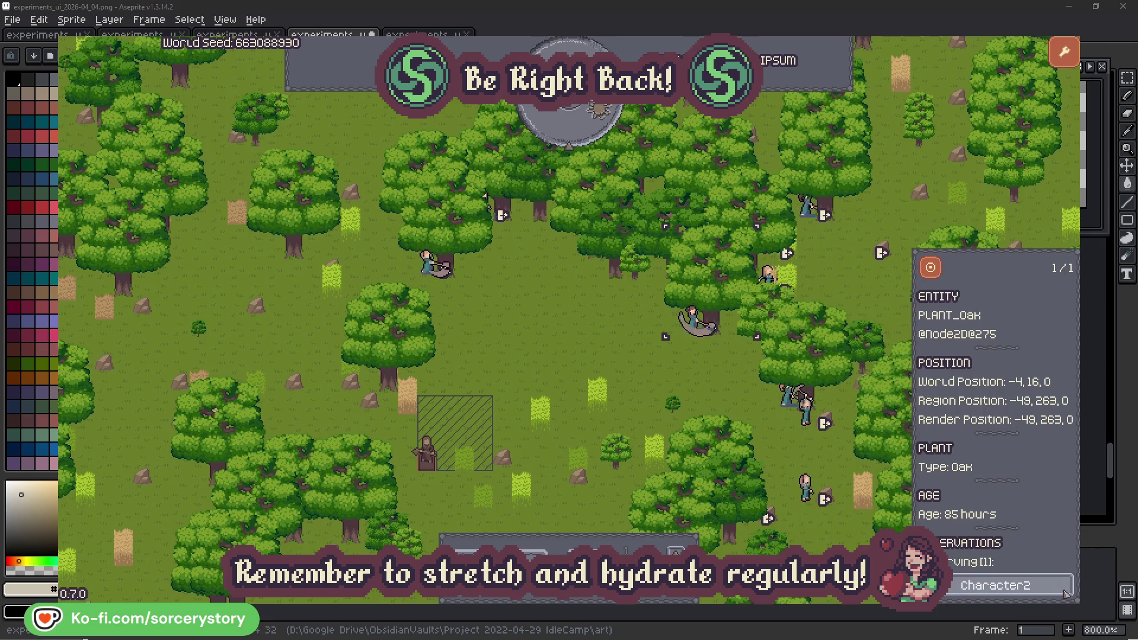
click(1066, 592)
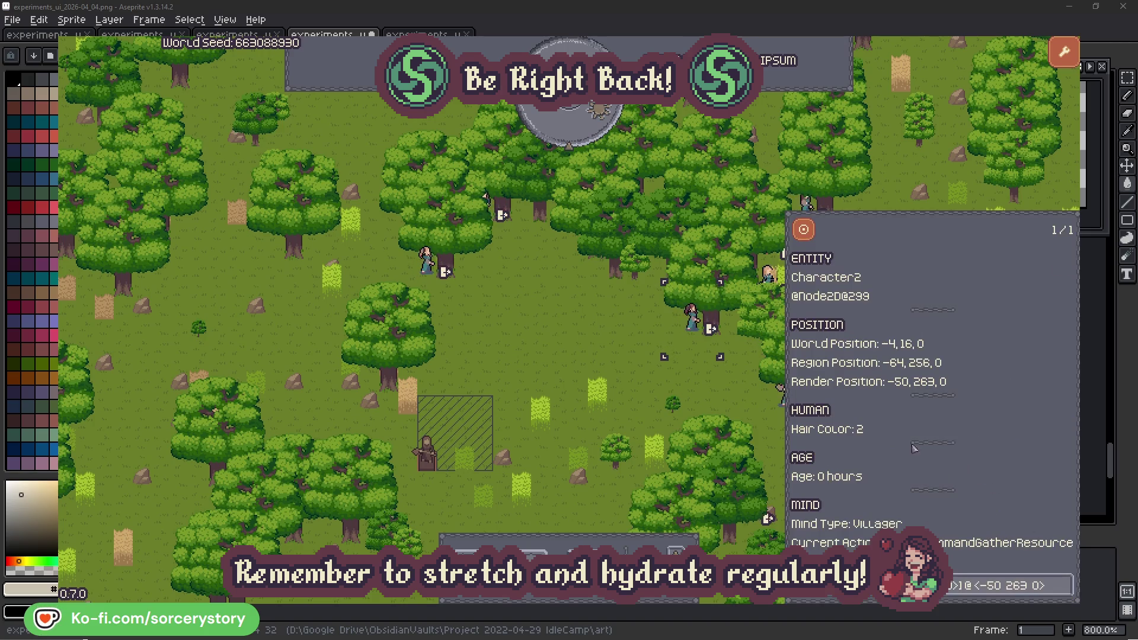
click(710, 394)
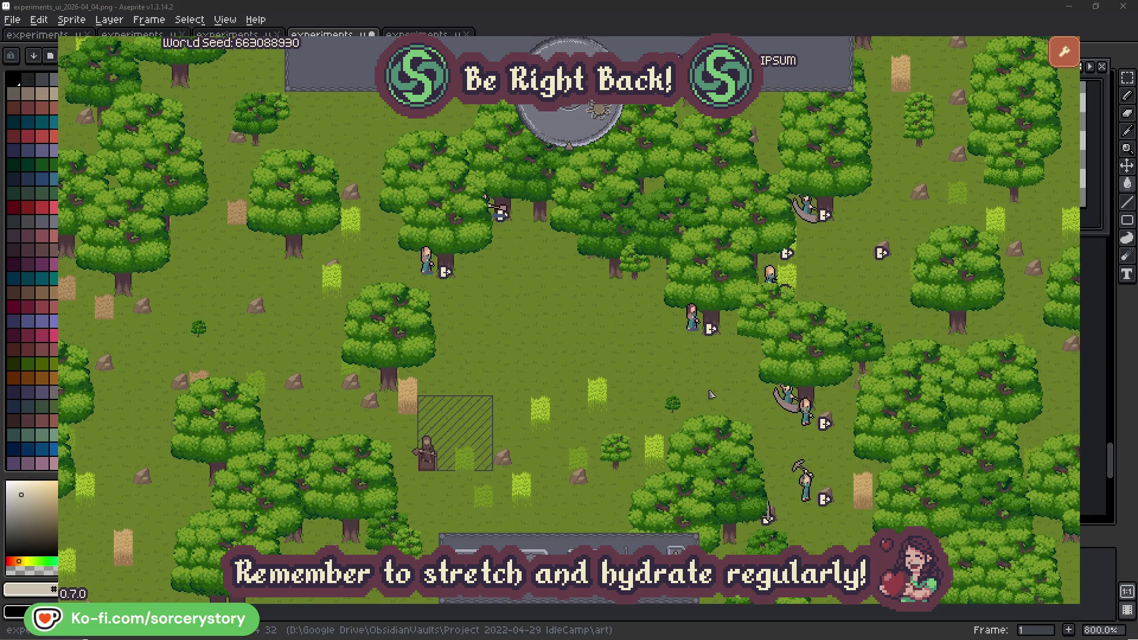
click(427, 263)
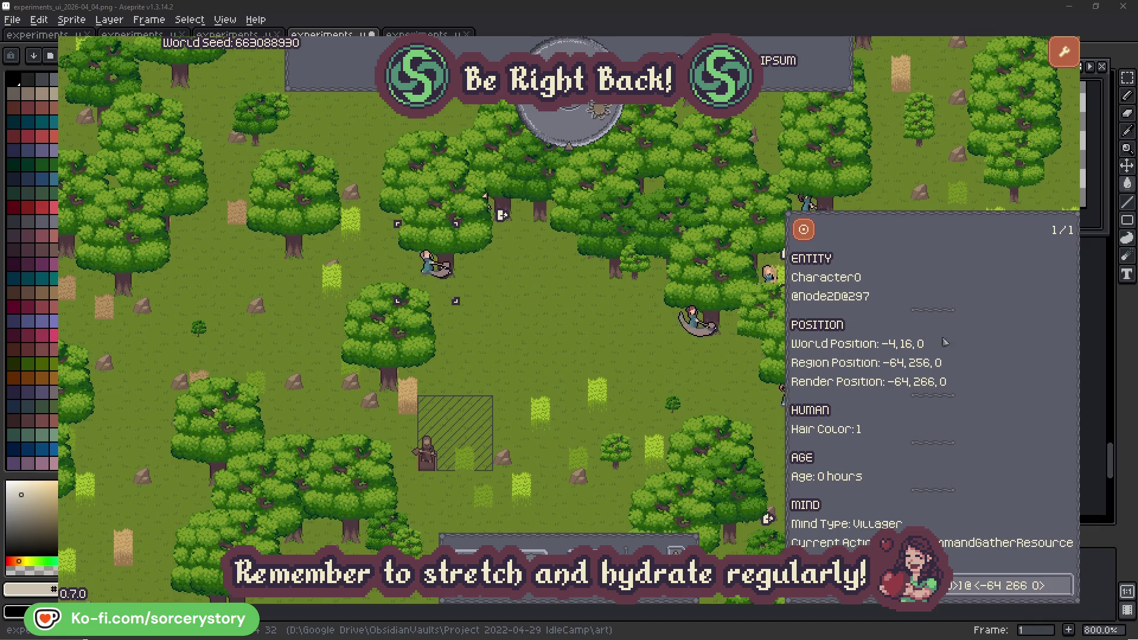
click(1065, 580)
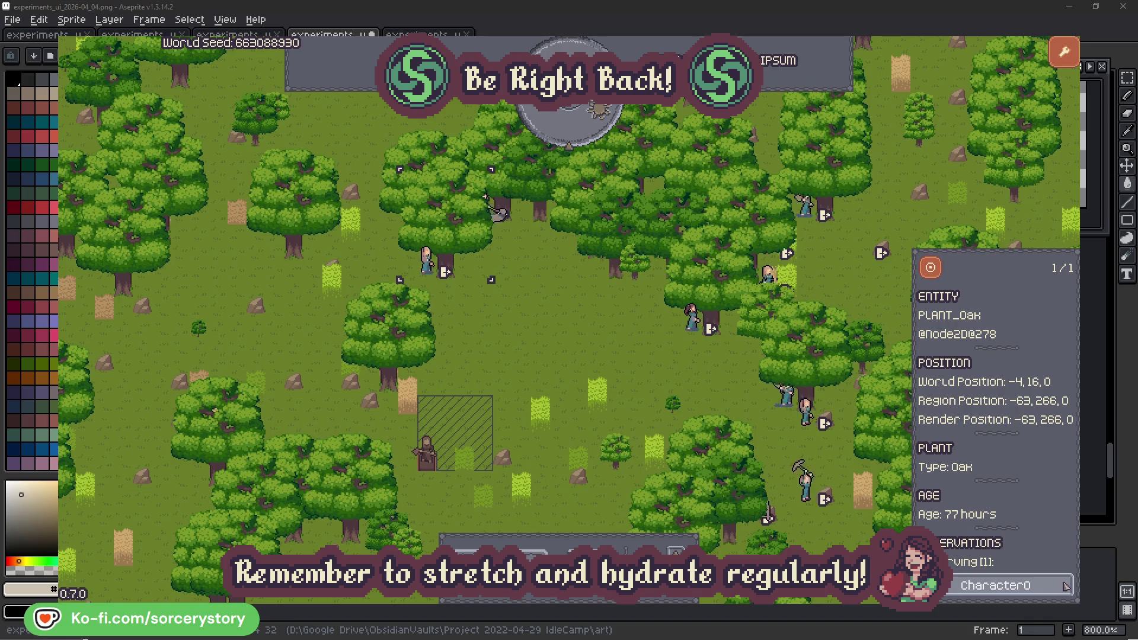
click(1065, 584)
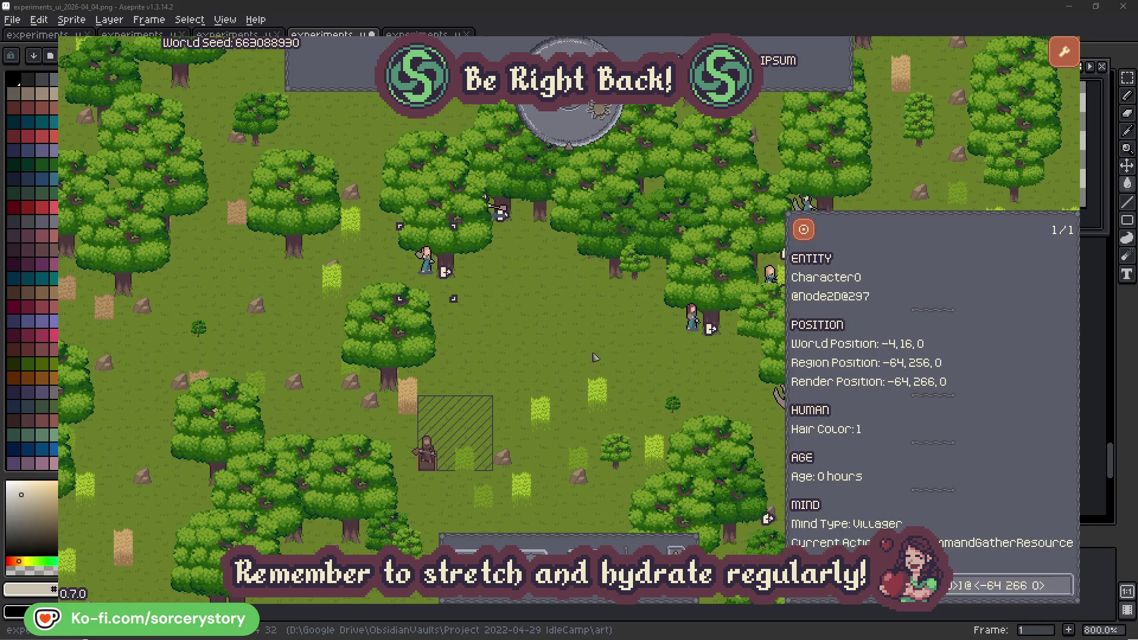
click(594, 356)
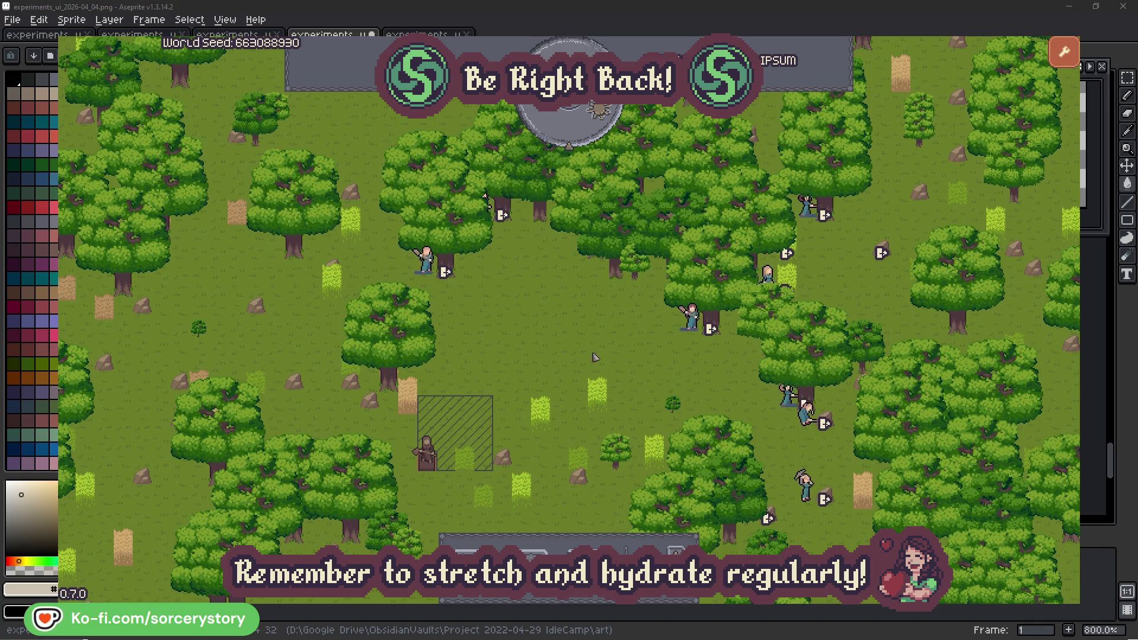
Step: Pass one hour, then follow the wood pile through Character9 to the centred Herb pile
click(578, 133)
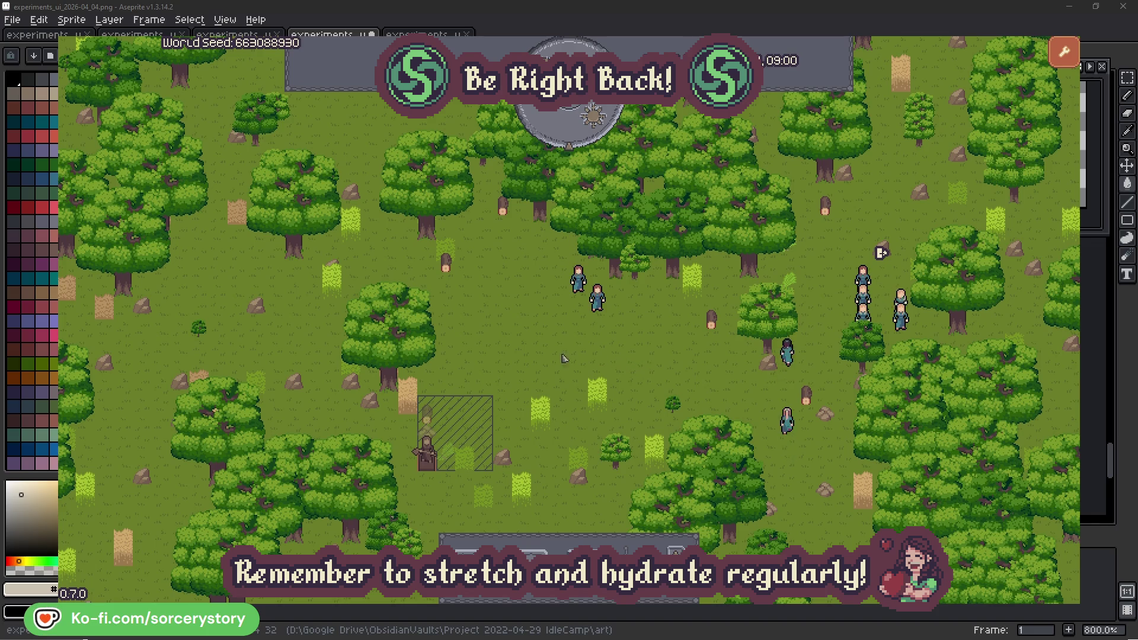
click(426, 415)
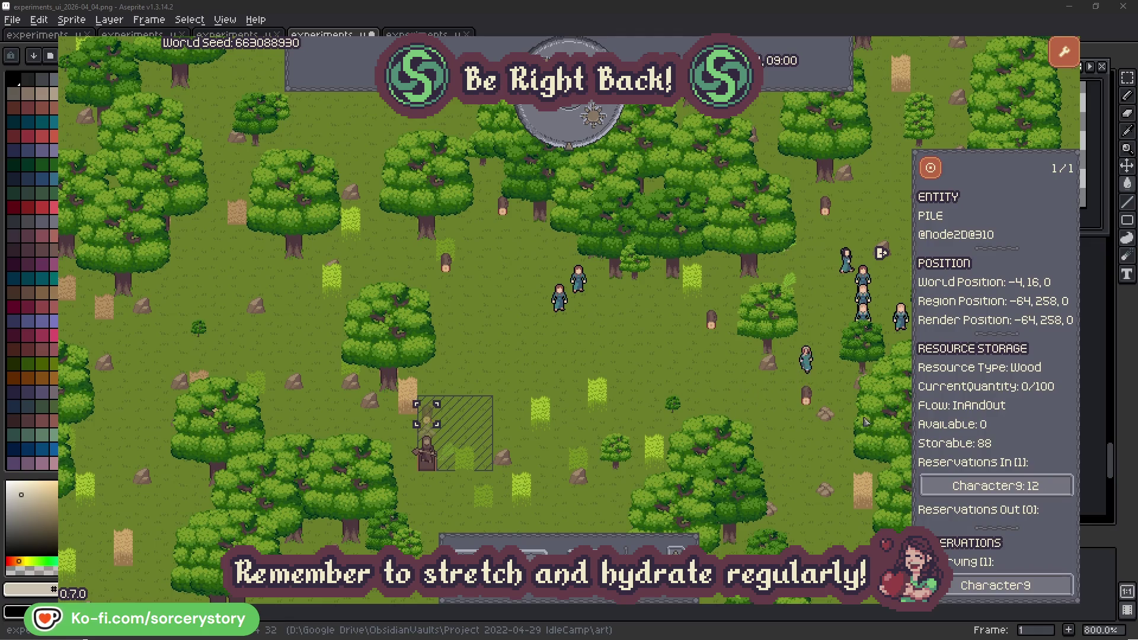
click(1045, 484)
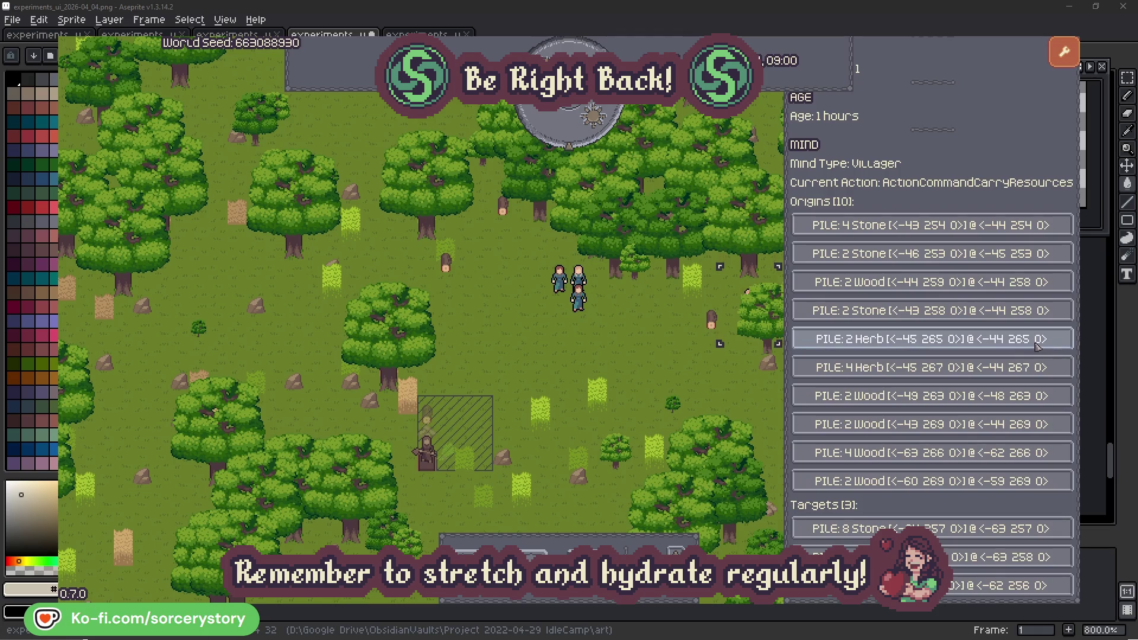
click(1038, 346)
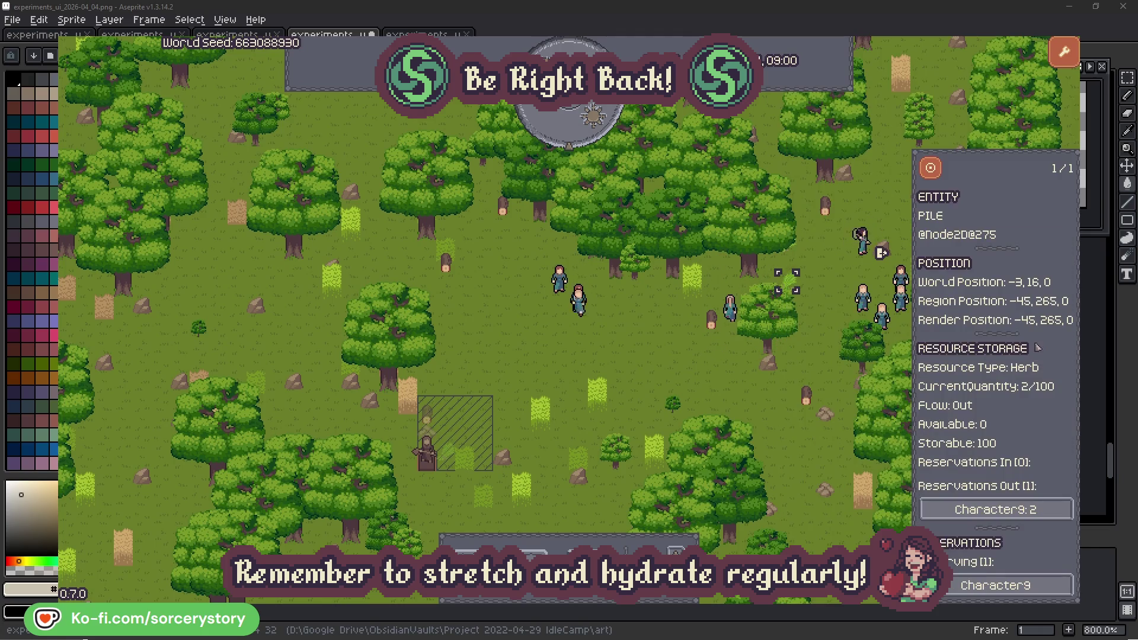
click(932, 169)
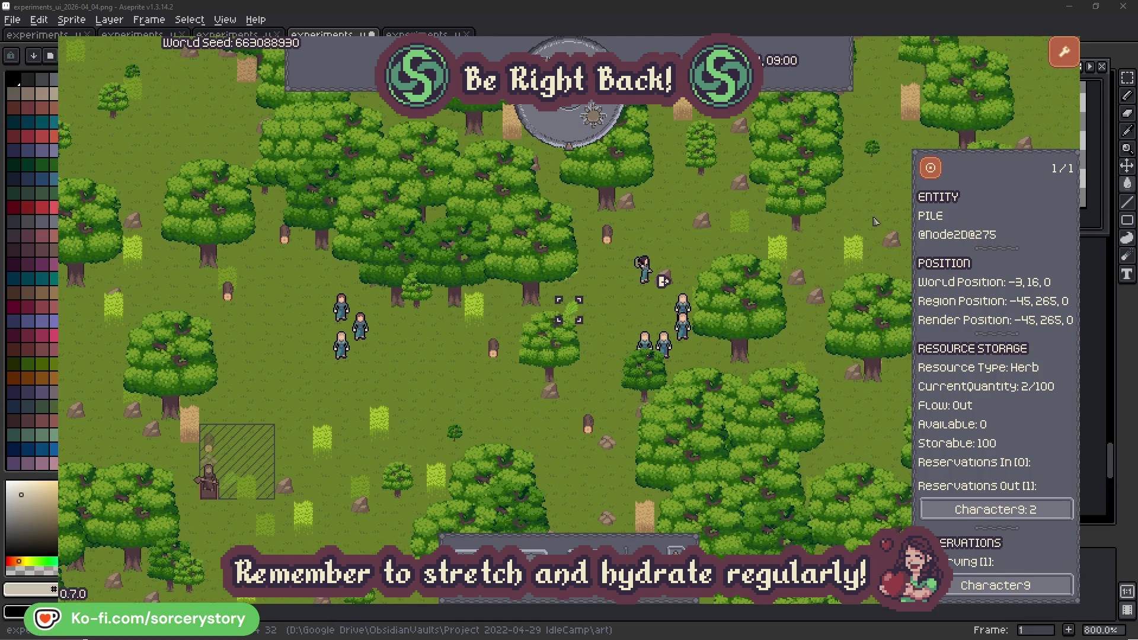
Step: Reopen Character9, centre the map on its target wood pile, then close the pile inspector
click(1034, 509)
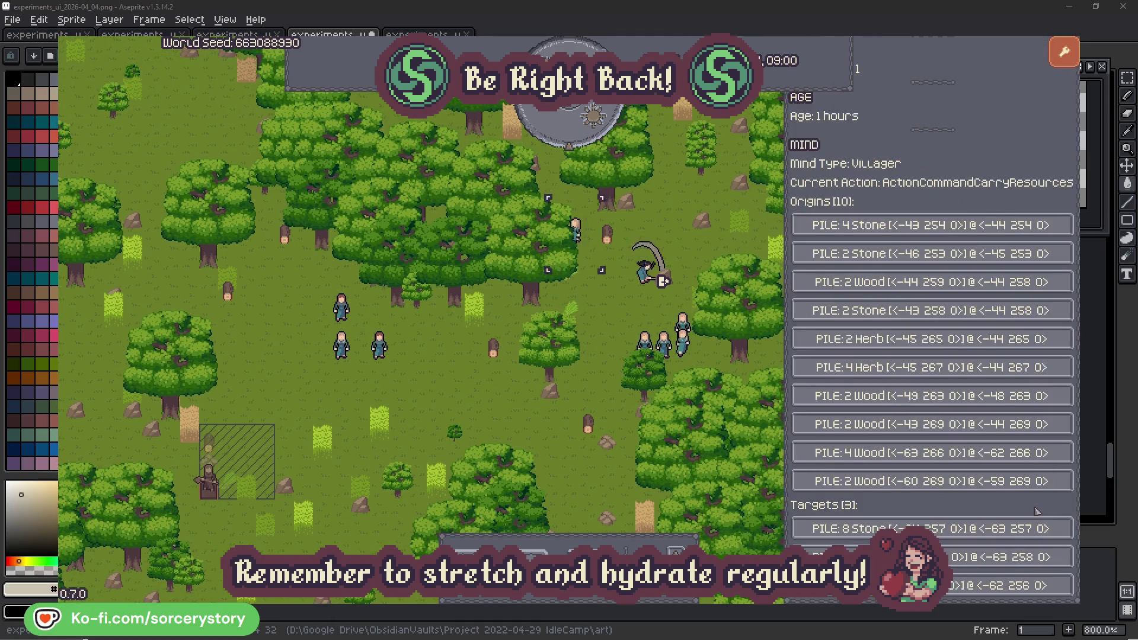
click(1008, 557)
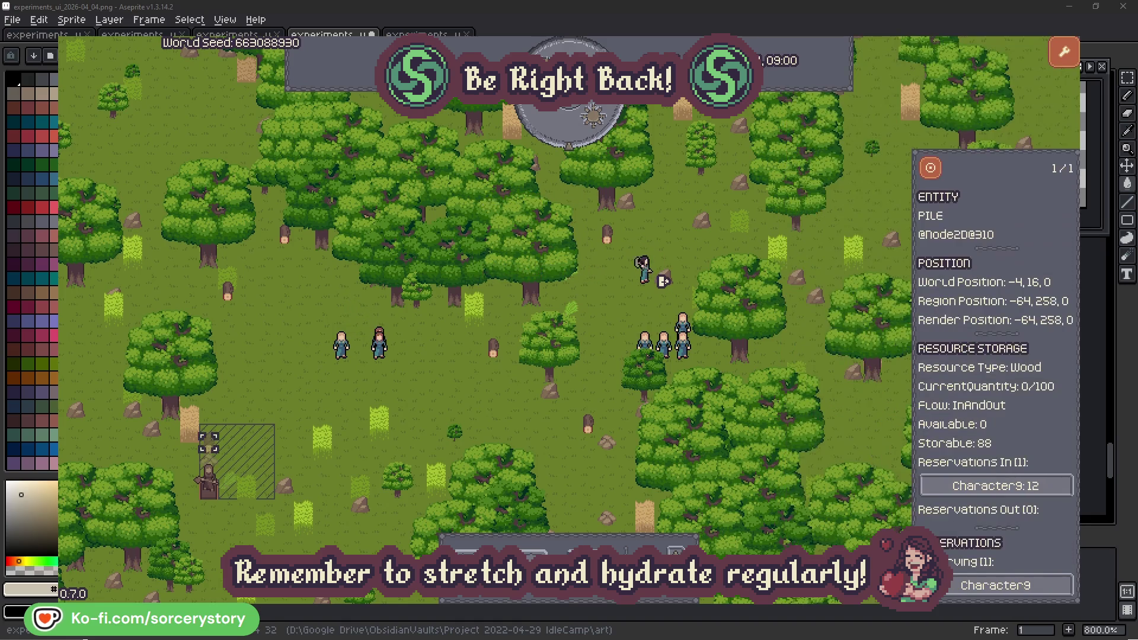
click(930, 169)
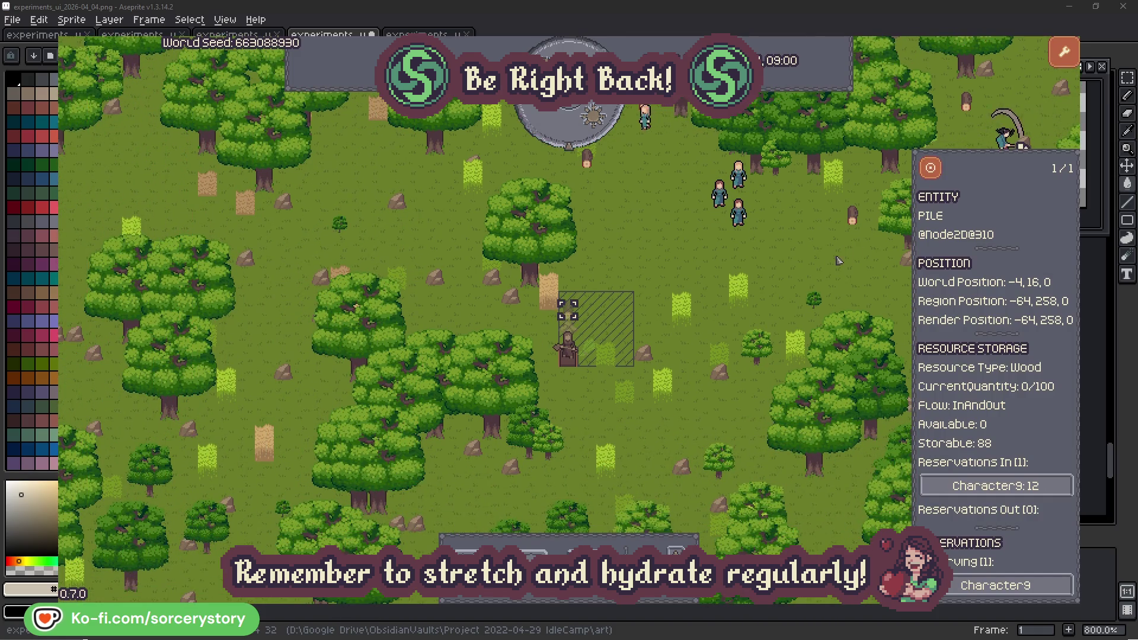
click(838, 259)
Step: Inspect Character2 and open the oak tree it is working on, aged 85 hours
click(741, 217)
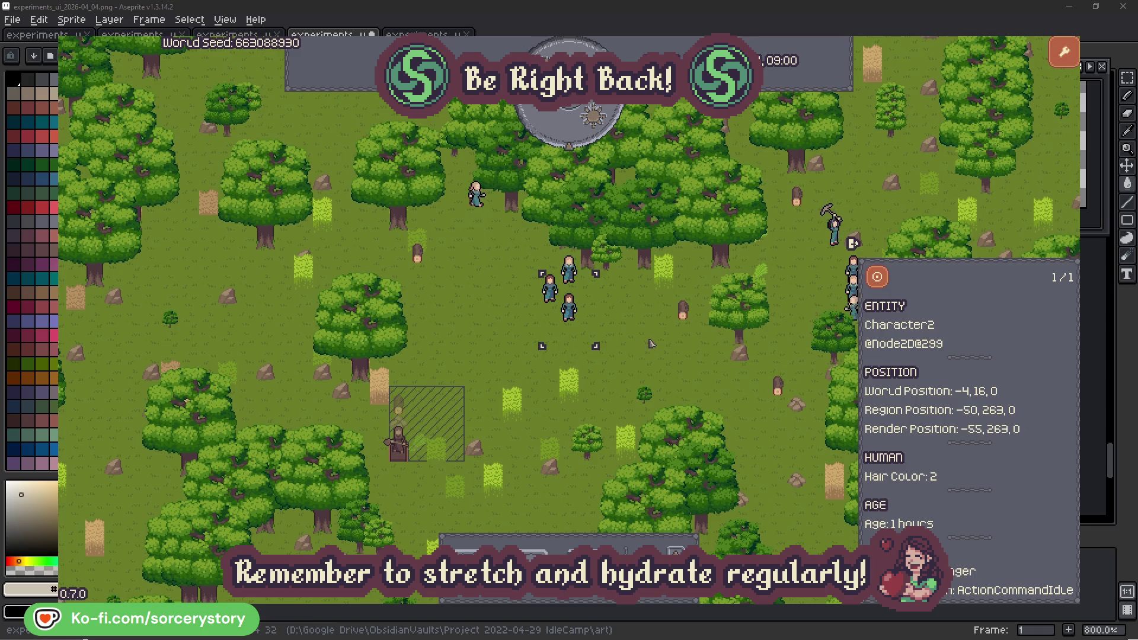
click(651, 344)
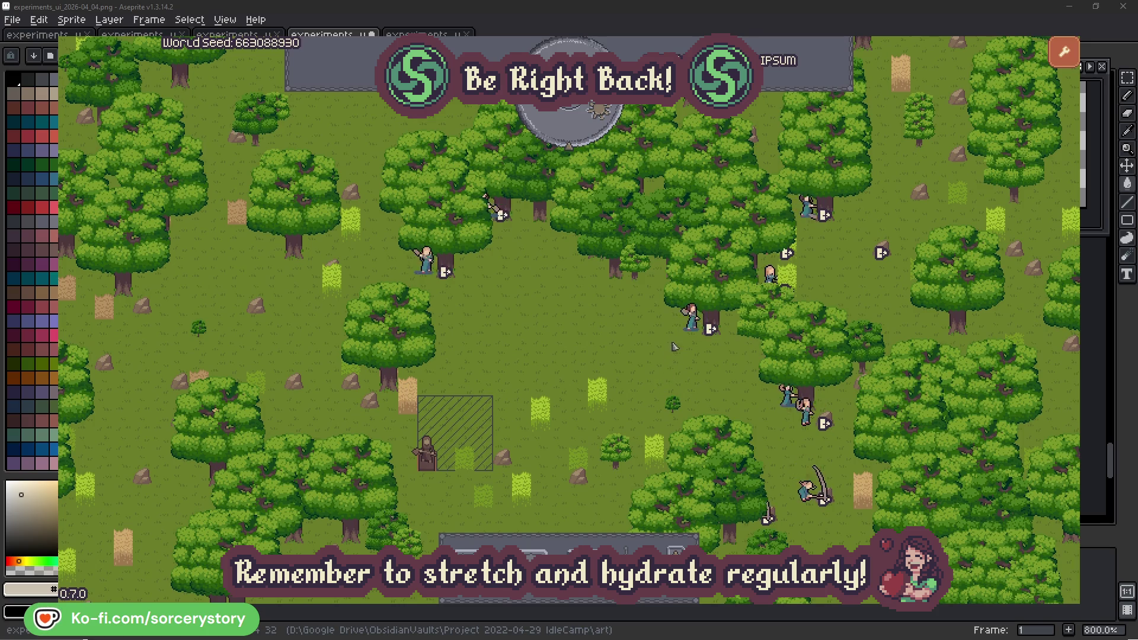
click(692, 320)
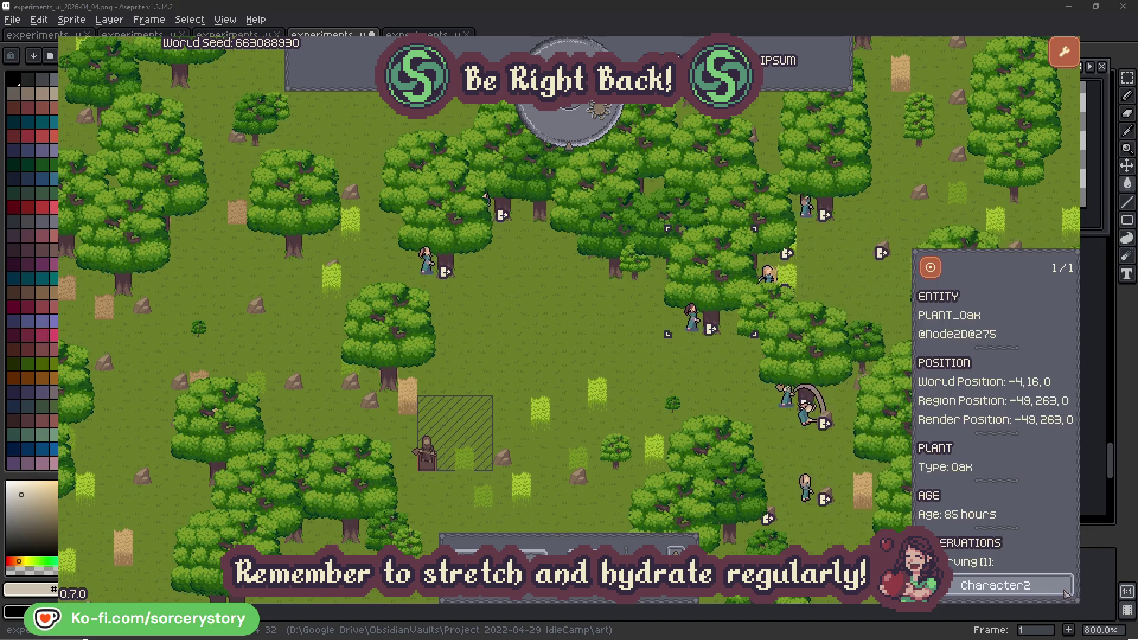
click(1064, 591)
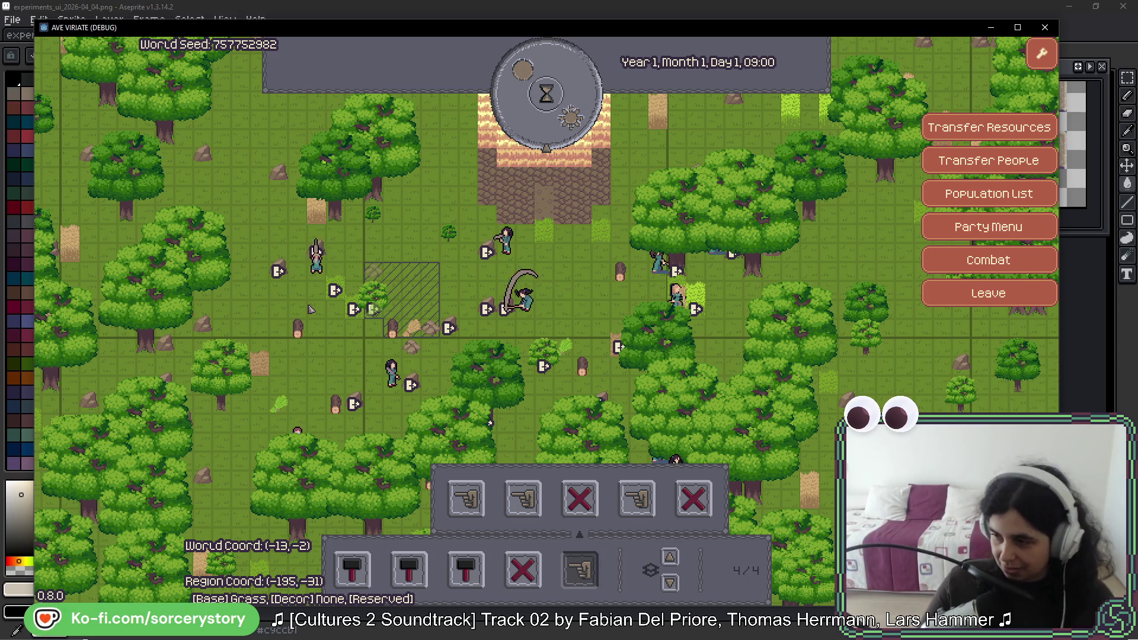
Step: Dismiss the villager inspector, mark two blocks of trees for extraction, then return to Aseprite
click(516, 296)
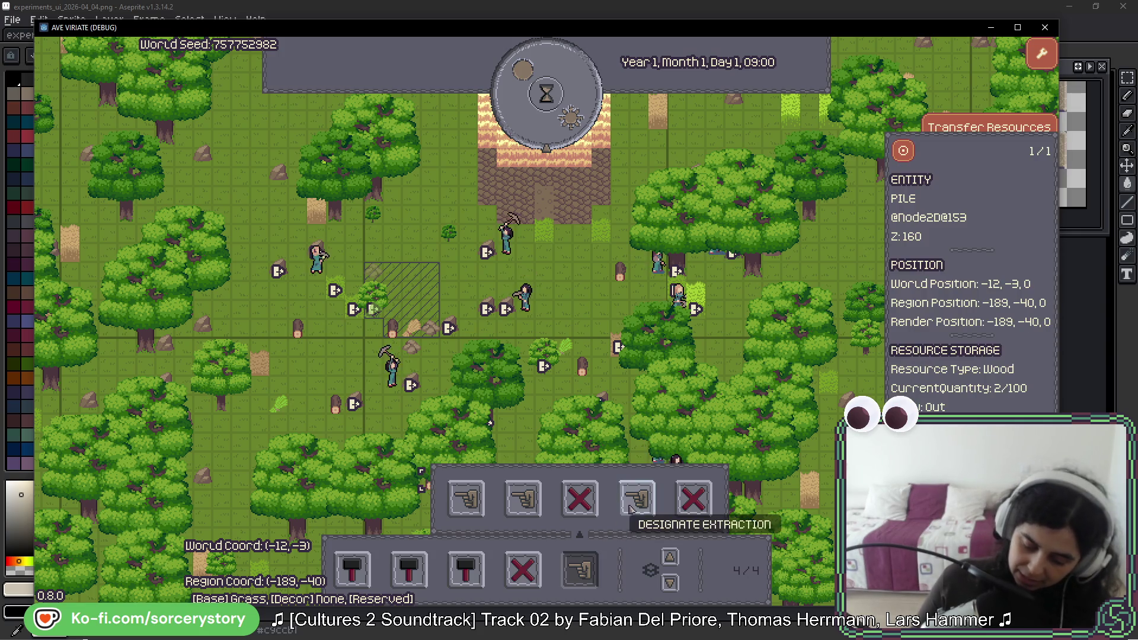
key(Escape)
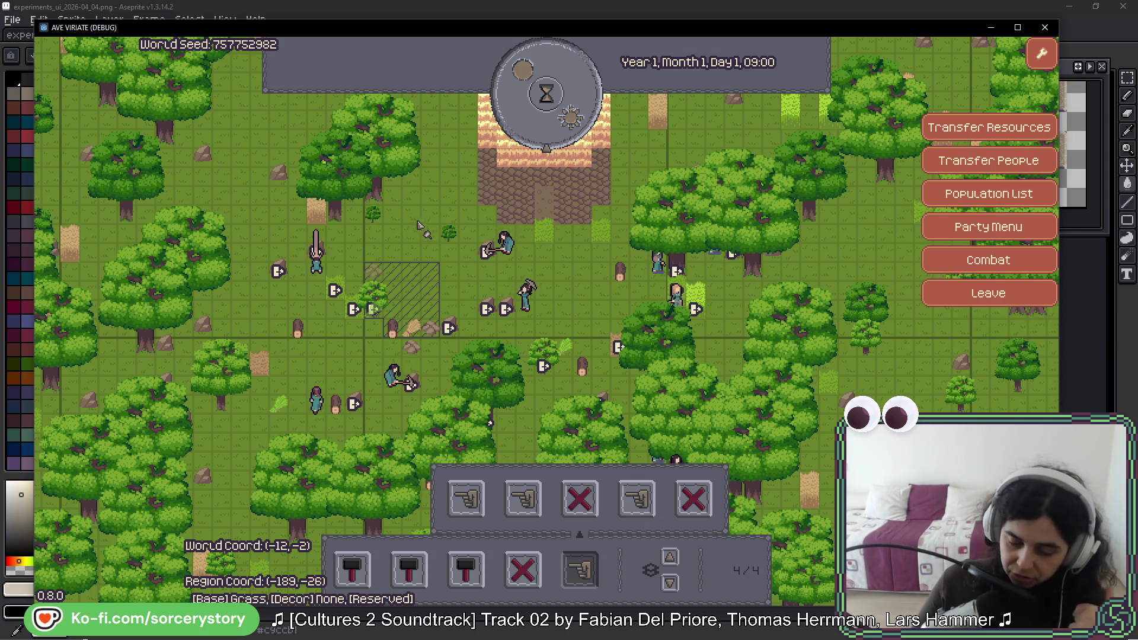
mouse_move(274, 134)
mouse_down()
mouse_move(305, 172)
mouse_move(415, 238)
mouse_move(431, 228)
mouse_move(422, 234)
mouse_up()
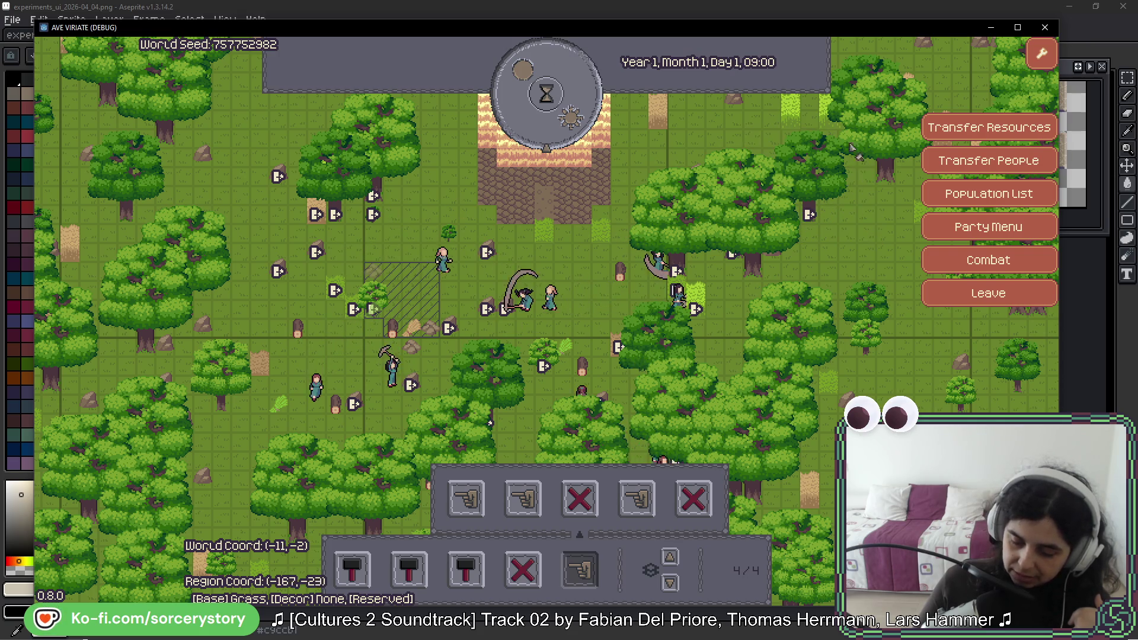
drag(849, 159, 895, 196)
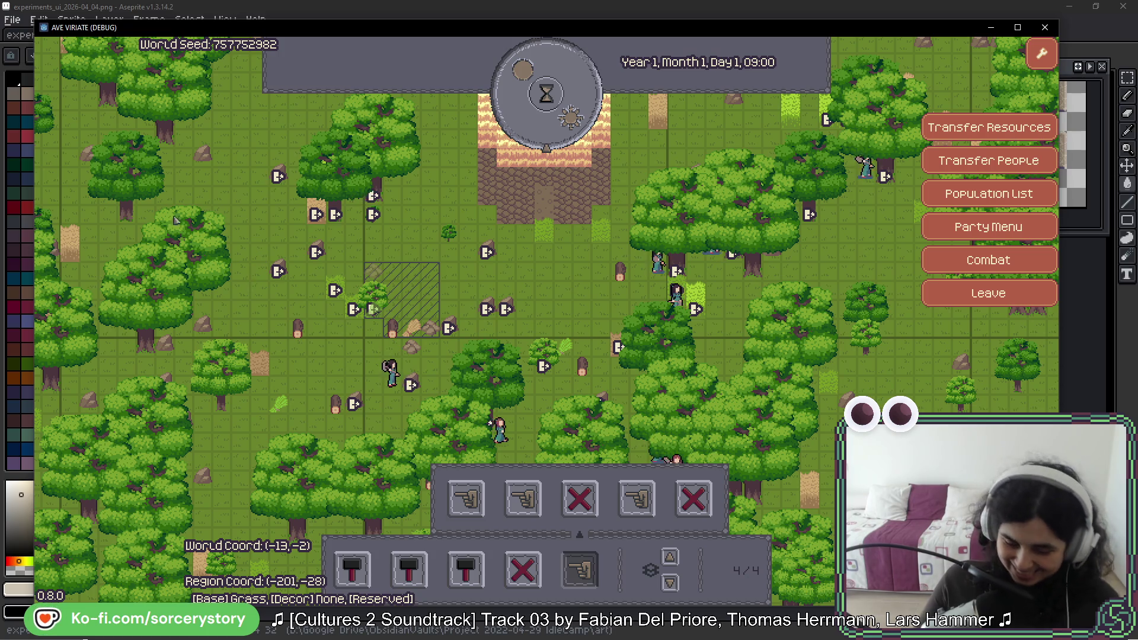
click(357, 6)
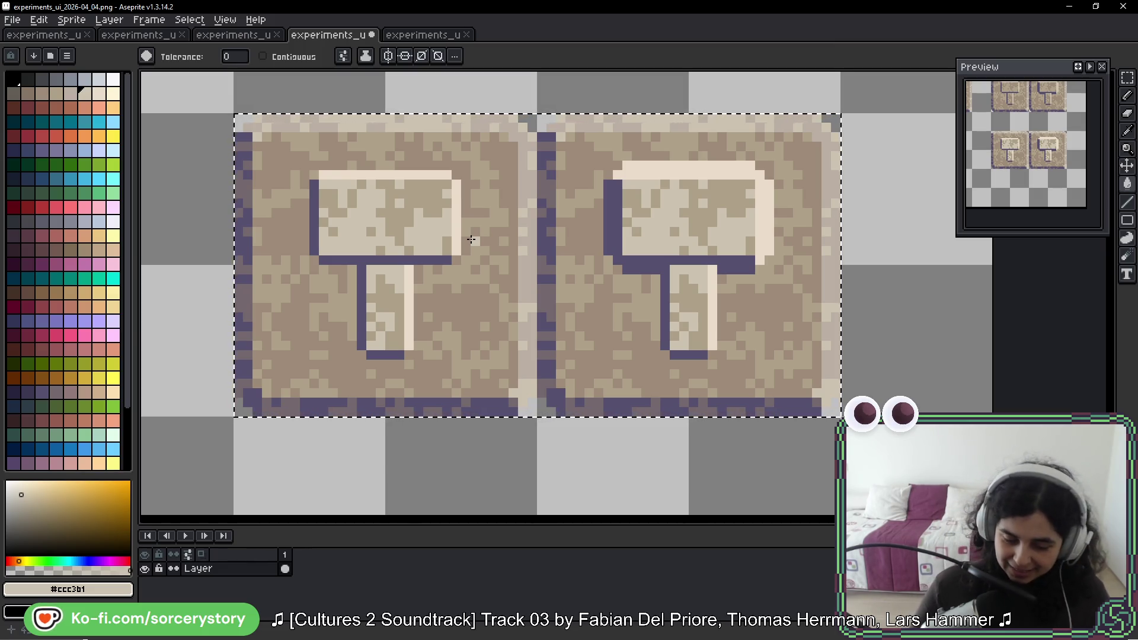
Step: Pan and zoom out over the hammer tile sheet, clearing the bottom-tile selection with Ctrl+D
drag(772, 242, 746, 266)
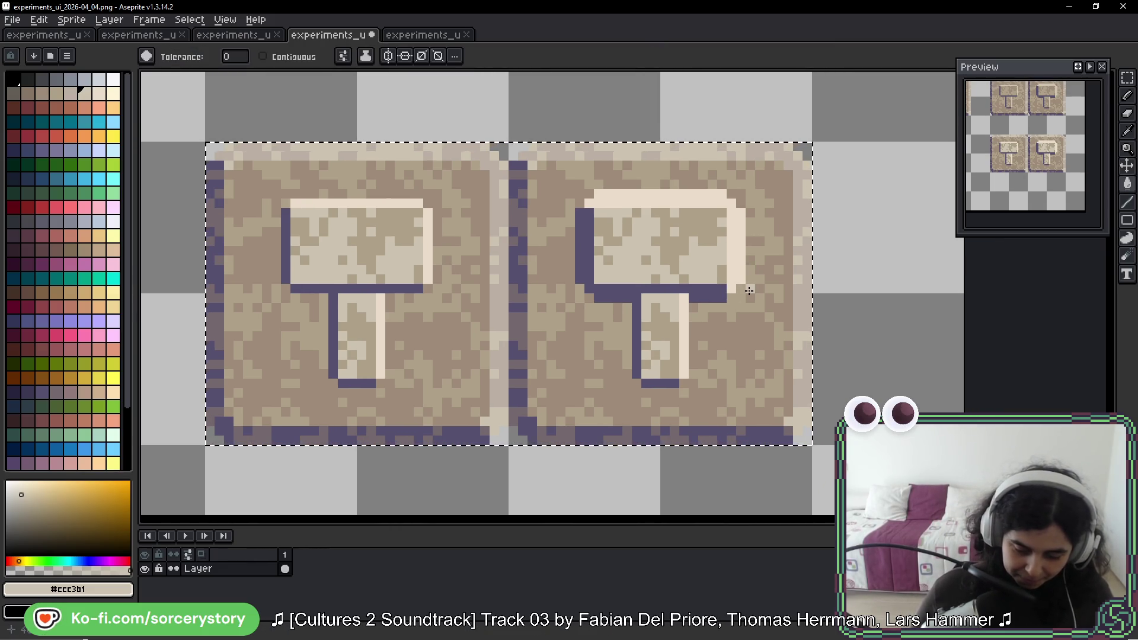
scroll(723, 266, down, 3)
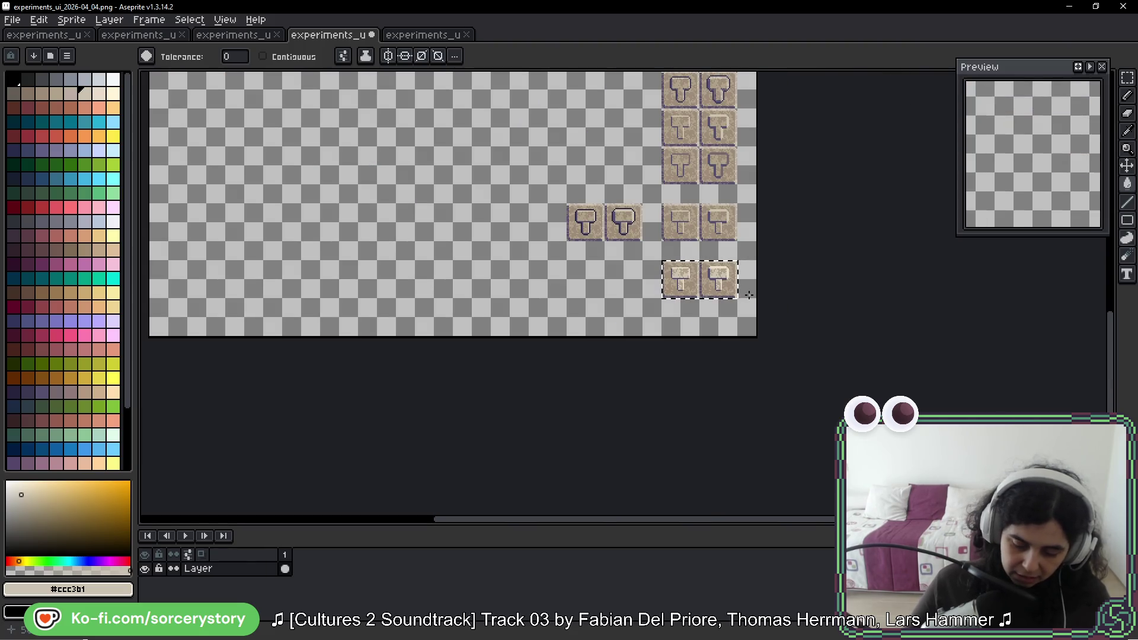
key(ctrl+d)
drag(775, 279, 619, 262)
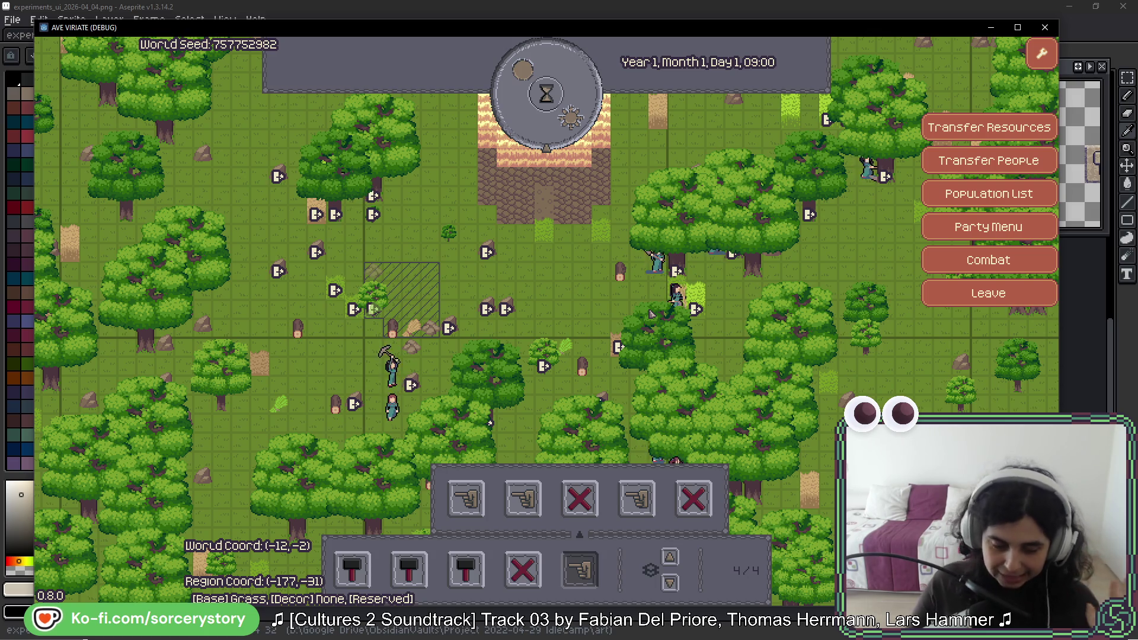
Step: Close the game window with Alt+F4 and pan the canvas up to the sheet's top rows
key(alt+F4)
scroll(576, 155, down, 1)
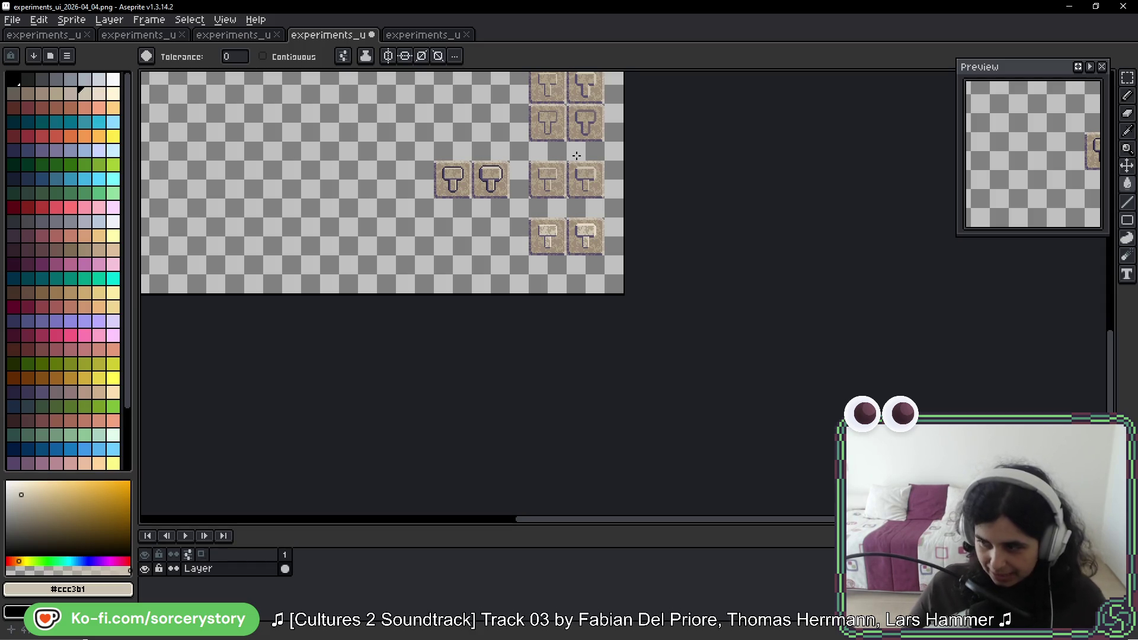
scroll(577, 155, up, 6)
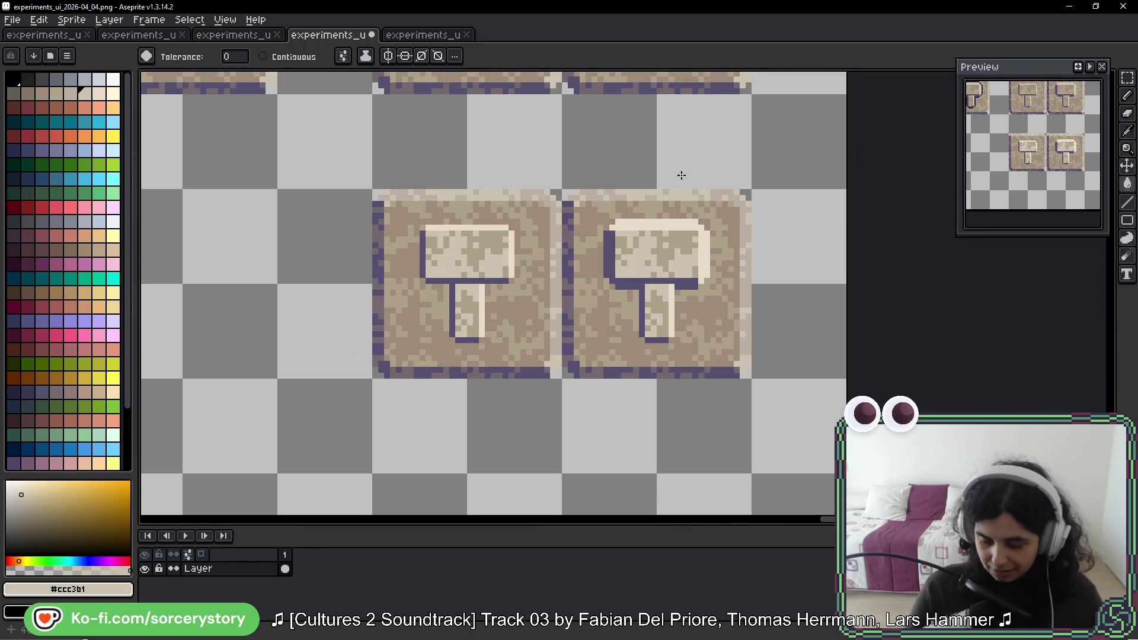
key(space)
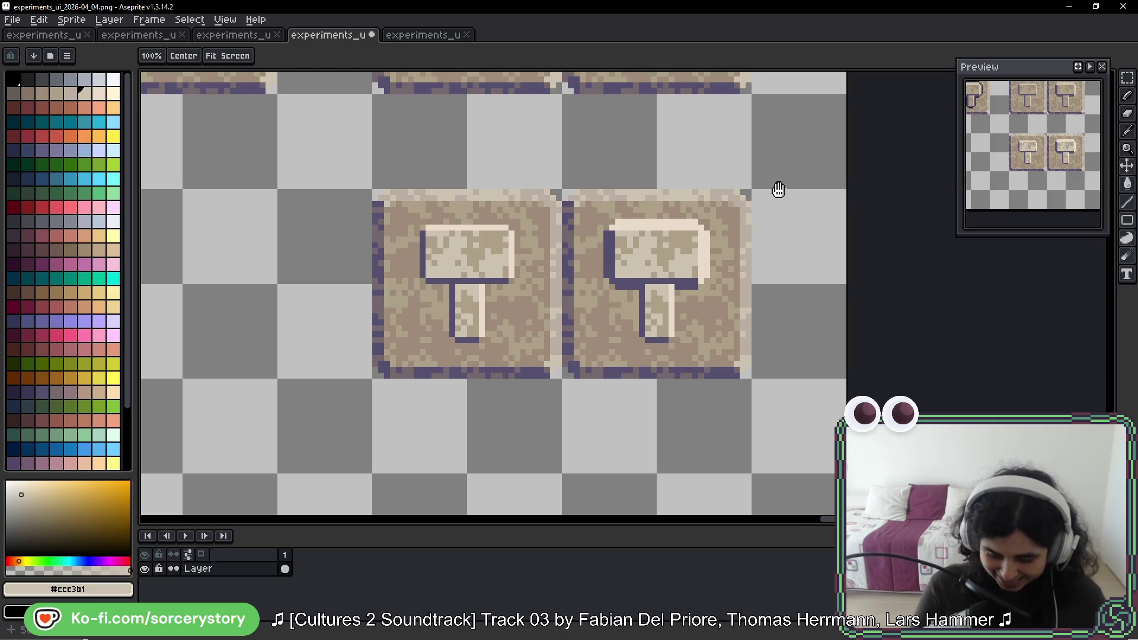
mouse_move(763, 238)
mouse_down()
mouse_move(727, 346)
mouse_move(726, 328)
mouse_move(703, 346)
mouse_up()
mouse_move(658, 297)
mouse_down()
mouse_move(630, 399)
mouse_move(729, 275)
mouse_move(744, 326)
mouse_move(752, 289)
mouse_move(663, 330)
mouse_move(709, 362)
mouse_up()
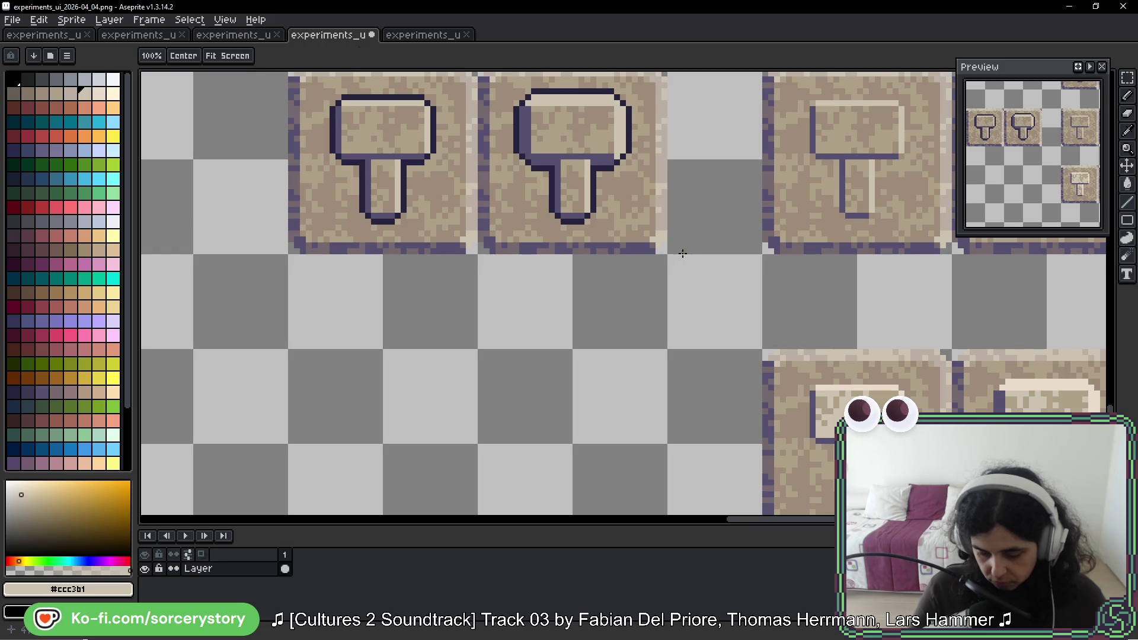
key(w)
scroll(633, 246, down, 1)
scroll(633, 246, down, 5)
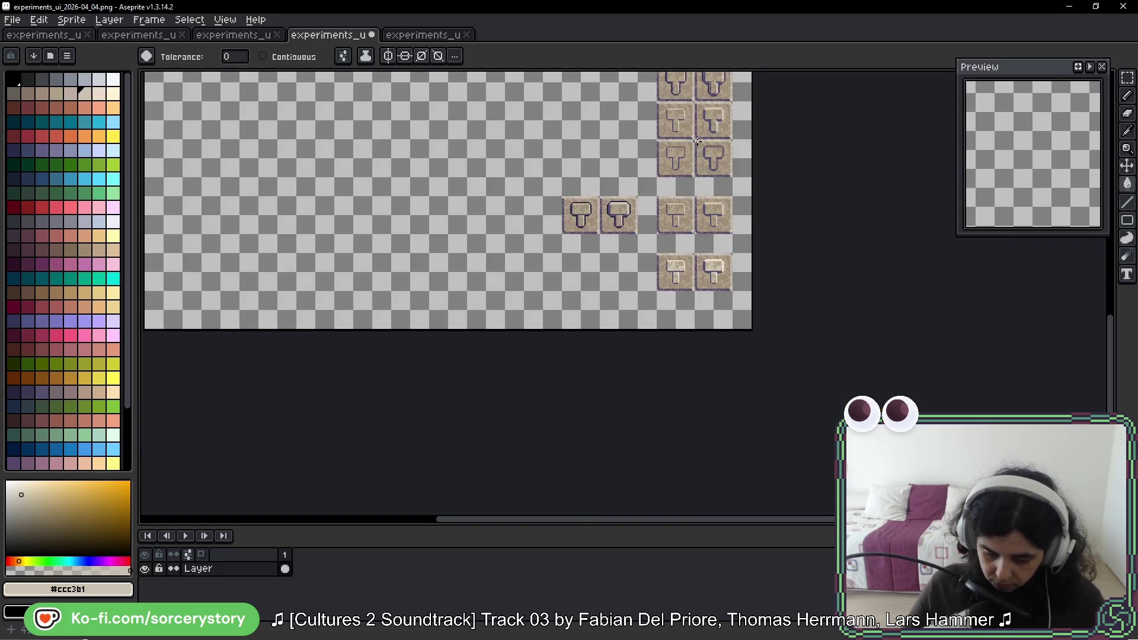
mouse_move(697, 140)
mouse_down()
mouse_move(665, 187)
mouse_move(653, 265)
mouse_up()
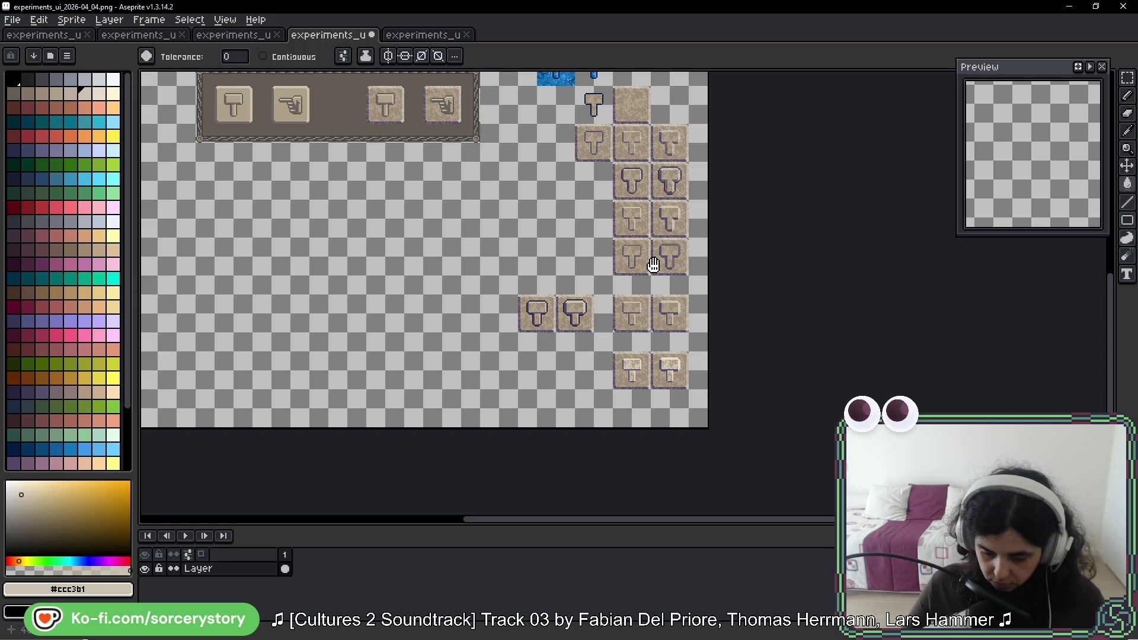
drag(653, 265, 741, 188)
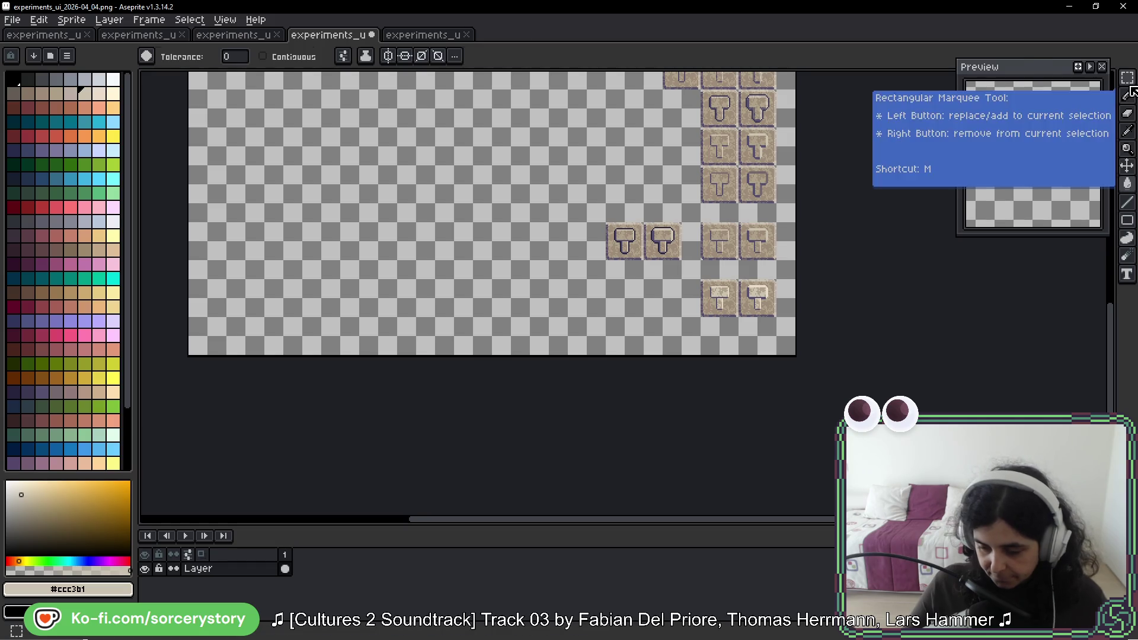
Step: Marquee-select the two upper-right hammer tiles and zoom in on them
click(1127, 80)
scroll(681, 234, up, 4)
mouse_move(620, 243)
mouse_down()
mouse_move(667, 132)
mouse_move(615, 300)
mouse_up()
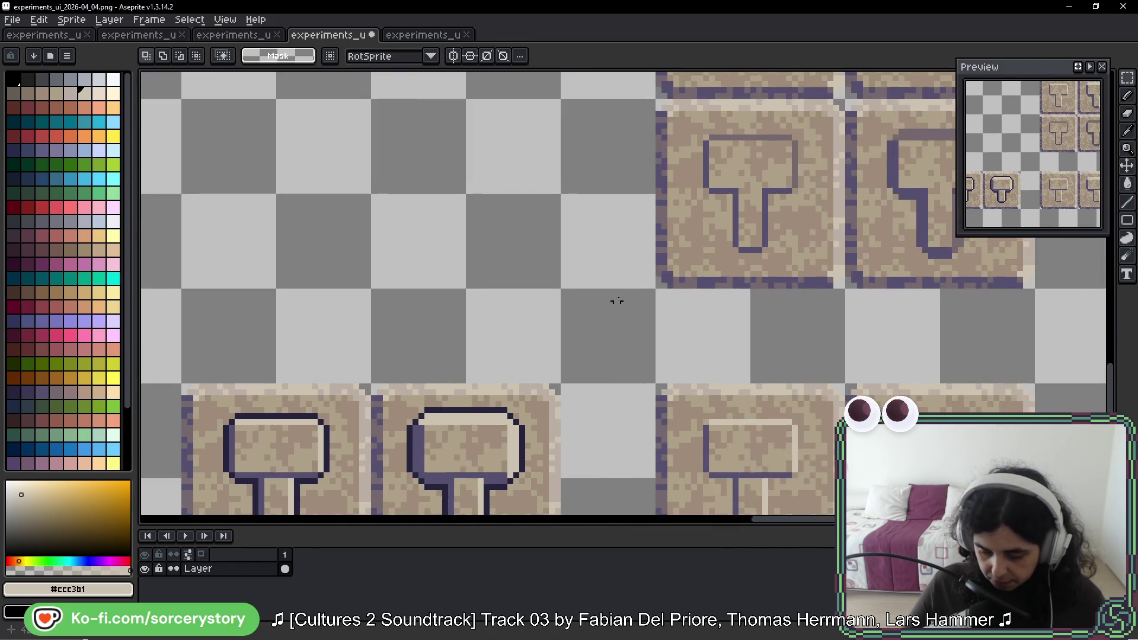
scroll(615, 299, down, 2)
drag(675, 261, 576, 257)
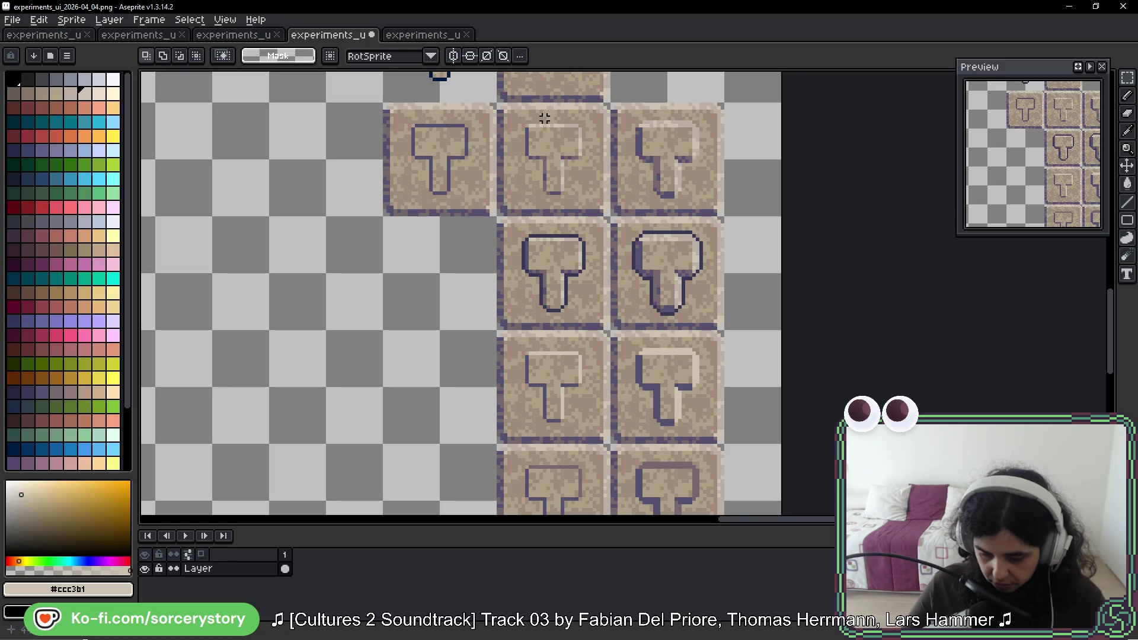
mouse_move(548, 116)
mouse_down()
mouse_move(635, 171)
mouse_move(668, 175)
mouse_move(148, 522)
mouse_move(465, 432)
mouse_move(665, 262)
mouse_move(694, 257)
mouse_up()
scroll(589, 273, up, 5)
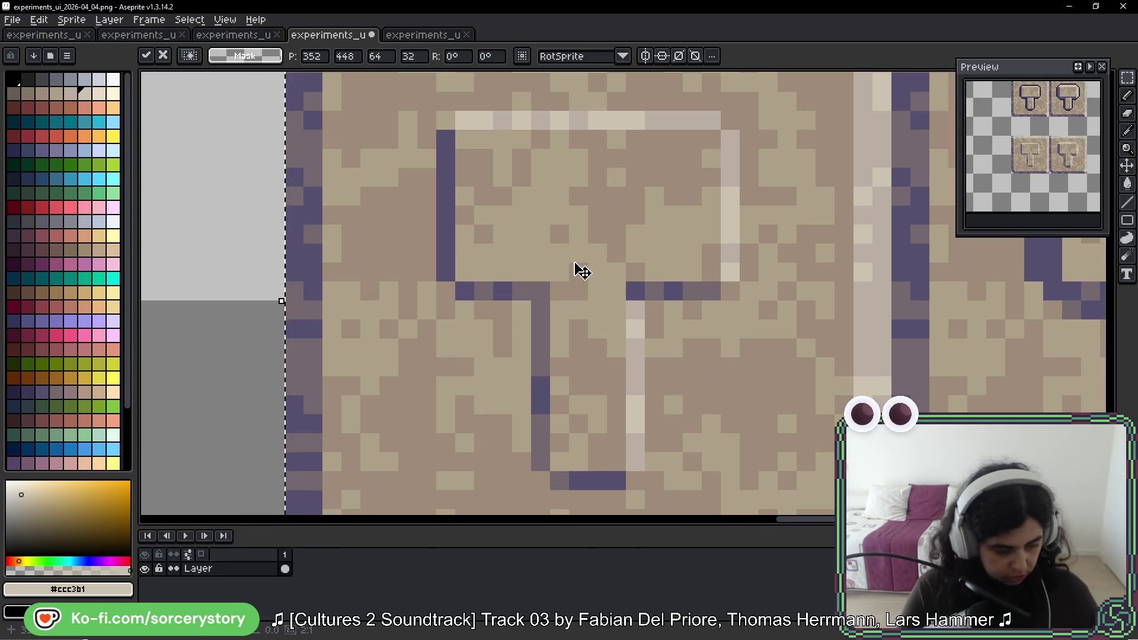
drag(707, 191, 700, 230)
scroll(691, 326, down, 3)
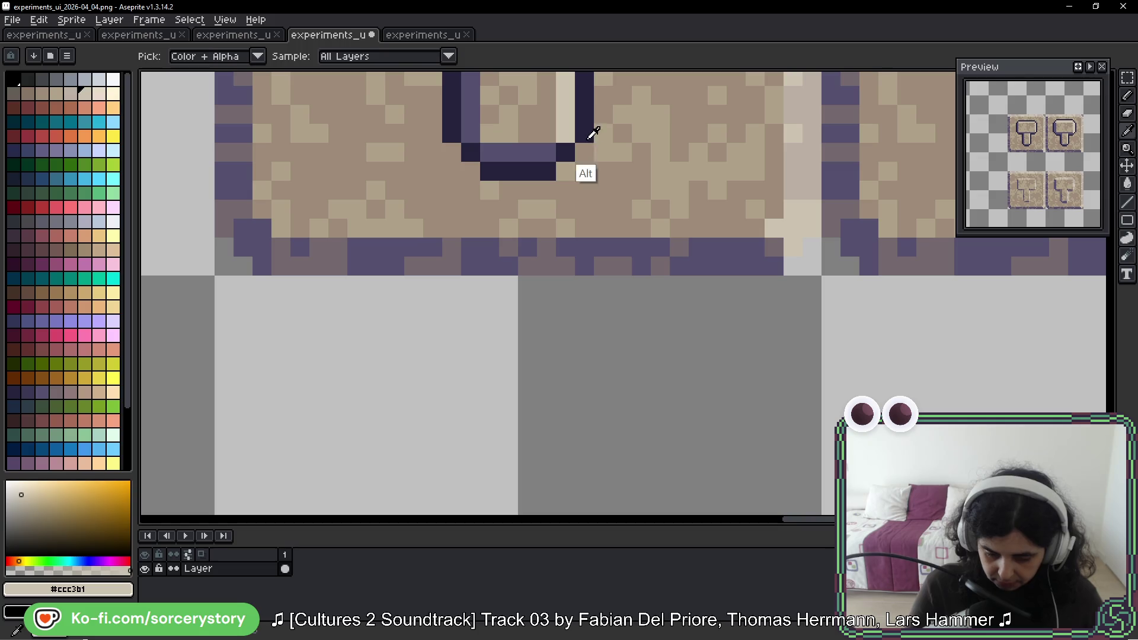
Step: Sample the dark purple outline colour and pencil dark pixels along the hammer head's underside
alt+click(589, 132)
scroll(646, 392, up, 5)
scroll(652, 326, down, 5)
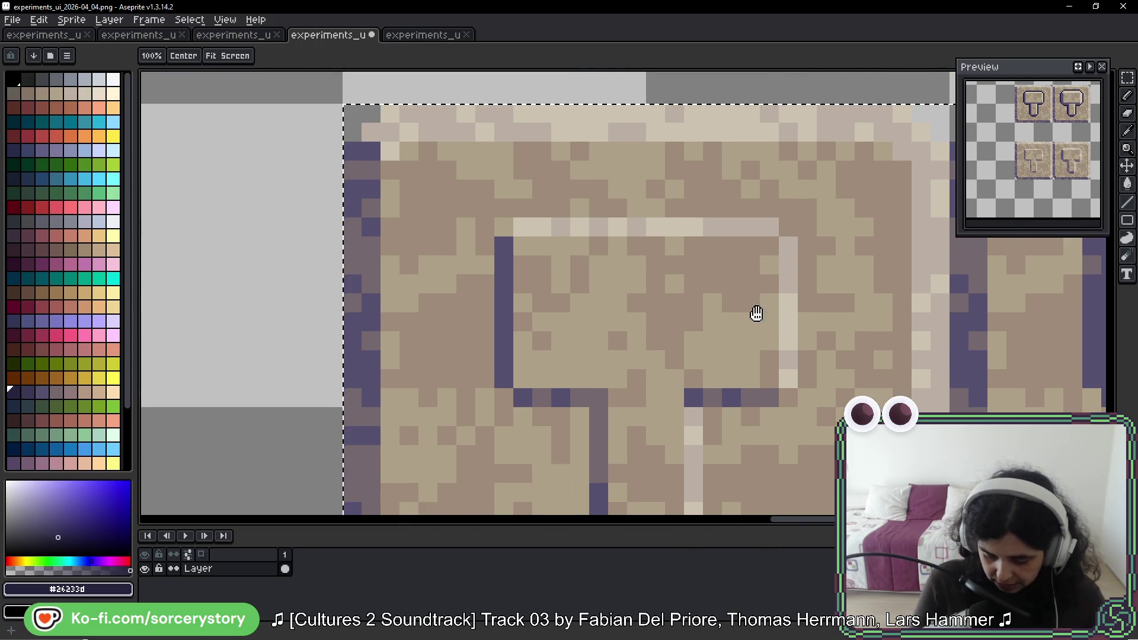
scroll(676, 367, down, 2)
drag(711, 359, 594, 371)
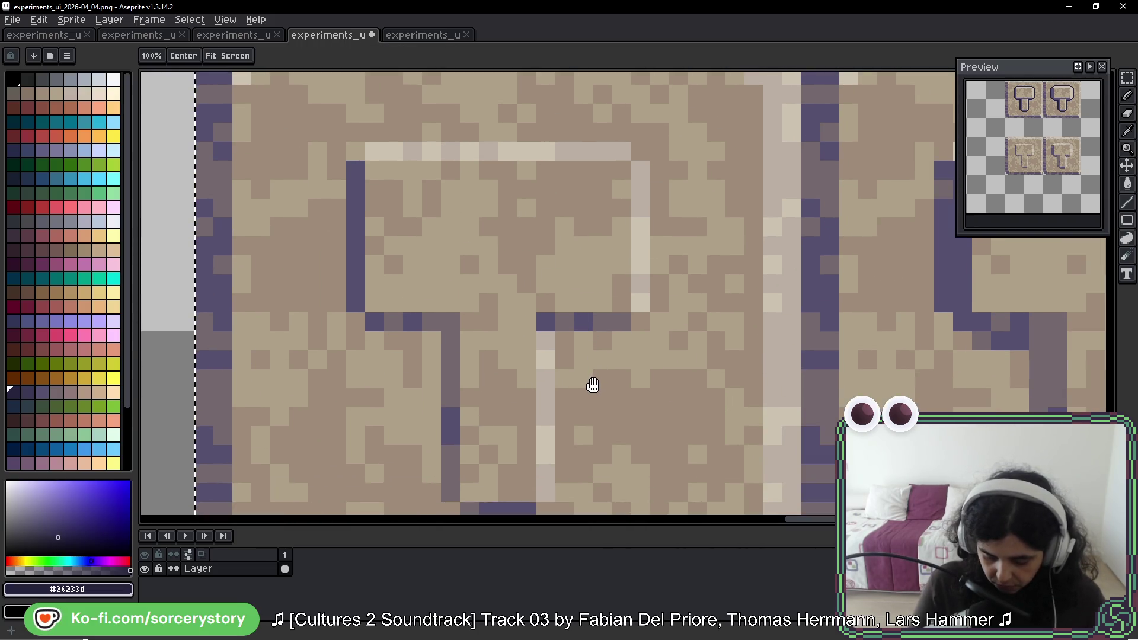
key(b)
click(536, 336)
alt+click(470, 321)
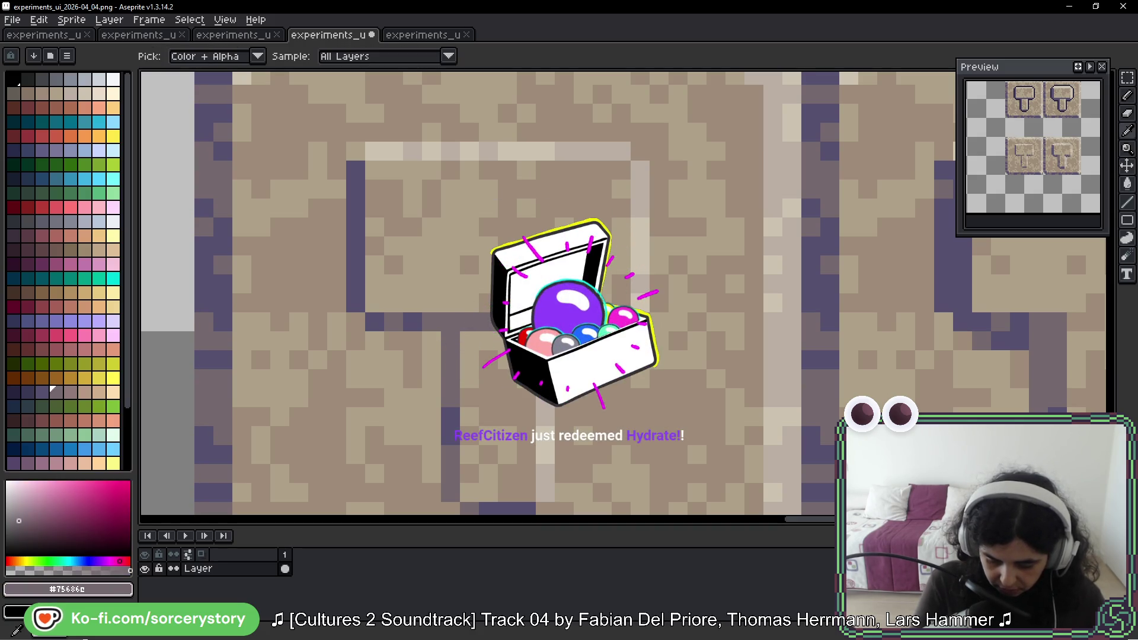
key(i)
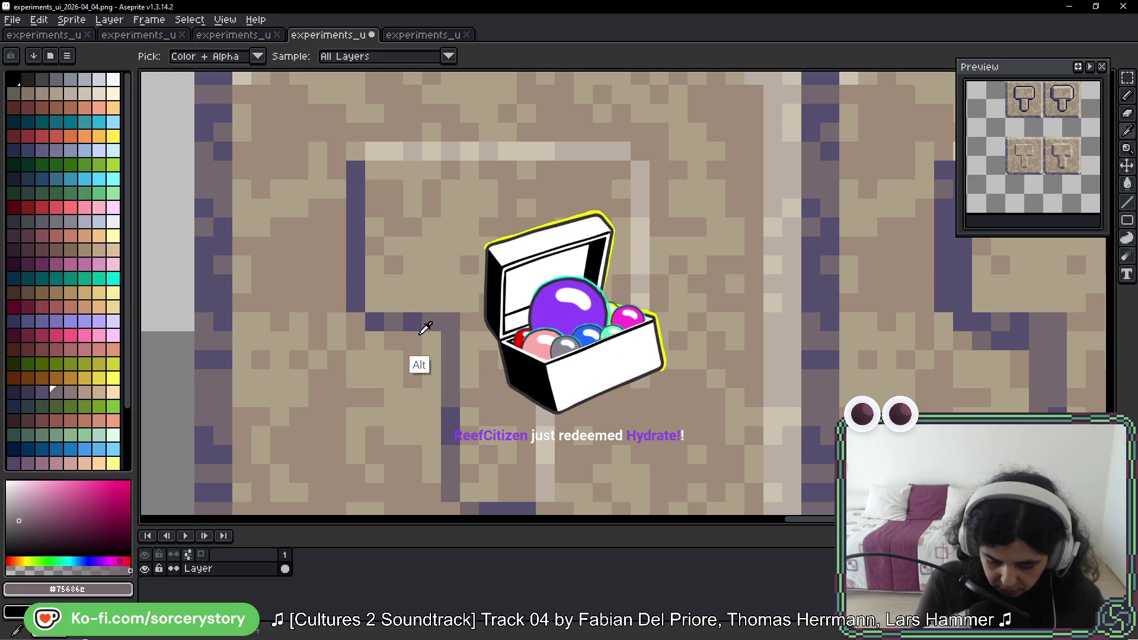
alt+click(413, 321)
drag(450, 321, 483, 323)
alt+click(451, 335)
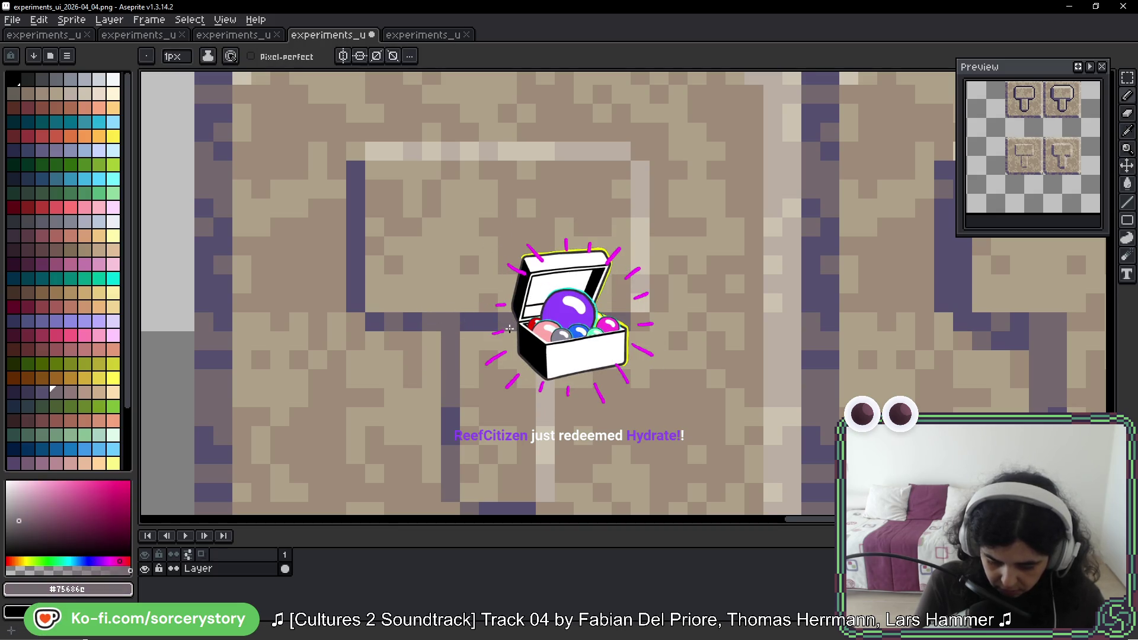
scroll(758, 313, down, 3)
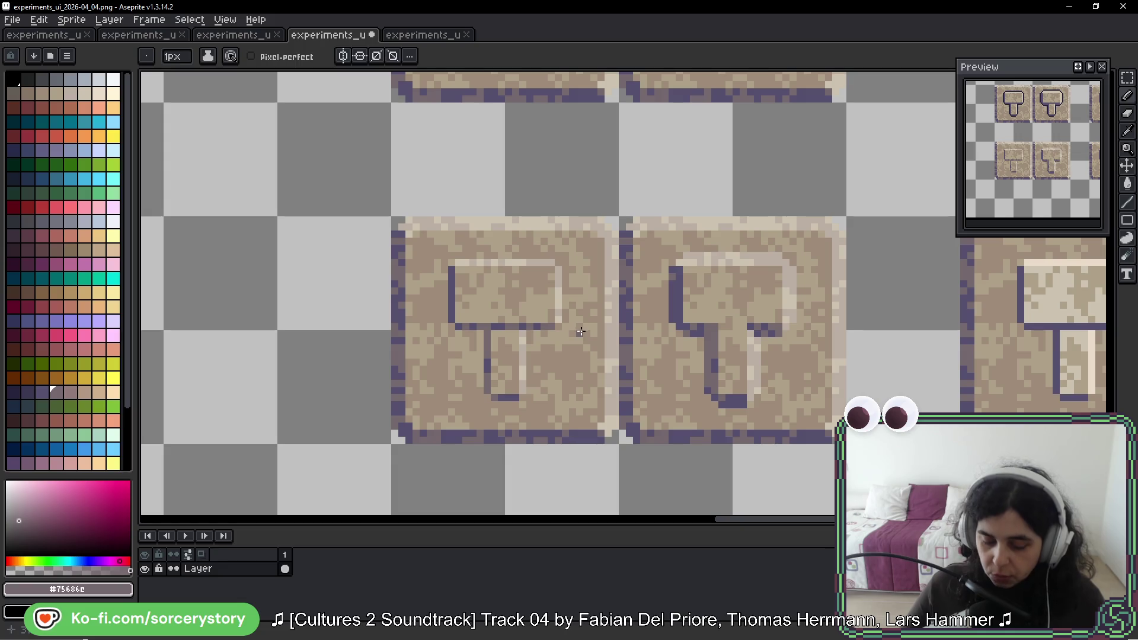
Step: Add two dark purple pixels under the hammer head and a grey-purple pixel beside the handle
scroll(723, 329, up, 4)
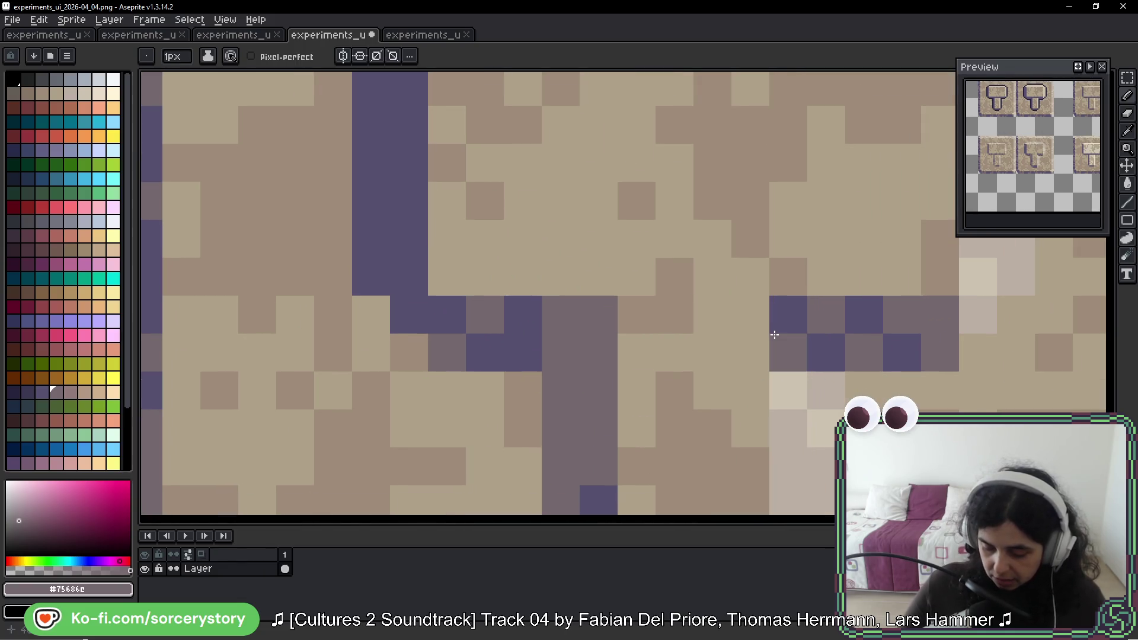
key(ctrl+z)
alt+click(521, 302)
click(674, 314)
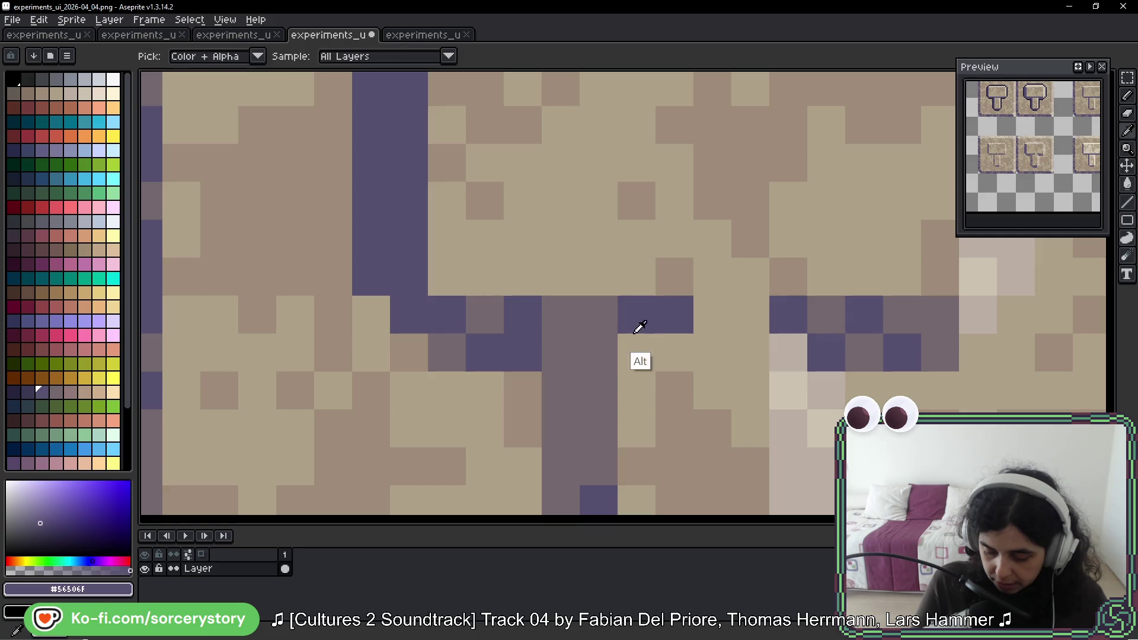
alt+click(637, 325)
click(749, 314)
click(430, 473)
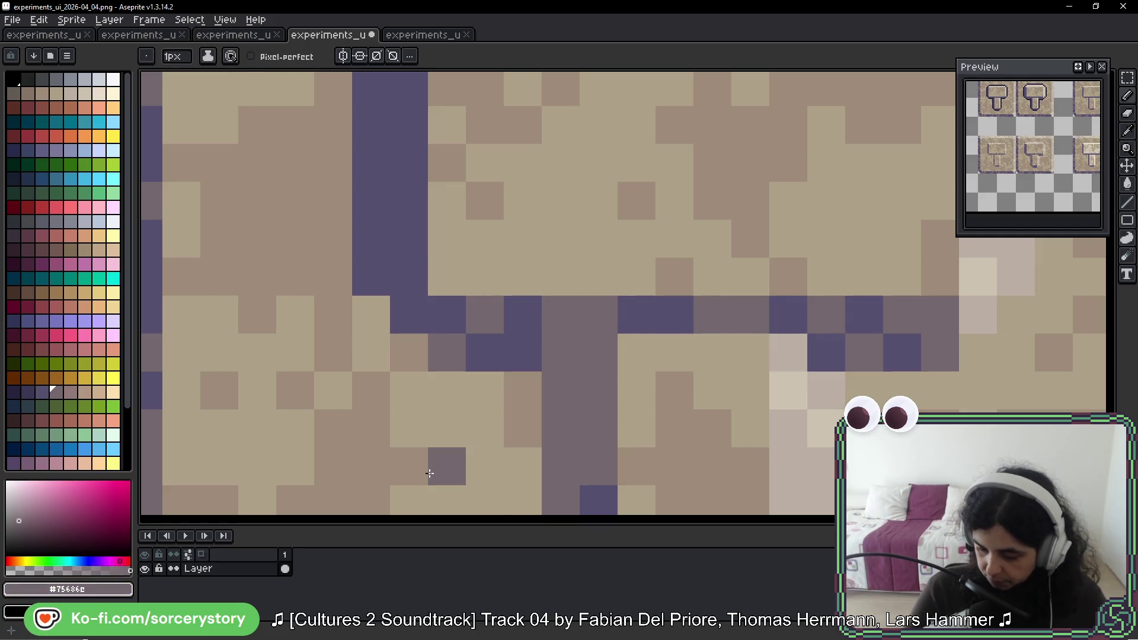
scroll(891, 373, down, 2)
scroll(932, 253, down, 5)
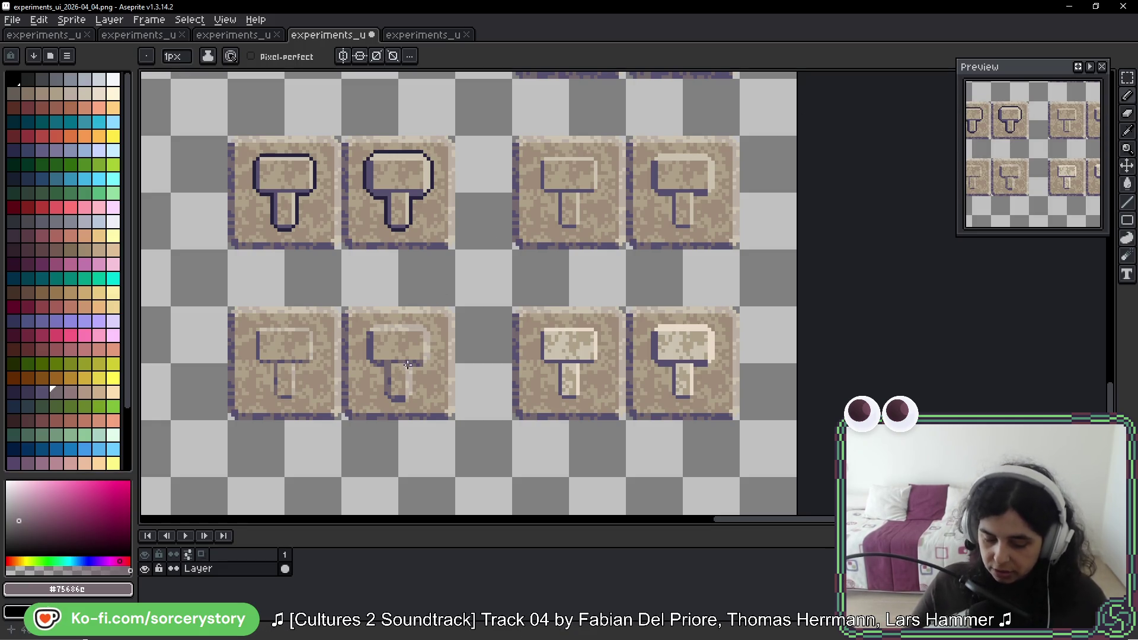
Step: Zoom into the lower hammer tiles, pick the tan background colour, and pan along the handle
drag(442, 369, 486, 320)
scroll(486, 320, up, 5)
scroll(598, 205, up, 2)
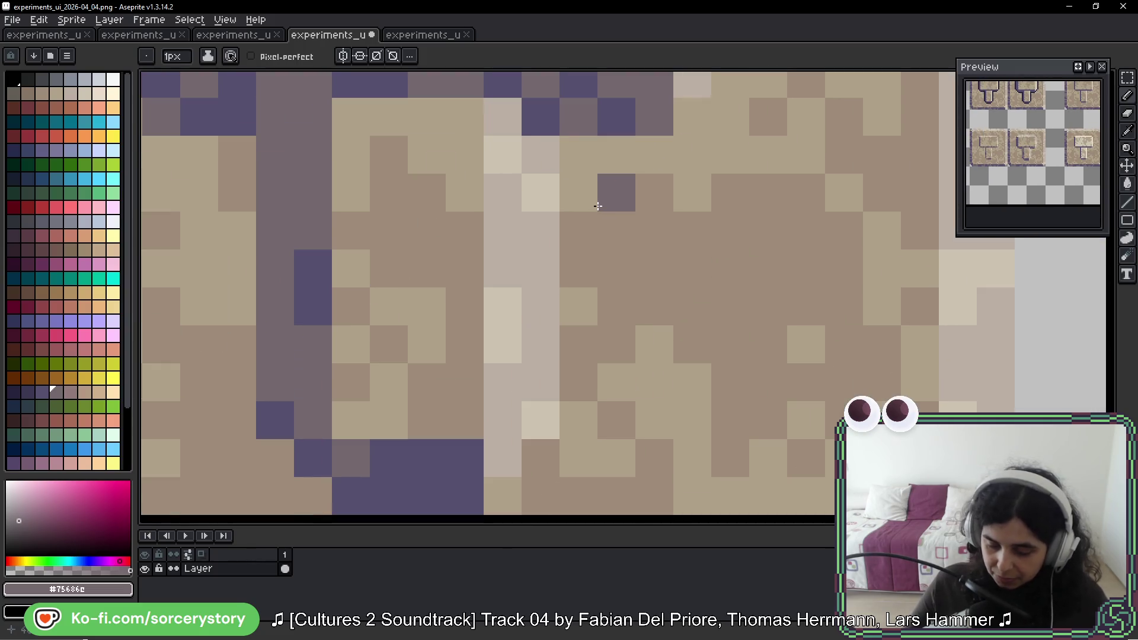
alt+click(600, 170)
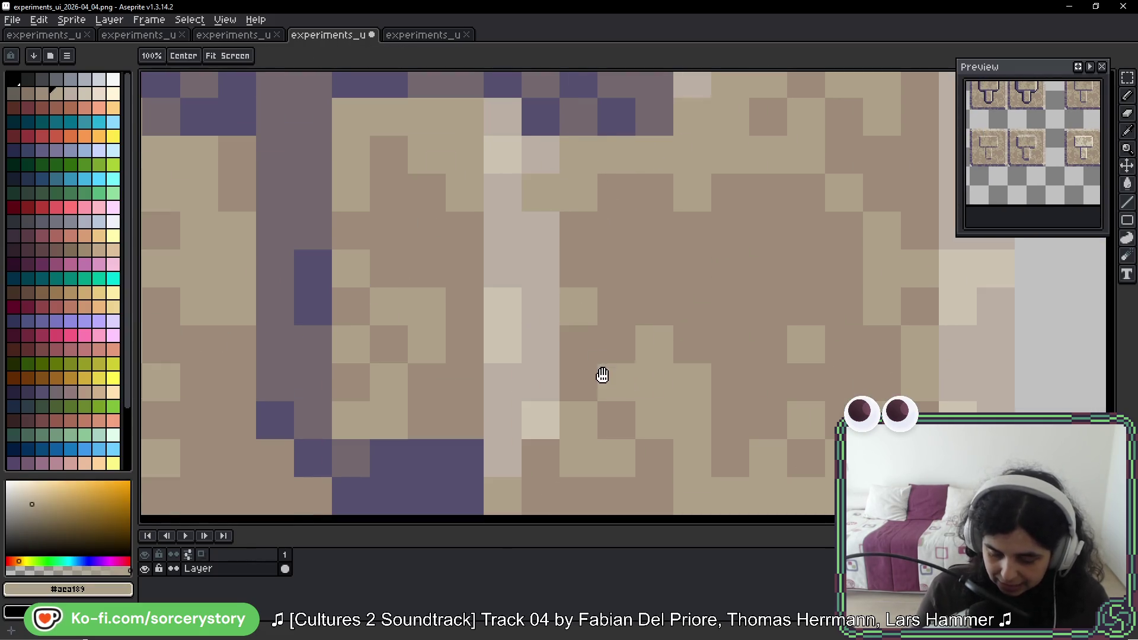
drag(539, 420, 561, 337)
drag(587, 384, 734, 363)
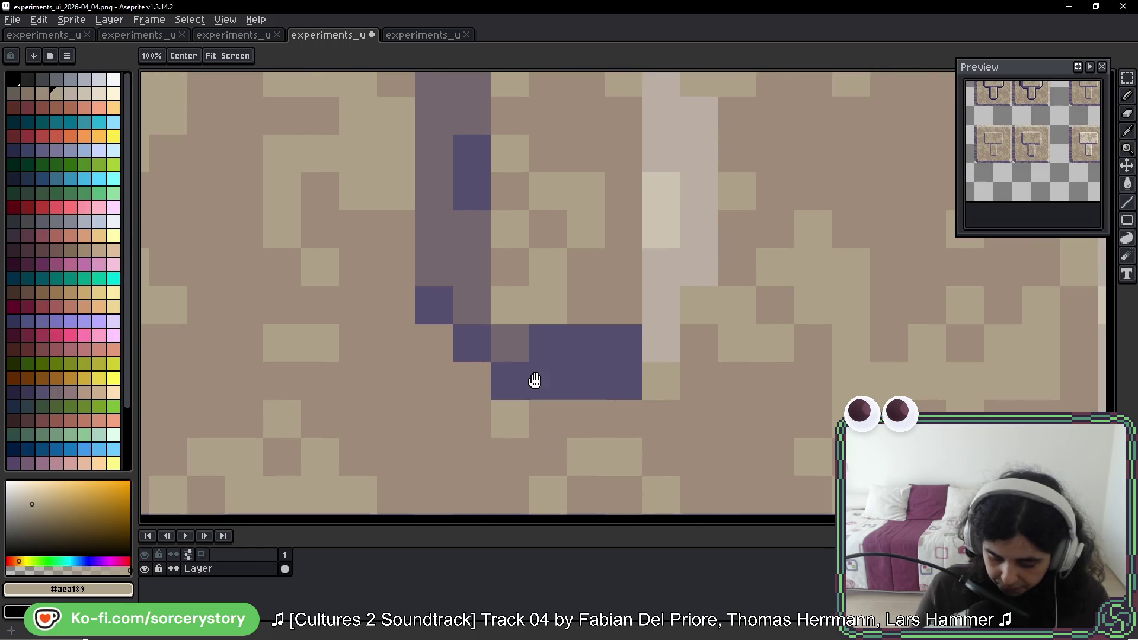
drag(442, 274, 475, 360)
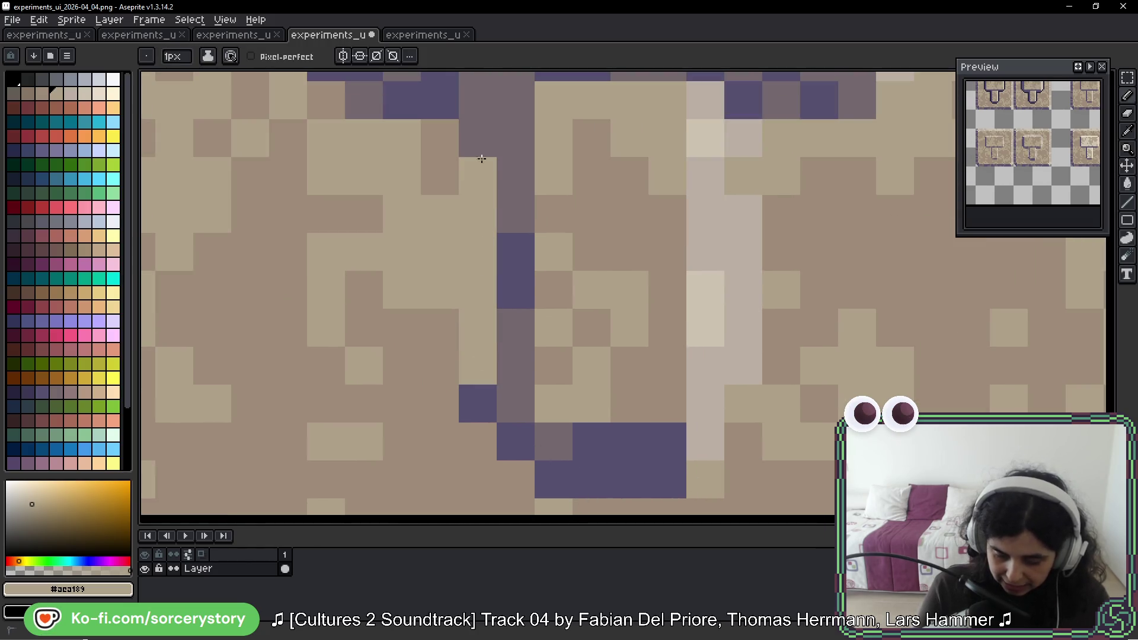
drag(529, 186, 538, 408)
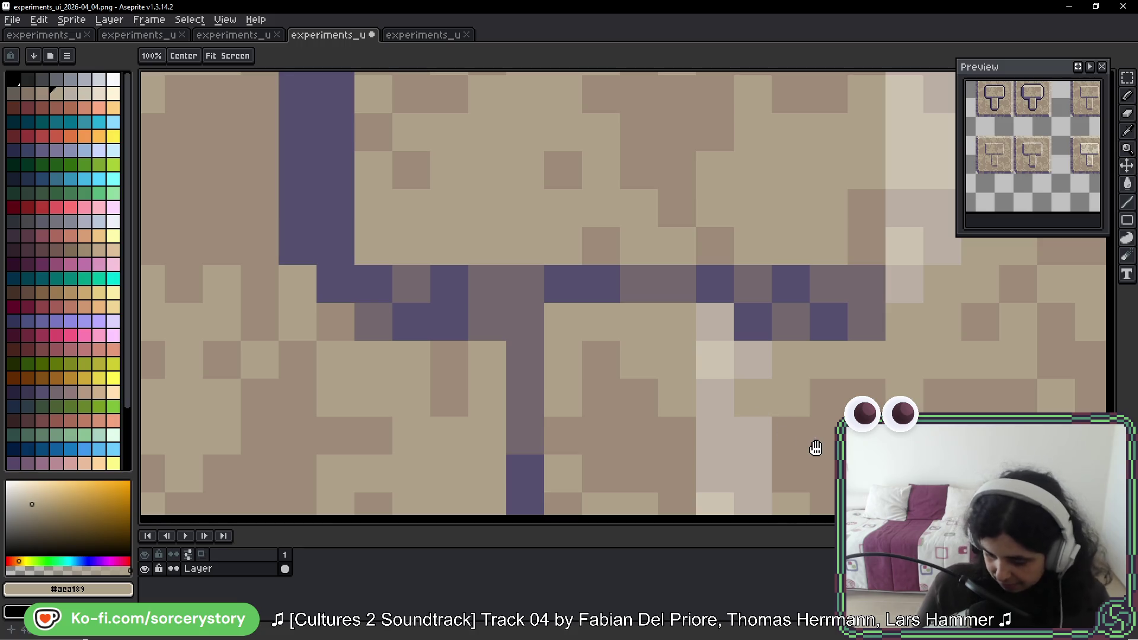
drag(815, 448, 796, 227)
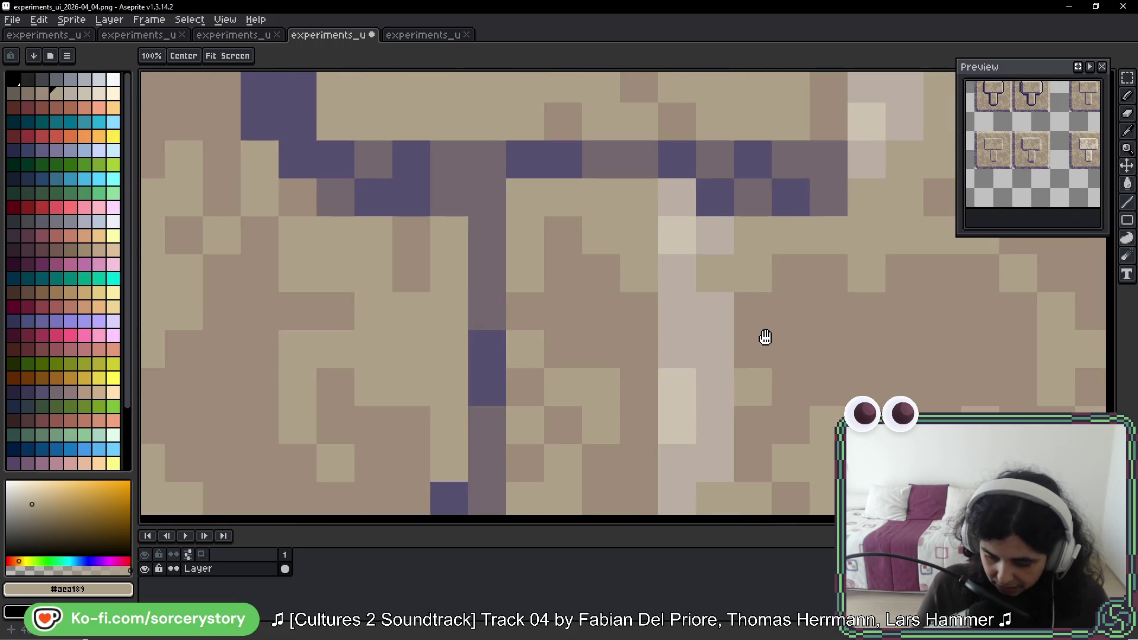
Step: Pick the brown background colour and paint over the stray purple pixels beside the handle
alt+click(727, 273)
drag(726, 272, 727, 474)
drag(766, 432, 793, 186)
mouse_move(667, 332)
mouse_down()
mouse_move(574, 322)
mouse_move(518, 297)
mouse_up()
drag(549, 222, 539, 358)
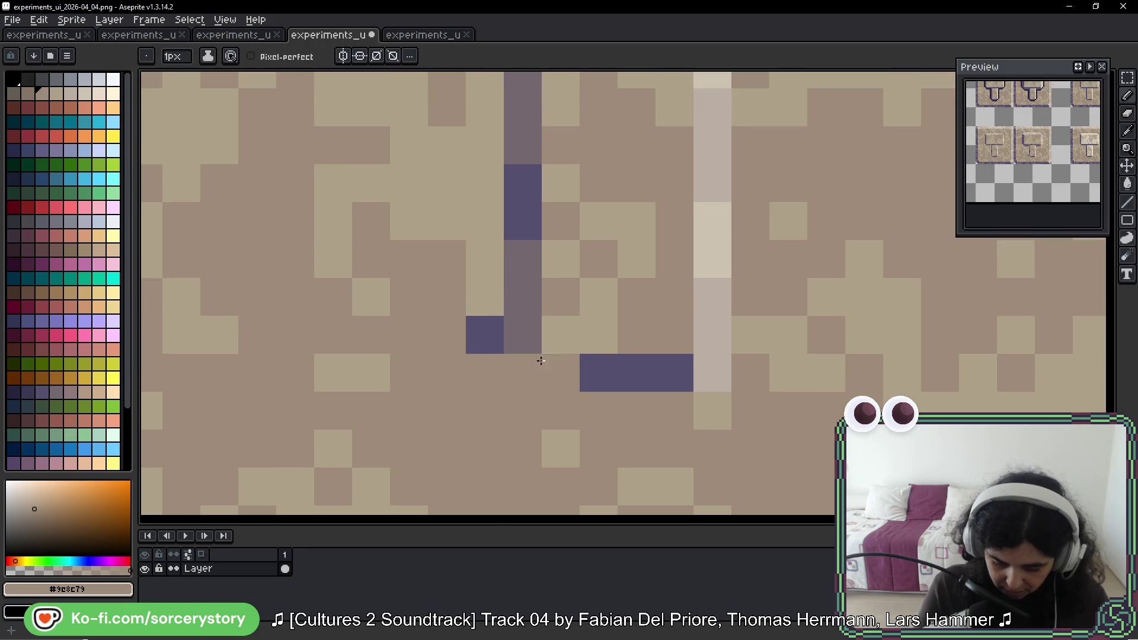
mouse_move(599, 196)
mouse_down()
mouse_move(584, 293)
mouse_move(531, 377)
mouse_up()
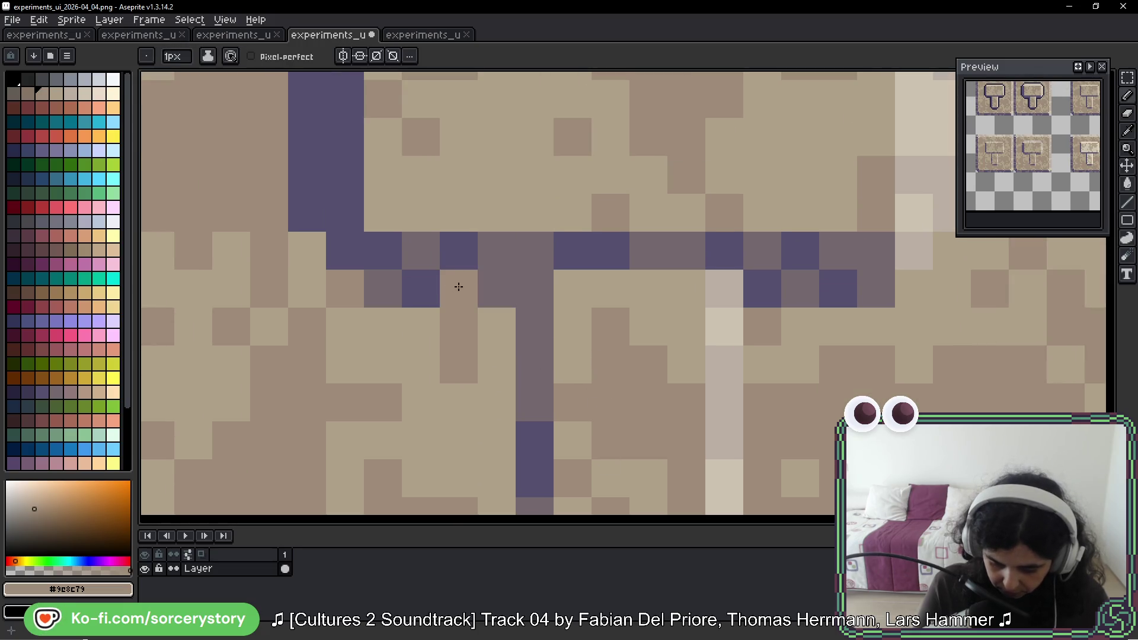
scroll(526, 351, down, 10)
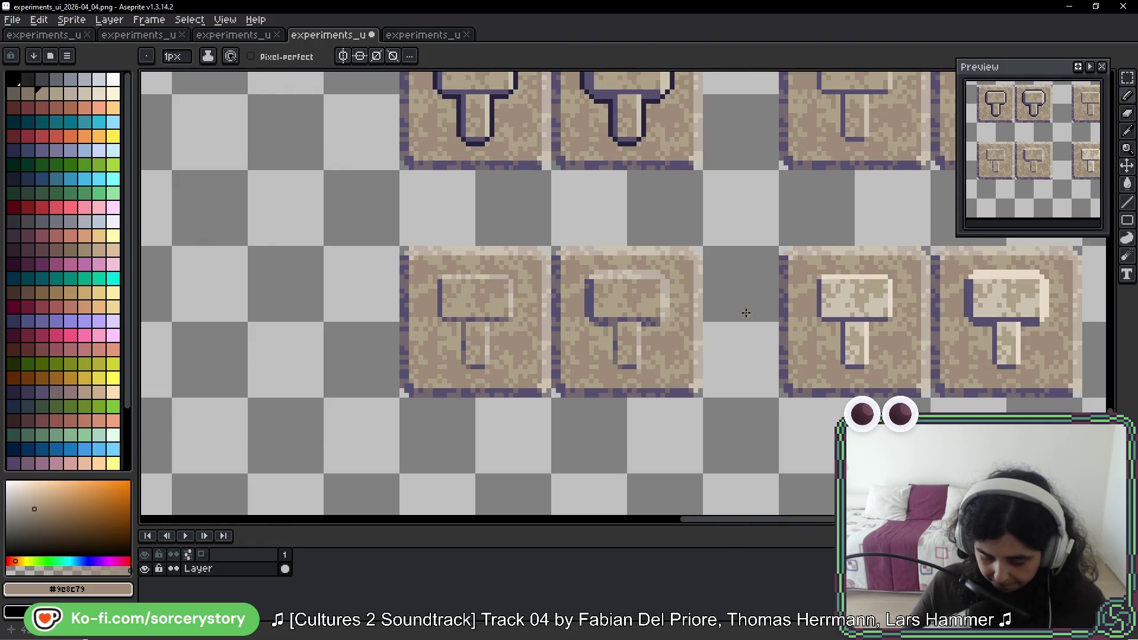
scroll(746, 312, down, 2)
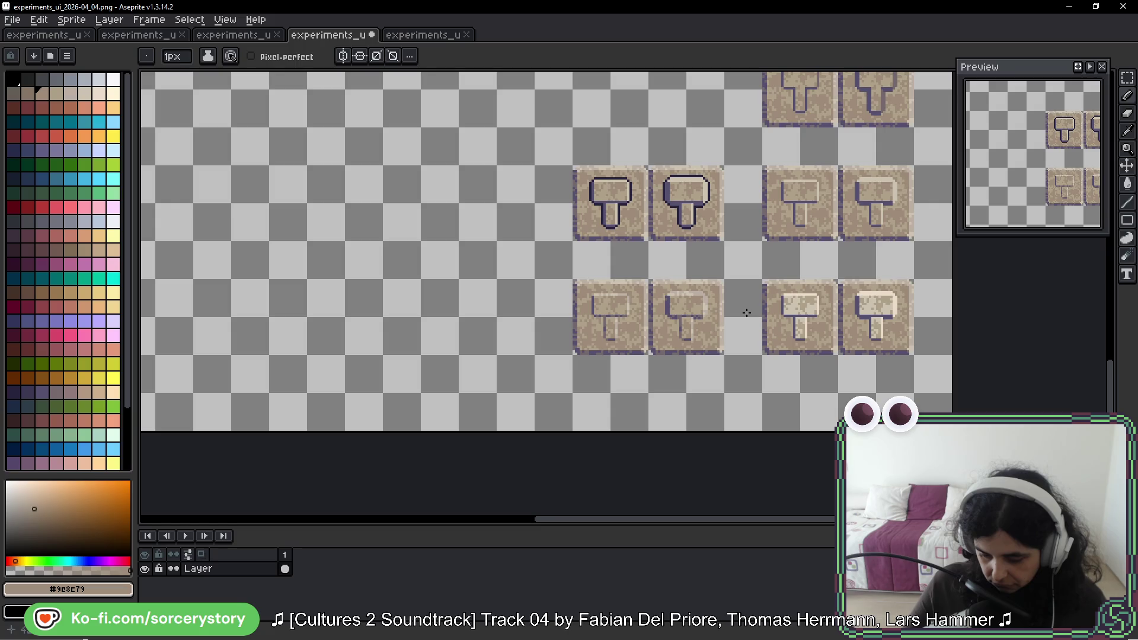
Step: Move a two-by-two block of hammer tiles up one row and drop it in place
mouse_move(745, 312)
mouse_down()
mouse_move(702, 444)
mouse_move(711, 368)
mouse_move(655, 322)
mouse_move(656, 232)
mouse_up()
scroll(805, 217, down, 3)
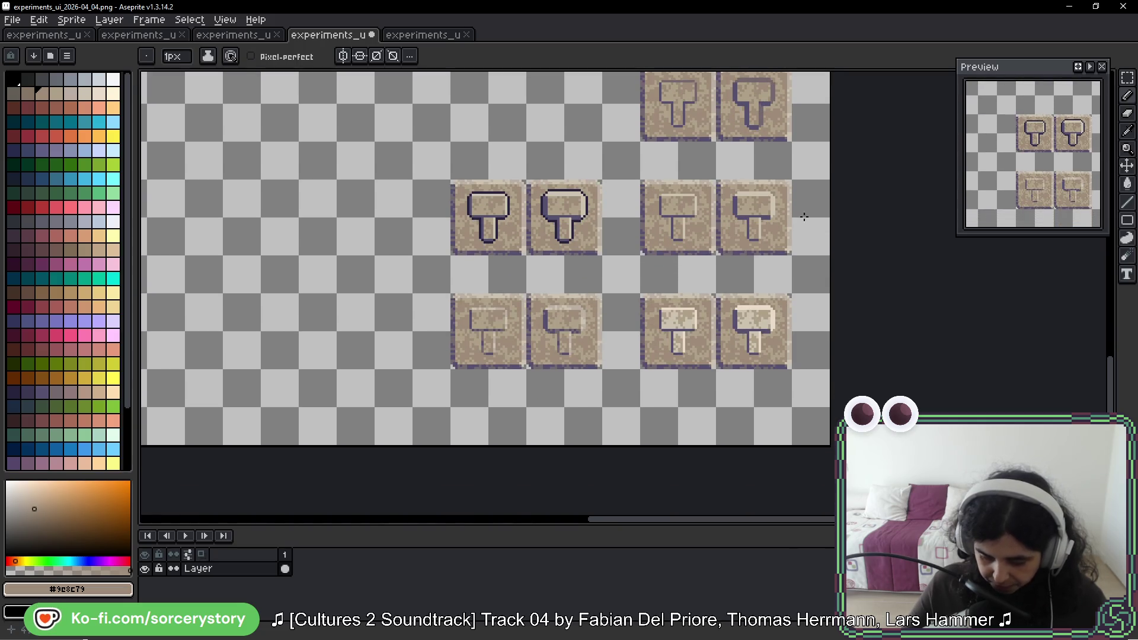
click(1128, 80)
mouse_move(449, 181)
mouse_down()
mouse_move(603, 371)
mouse_move(580, 240)
mouse_up()
key(ctrl+d)
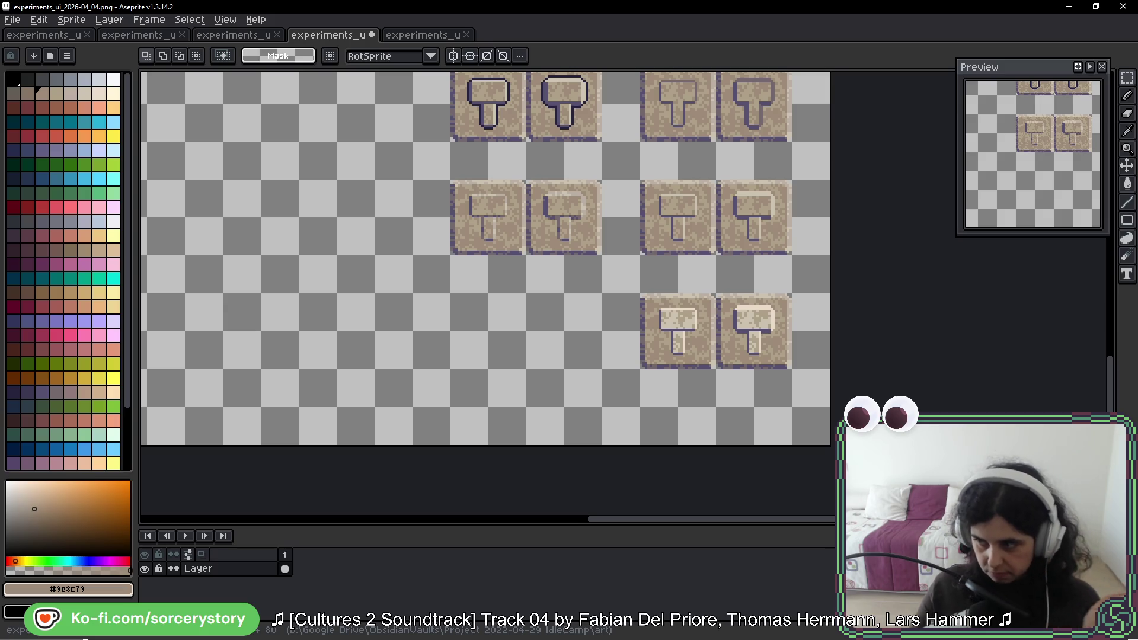
Step: Drag the left hammer tile down a row, to position 352, 448
scroll(581, 186, up, 3)
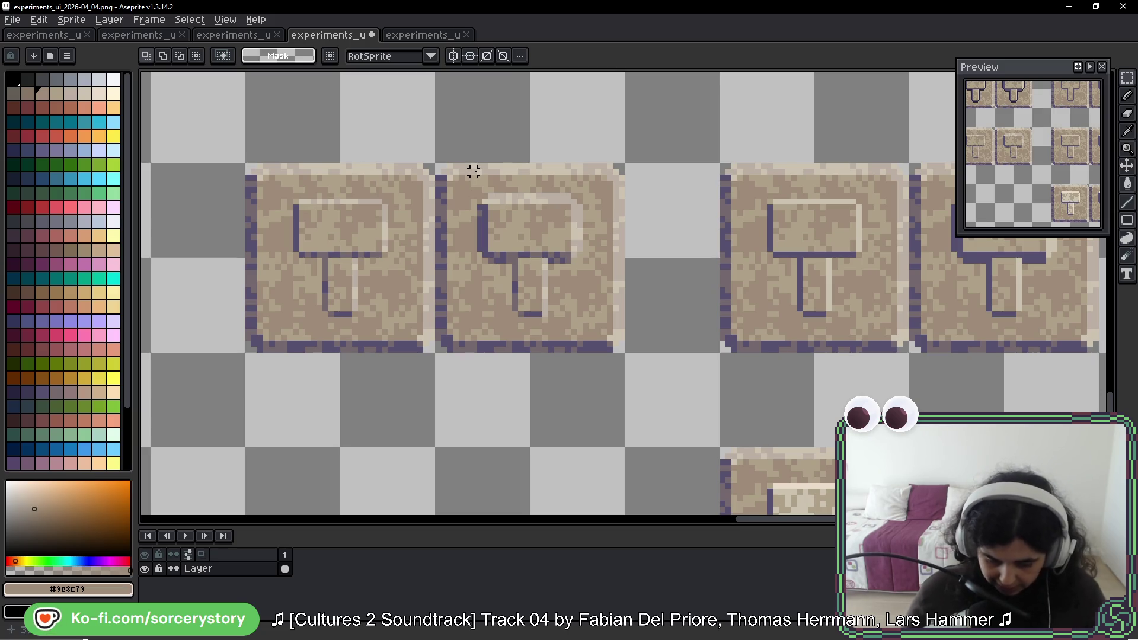
scroll(498, 211, down, 1)
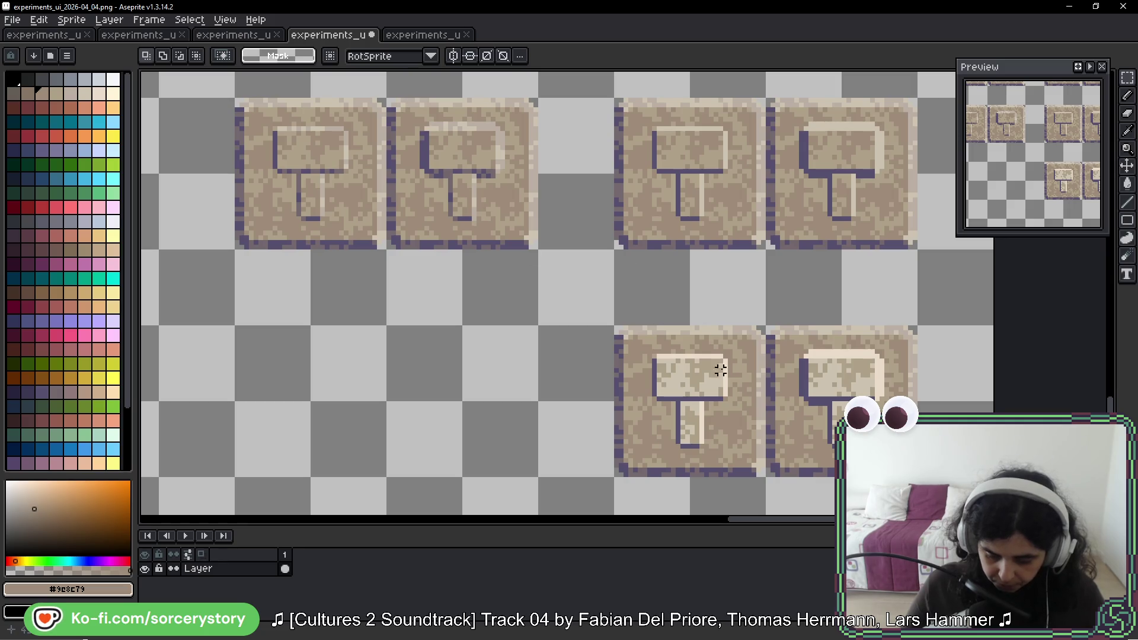
drag(659, 341, 591, 269)
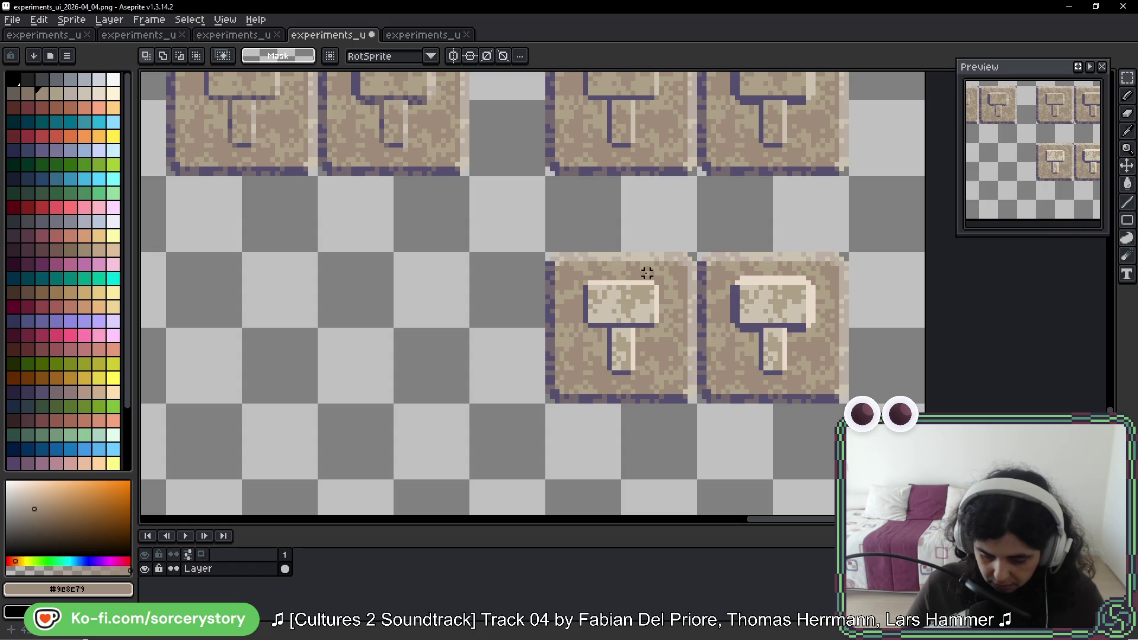
scroll(647, 272, down, 3)
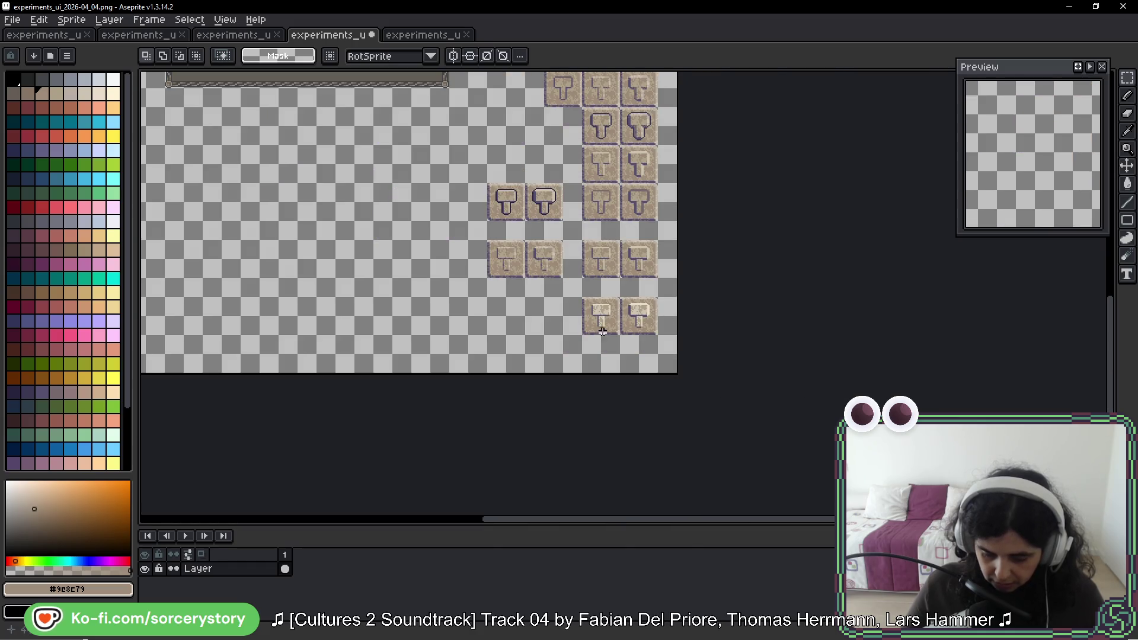
scroll(492, 261, up, 3)
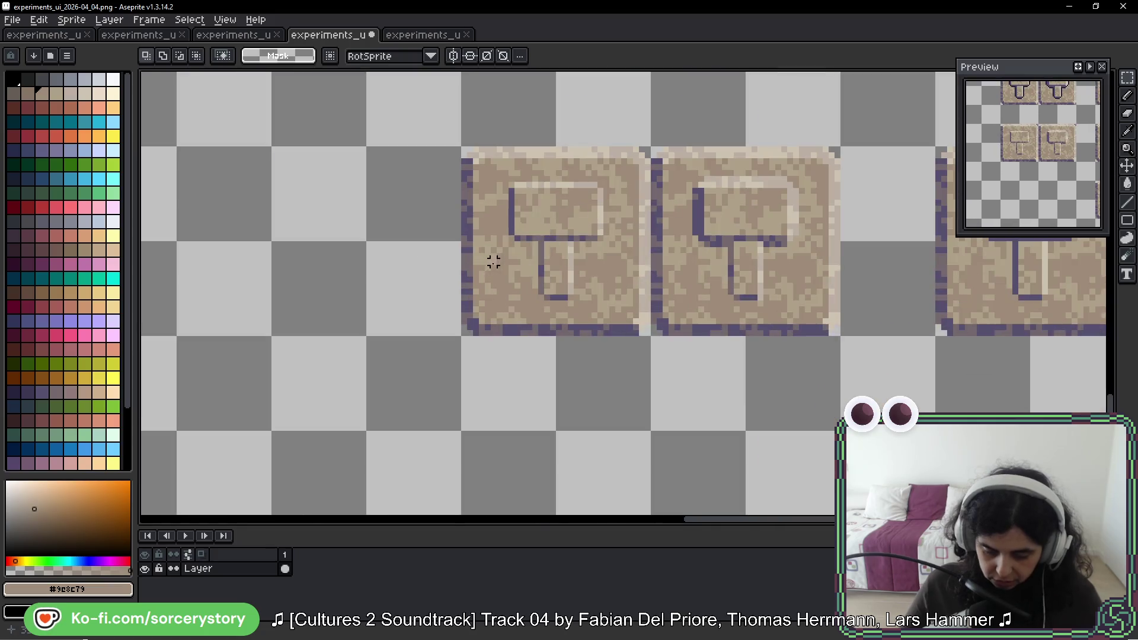
mouse_move(520, 171)
mouse_down()
mouse_move(592, 254)
mouse_move(610, 521)
mouse_move(604, 346)
mouse_up()
Step: Drop the relocated hammer tile in place and centre it in view
scroll(605, 347, down, 2)
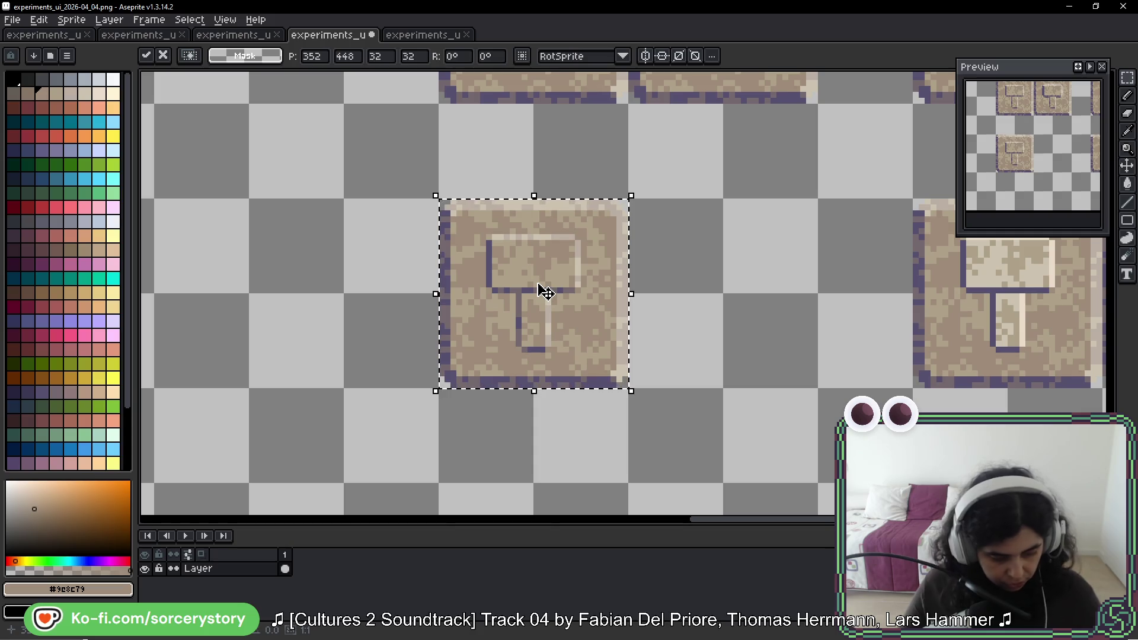
key(g)
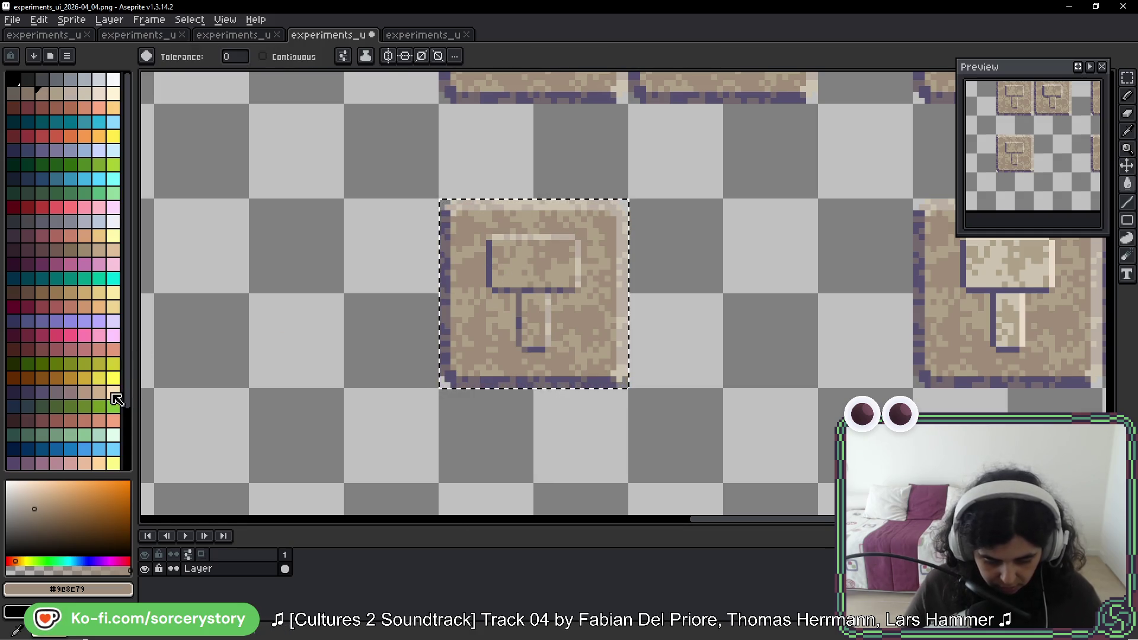
scroll(688, 303, up, 2)
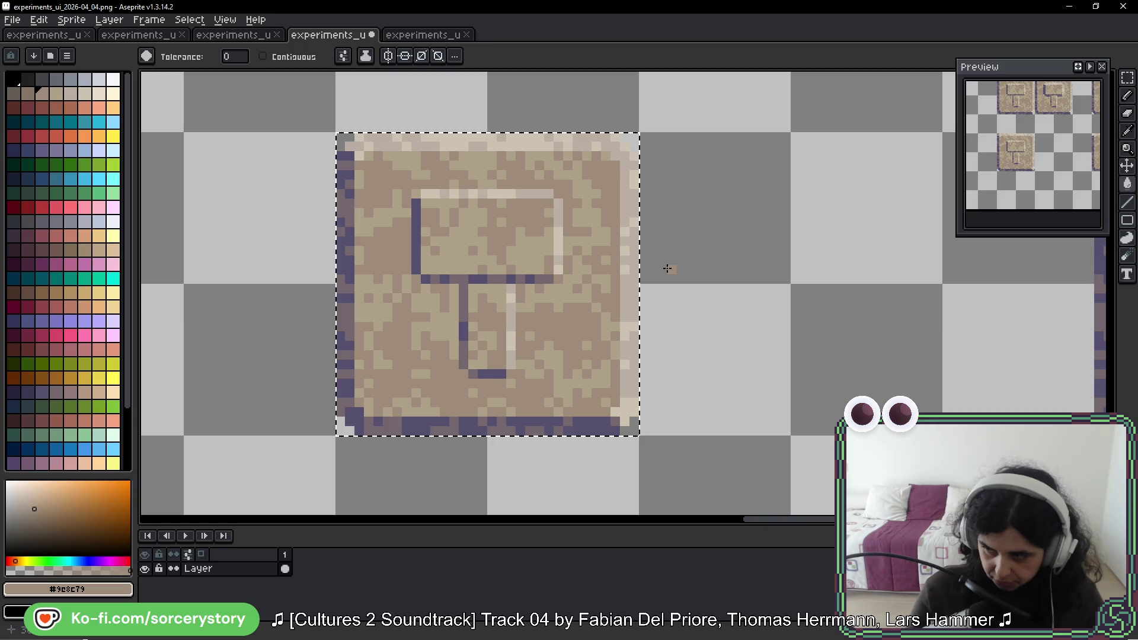
key(space)
mouse_move(896, 323)
mouse_down()
mouse_move(770, 338)
mouse_move(795, 363)
mouse_move(769, 407)
mouse_move(803, 389)
mouse_move(845, 391)
mouse_up()
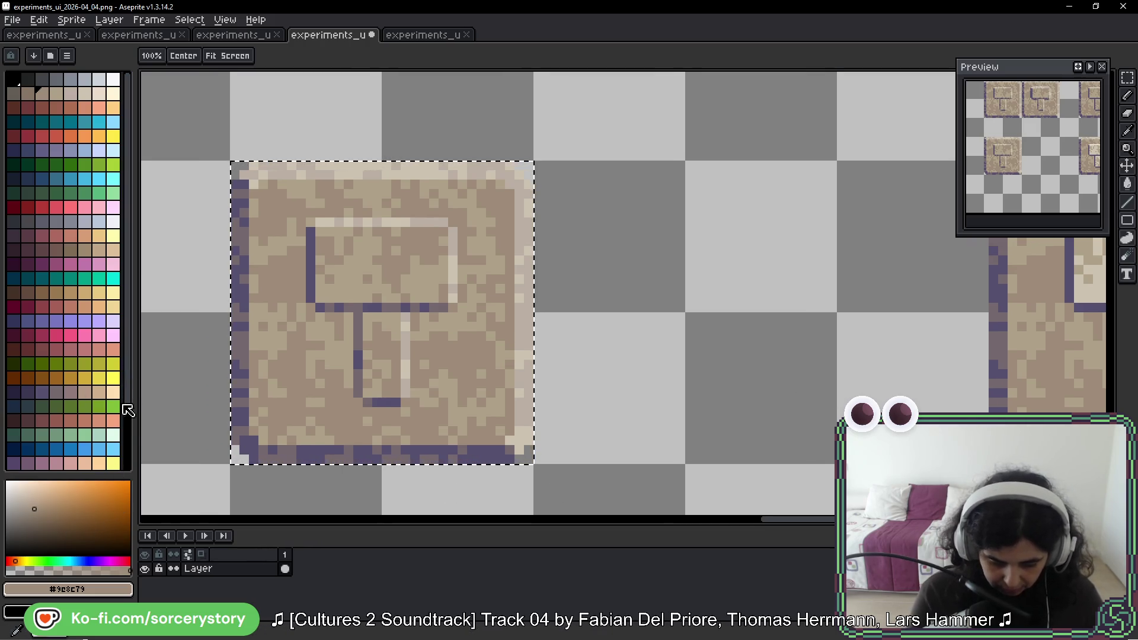
Step: Box-select the hammer head and its handle with the rectangular marquee
alt+click(380, 198)
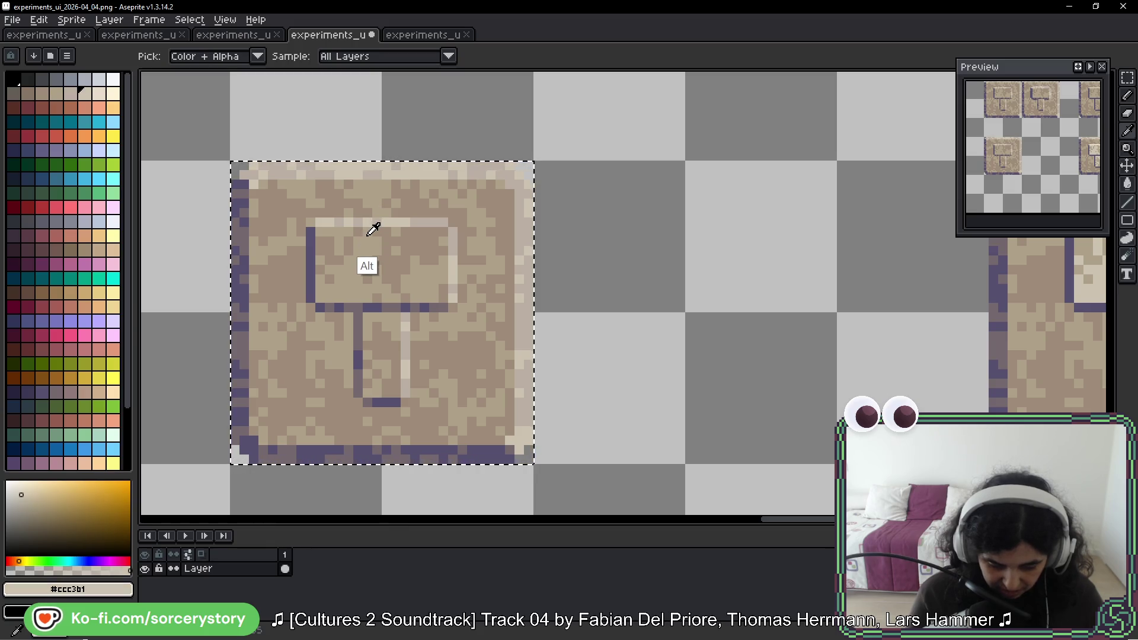
click(70, 93)
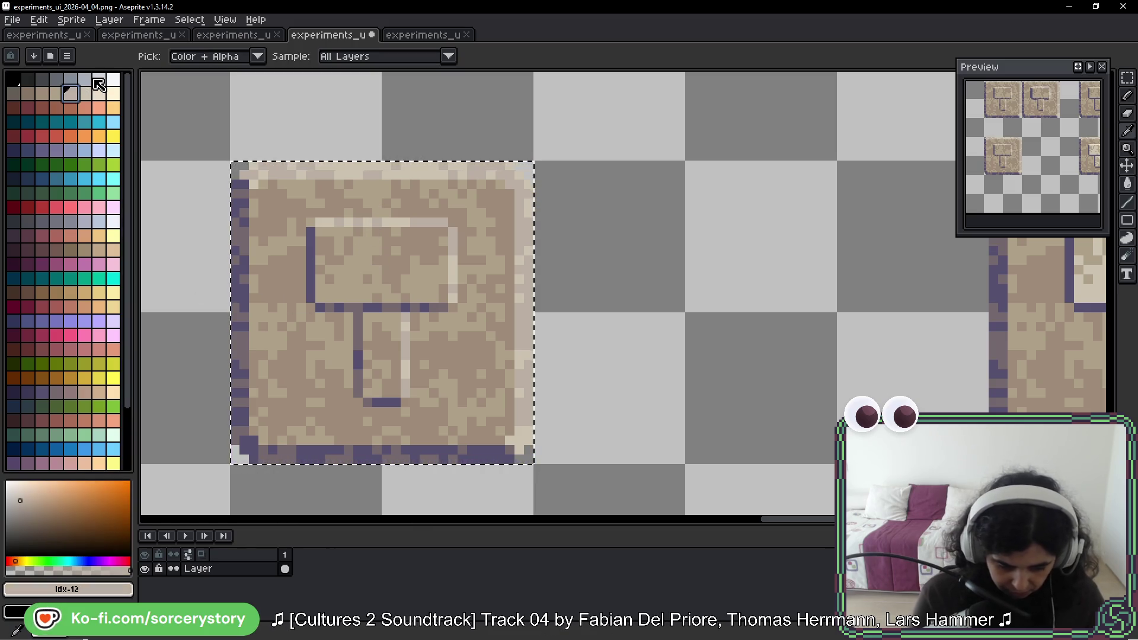
drag(554, 317, 650, 323)
key(m)
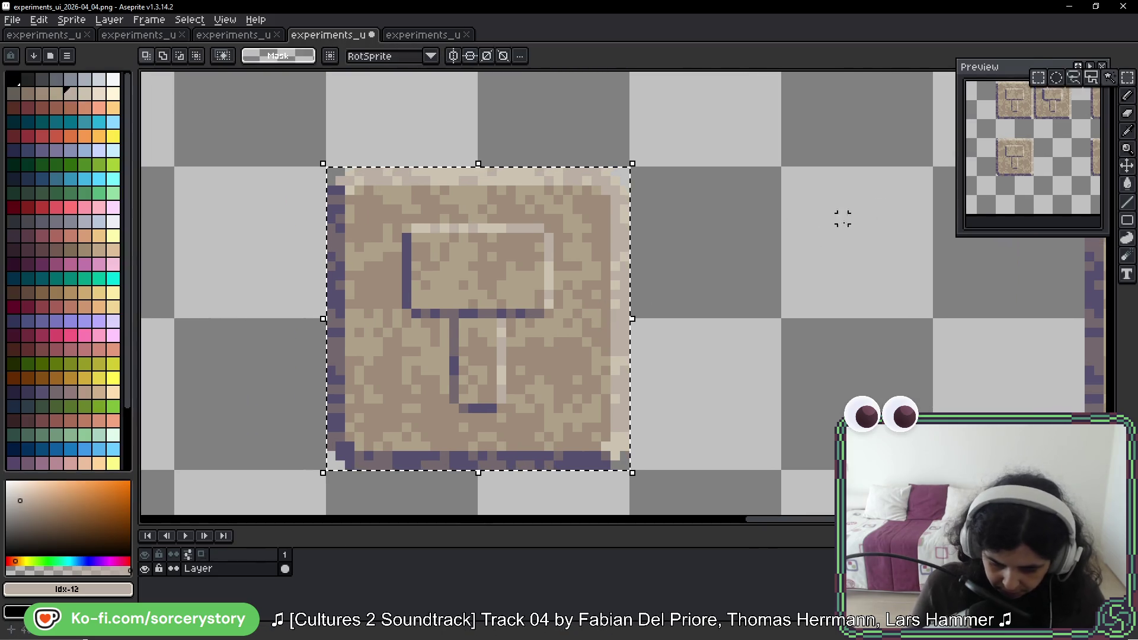
mouse_move(415, 227)
mouse_down()
mouse_move(447, 285)
mouse_move(552, 310)
mouse_move(546, 320)
mouse_up()
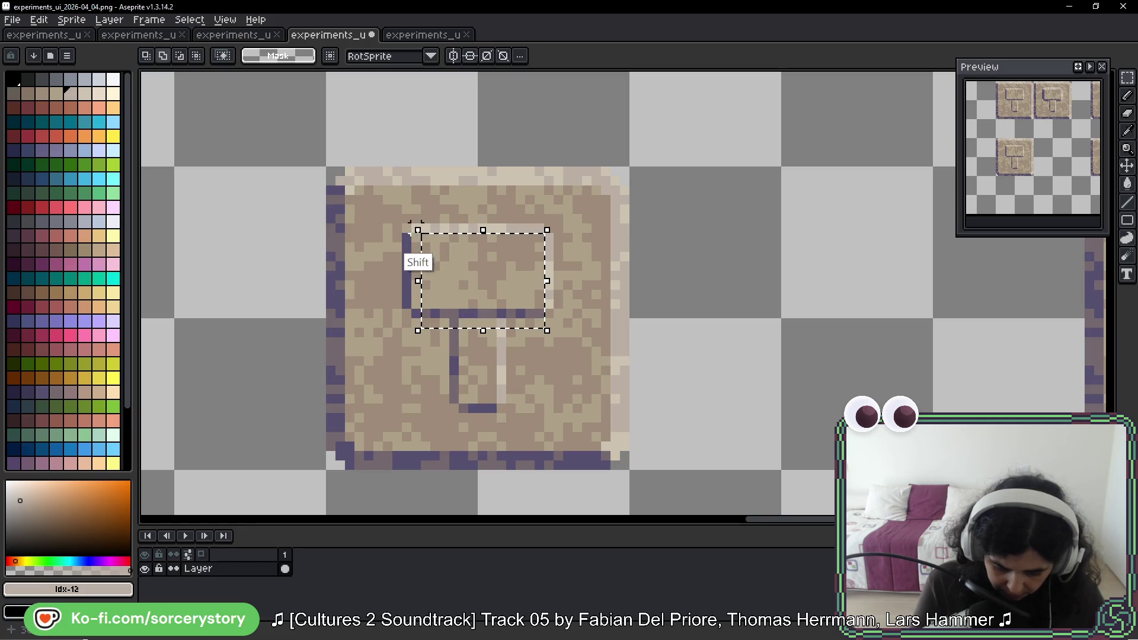
mouse_move(410, 228)
mouse_down()
mouse_move(413, 320)
mouse_move(551, 296)
mouse_move(454, 400)
mouse_move(498, 413)
mouse_up()
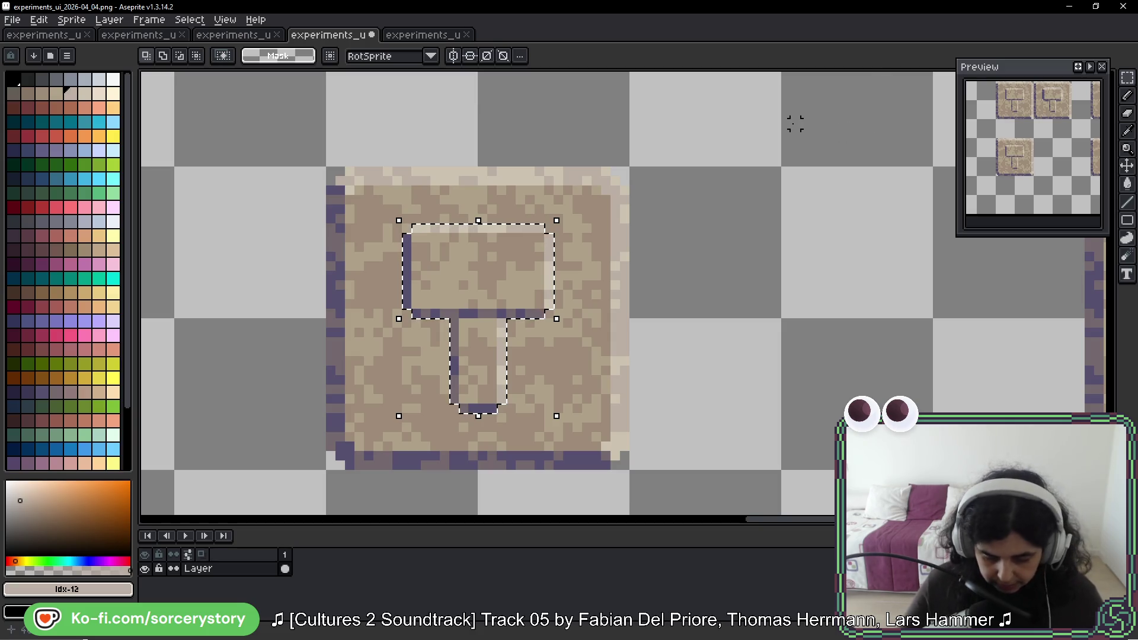
Step: Try light beige bucket fills on the hammer's tan pixels, then undo them
scroll(465, 234, up, 2)
scroll(465, 234, up, 1)
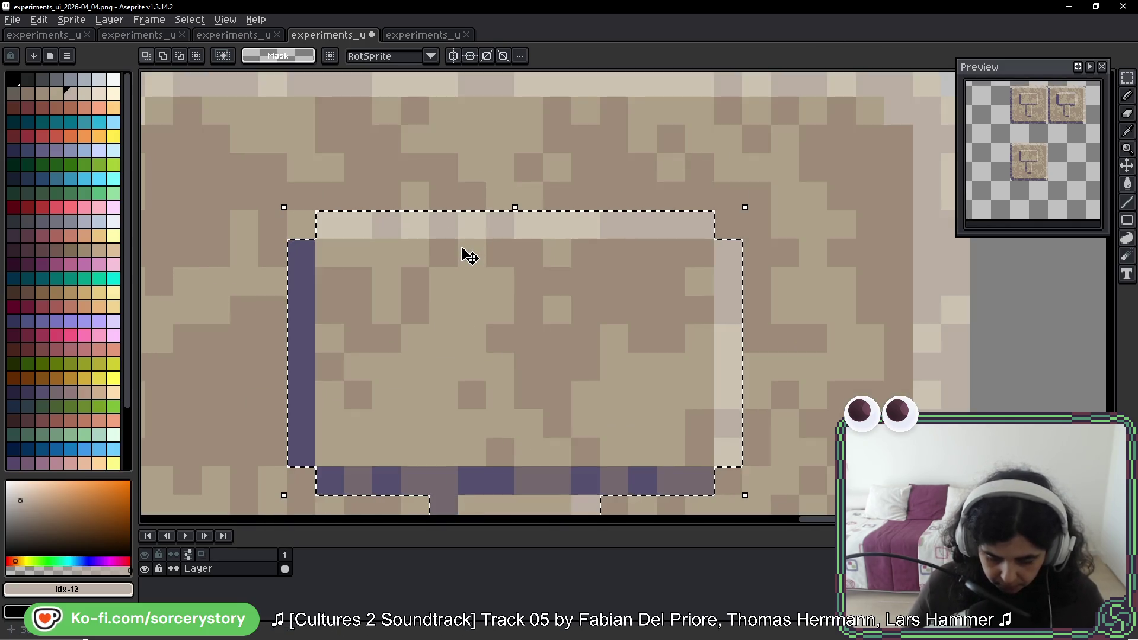
key(b)
scroll(542, 389, down, 5)
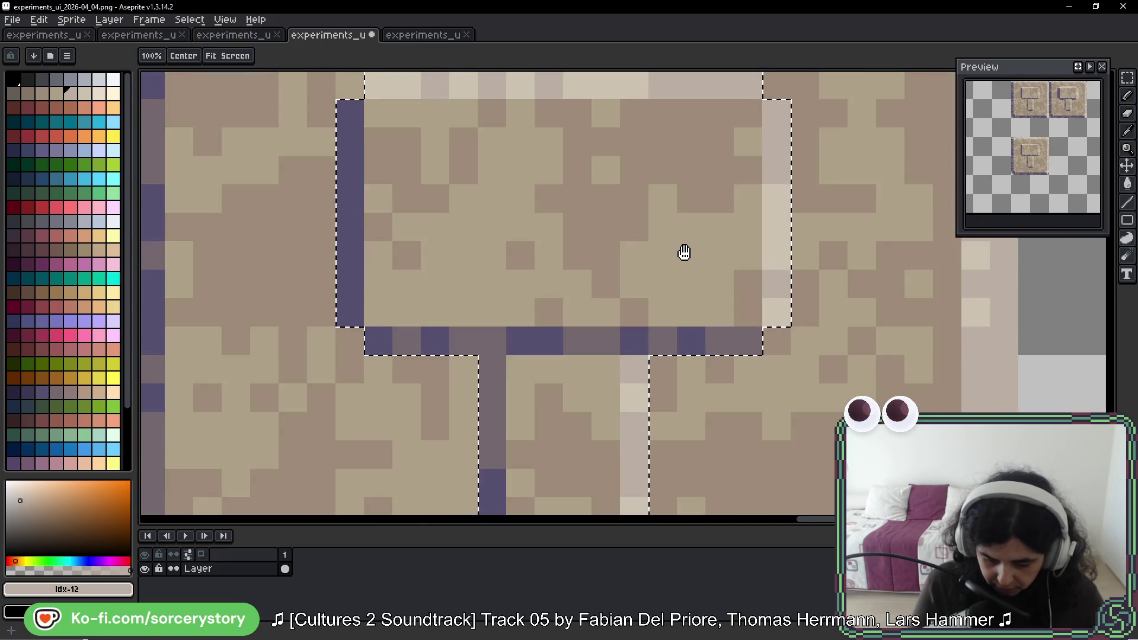
key(g)
click(640, 249)
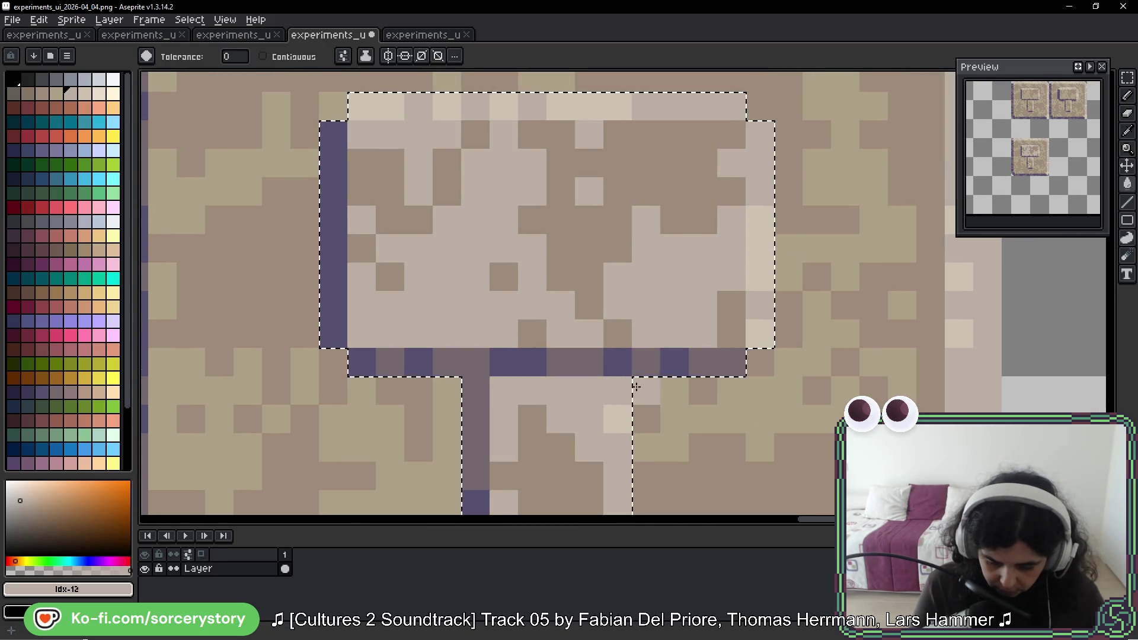
key(ctrl+z)
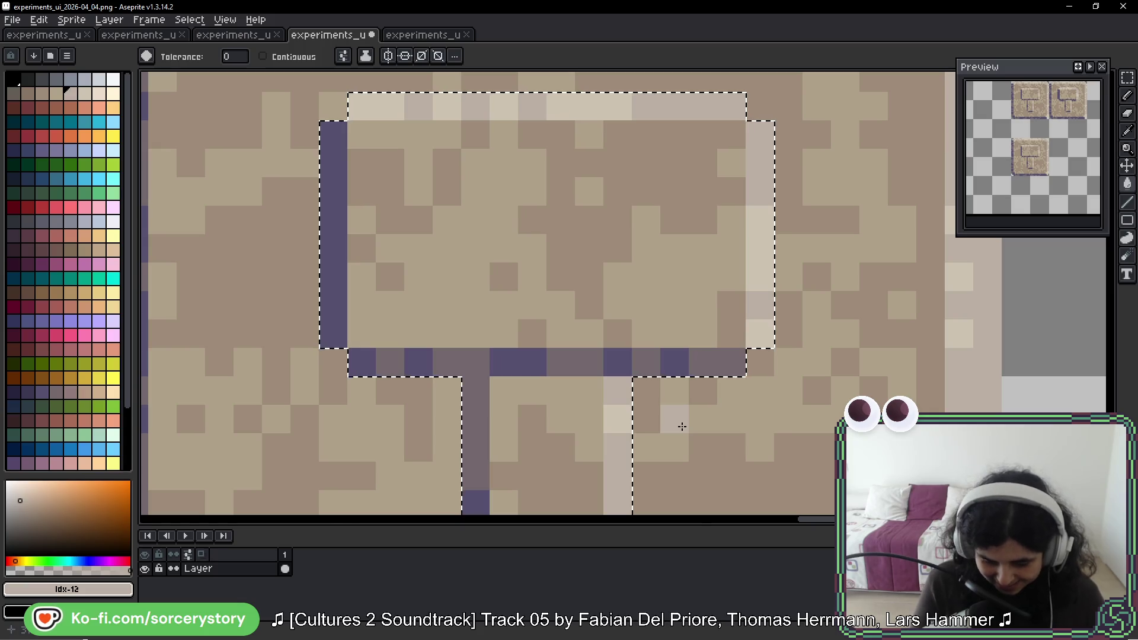
alt+click(503, 180)
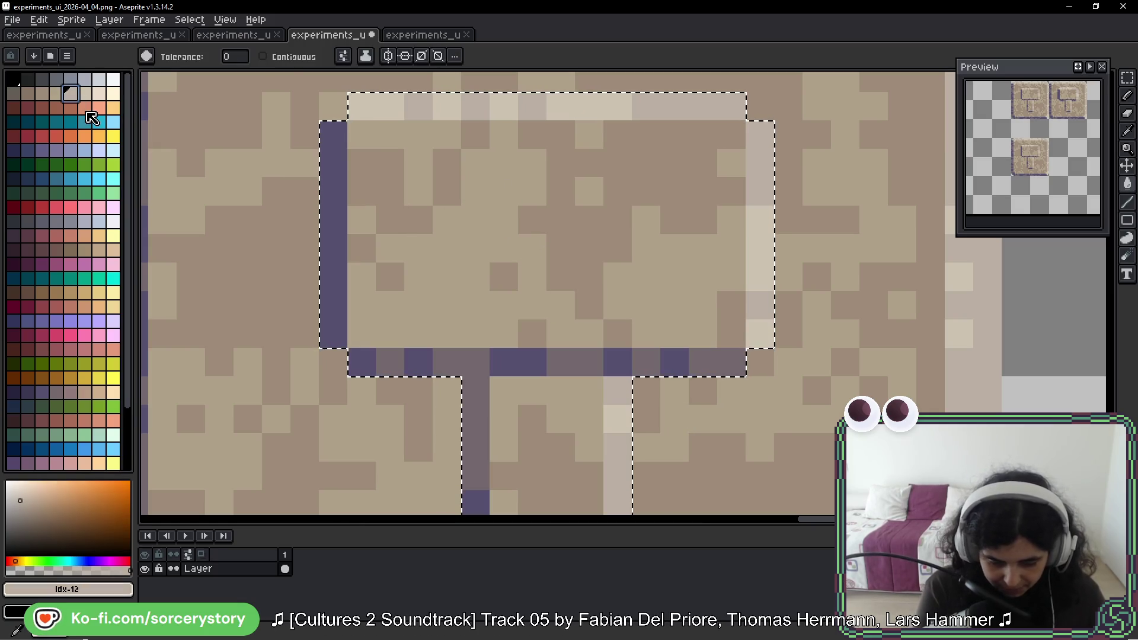
click(504, 220)
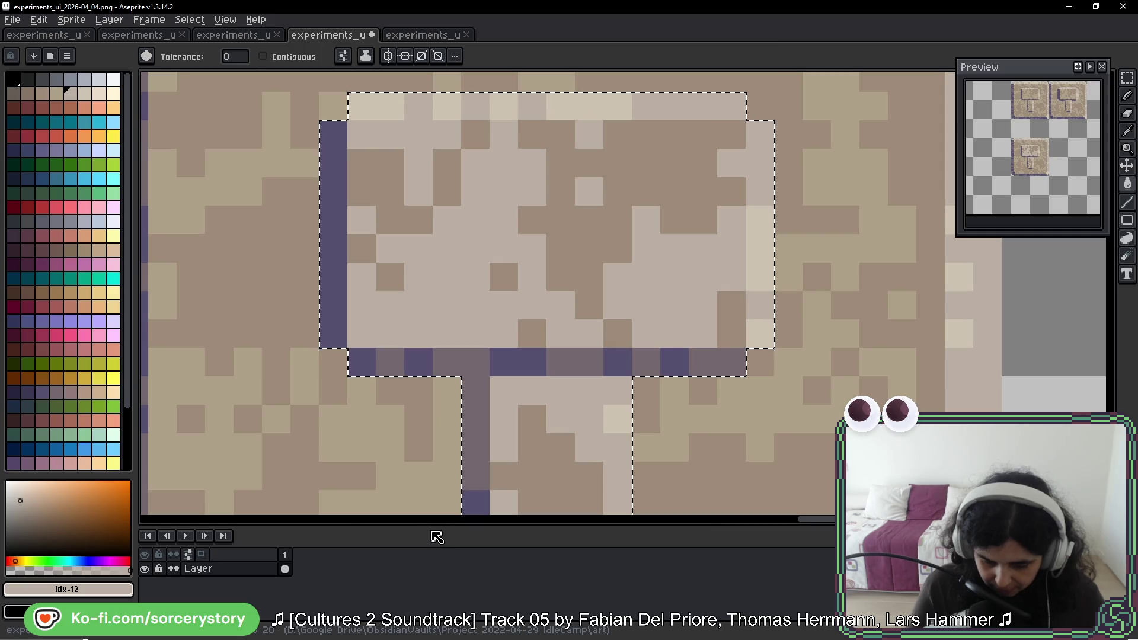
key(ctrl+z)
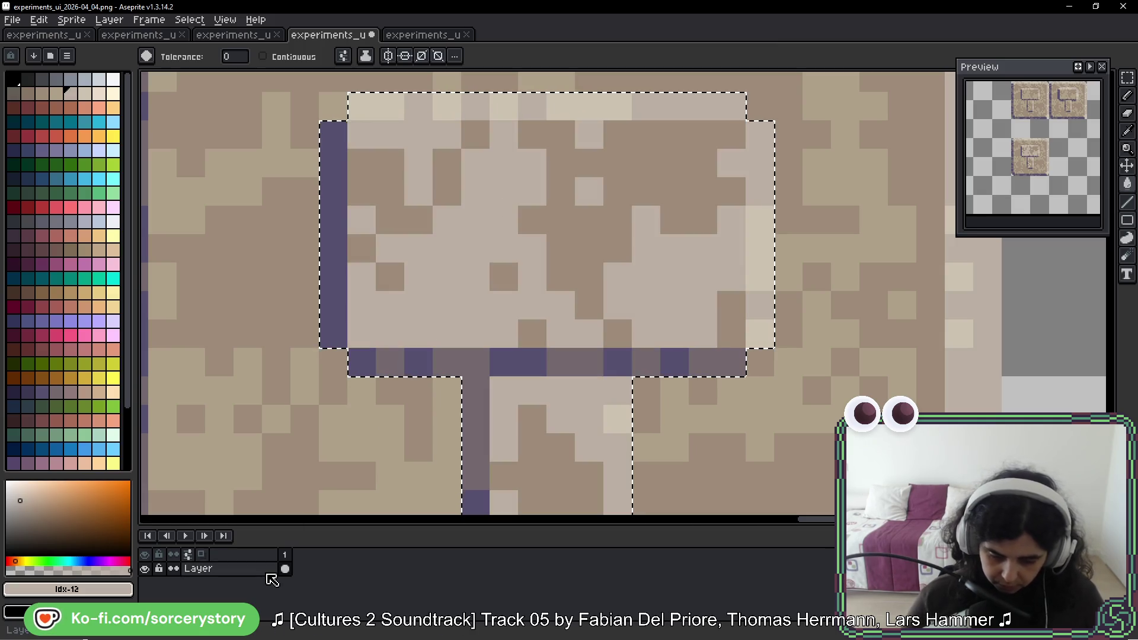
Step: Fill the hammer's light tan pixels pale lavender and its brown pixels slate grey
key(space)
drag(778, 126, 763, 154)
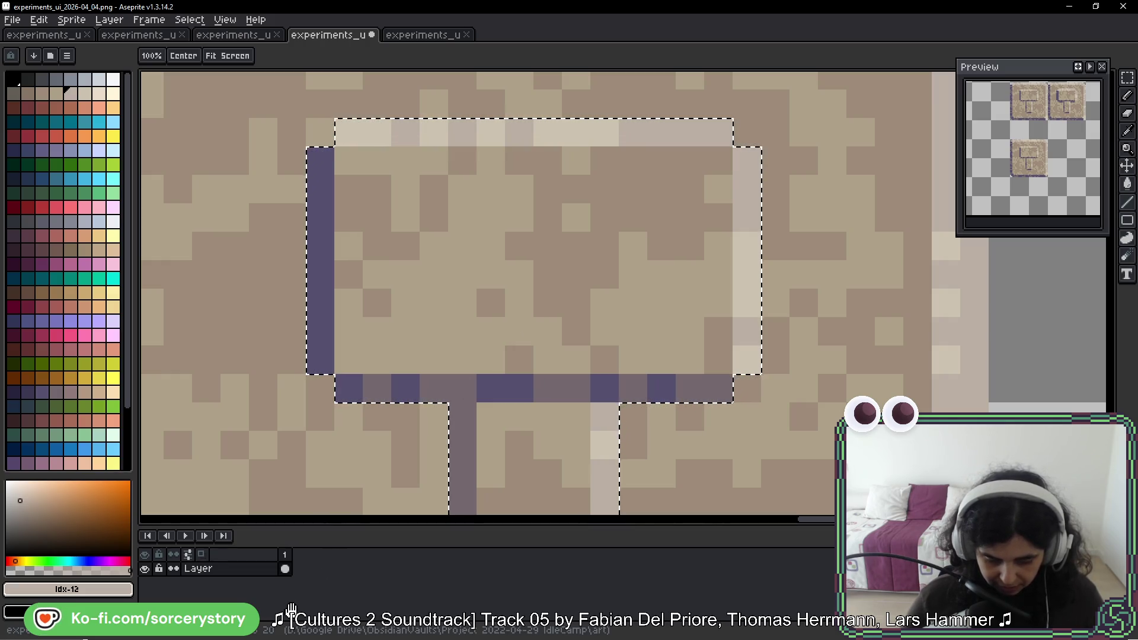
key(w)
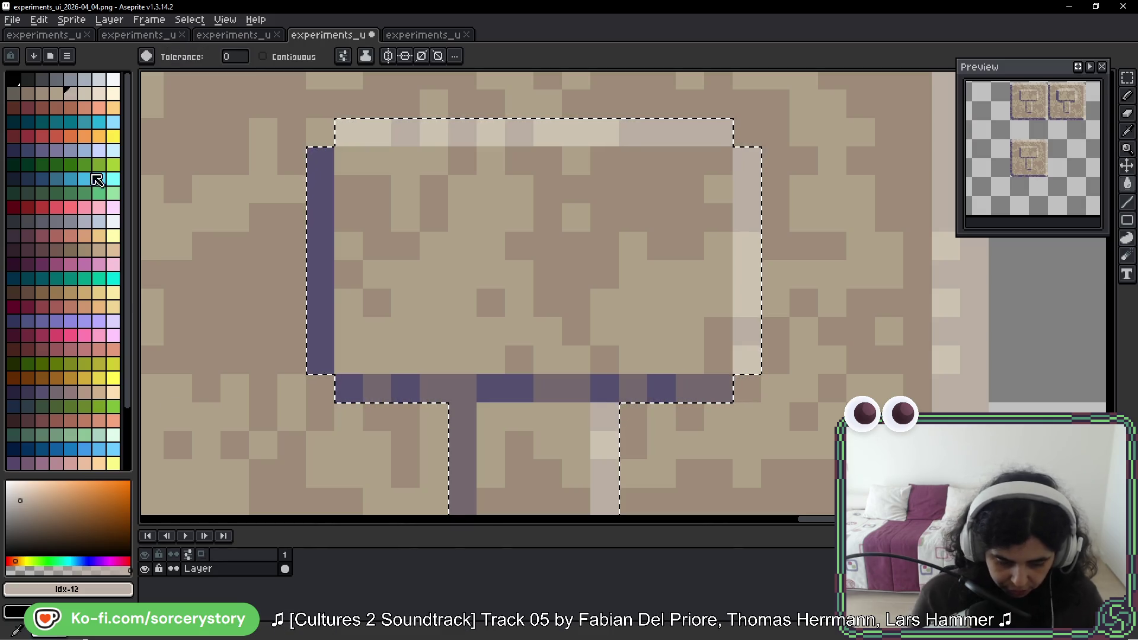
mouse_move(130, 183)
mouse_down()
mouse_move(126, 267)
mouse_move(131, 157)
mouse_up()
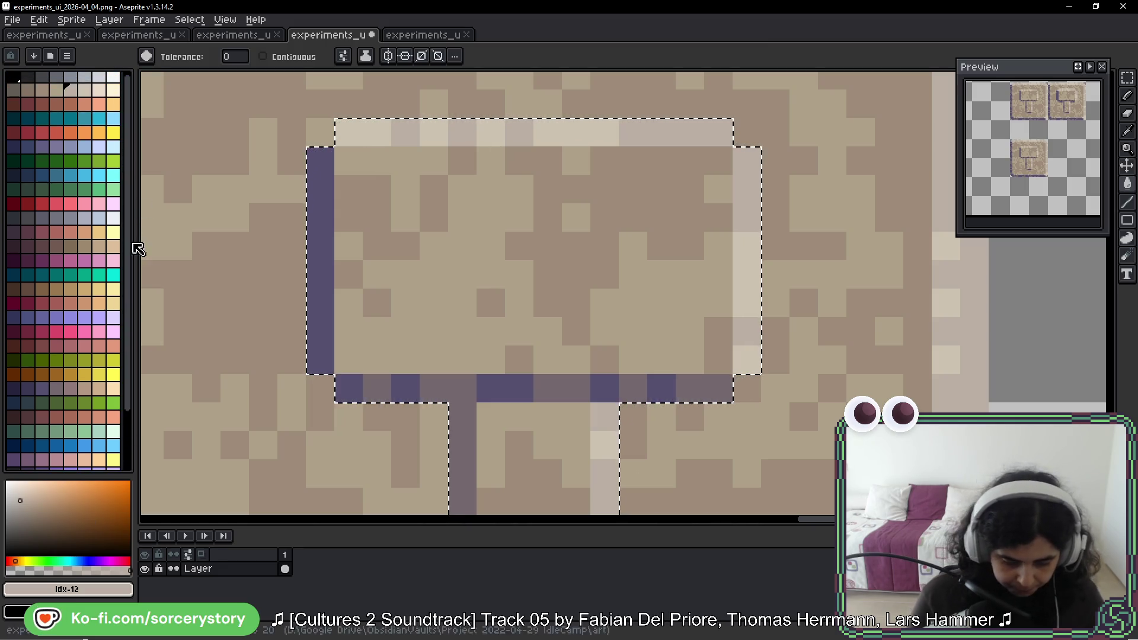
click(99, 218)
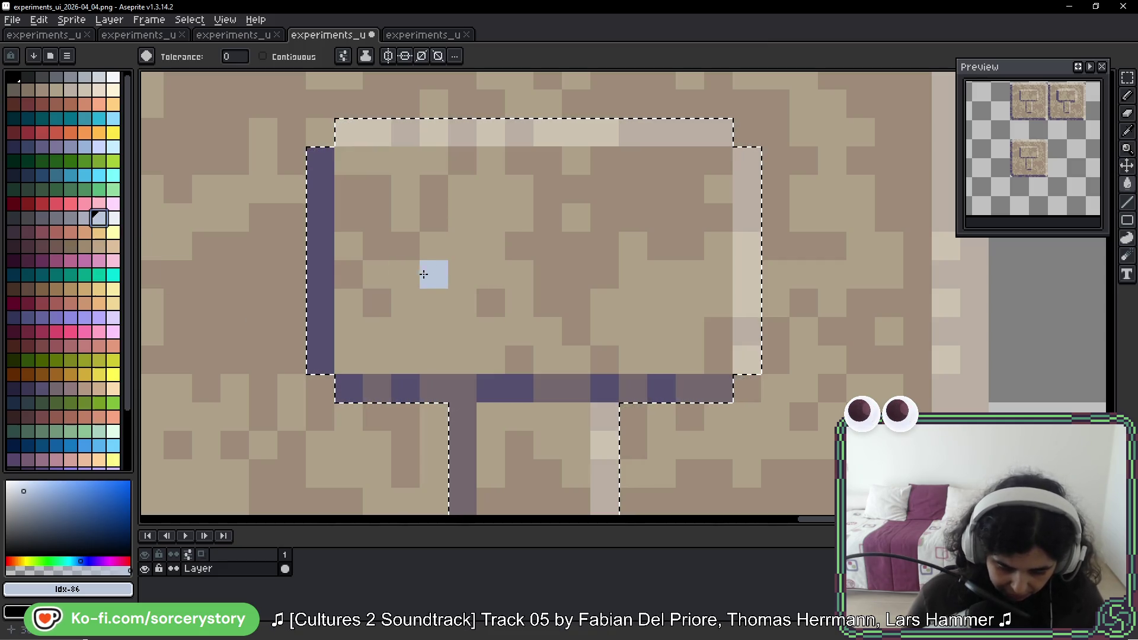
click(85, 219)
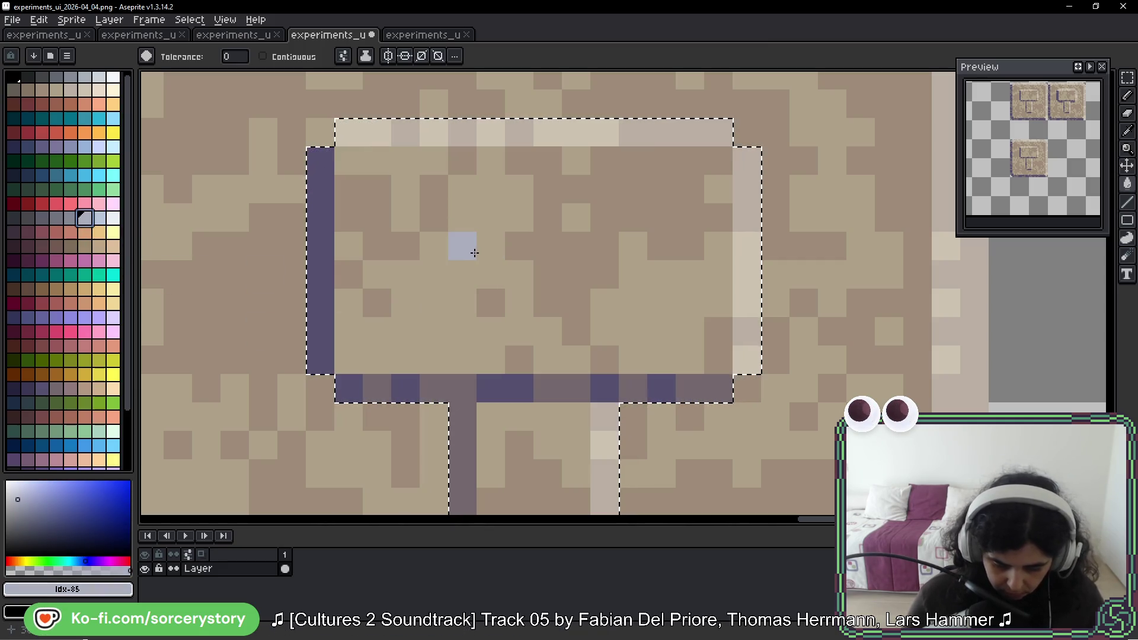
click(70, 218)
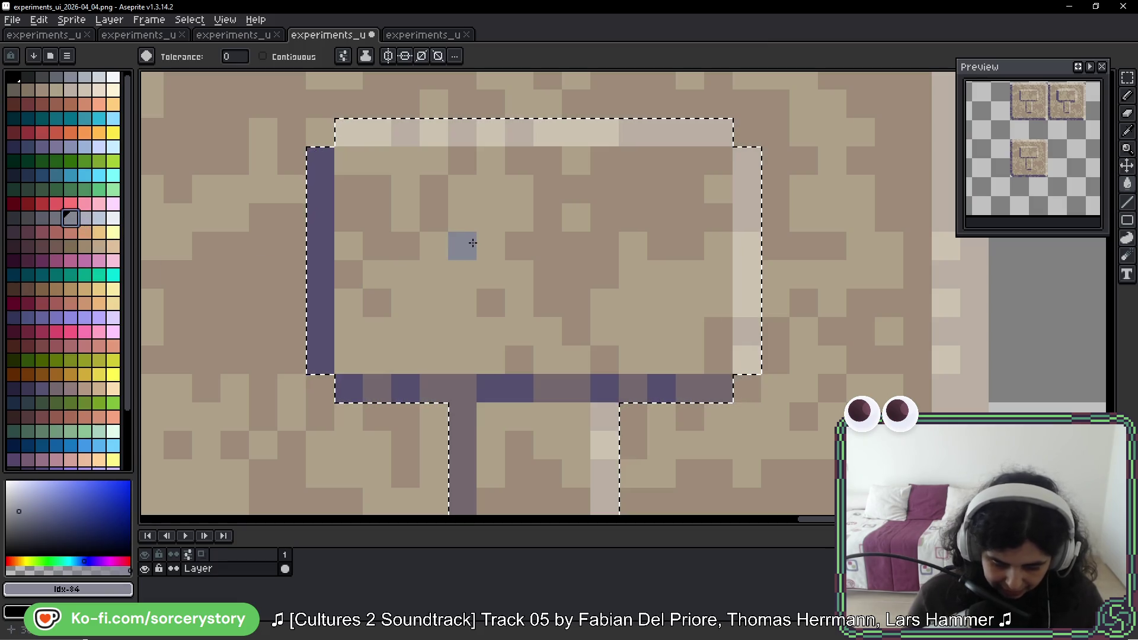
click(85, 218)
click(462, 217)
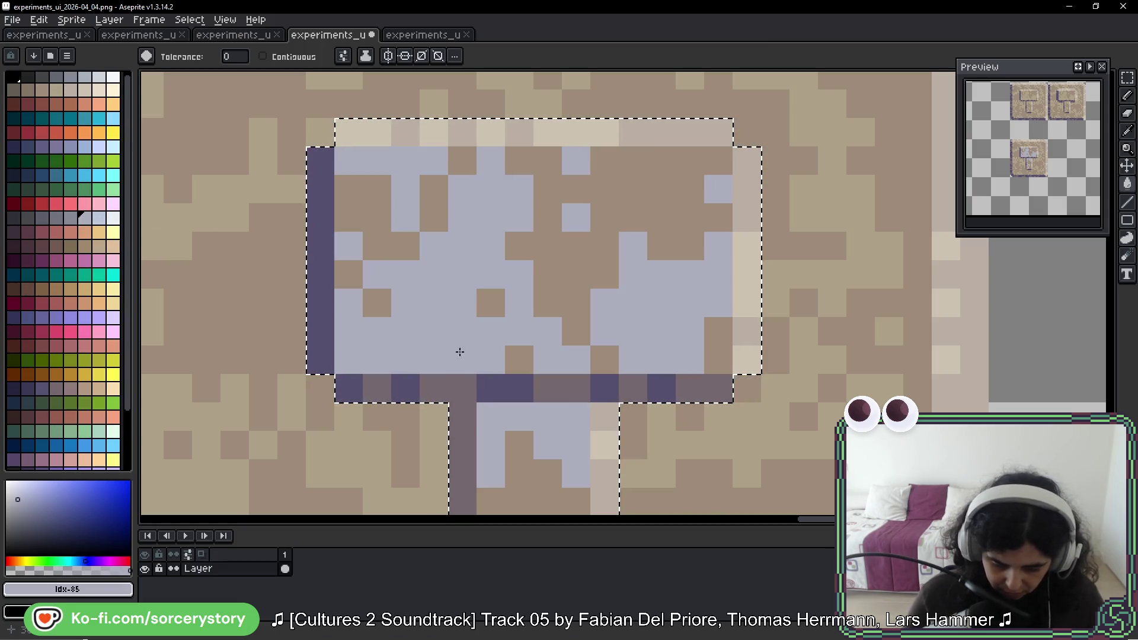
click(70, 218)
click(380, 222)
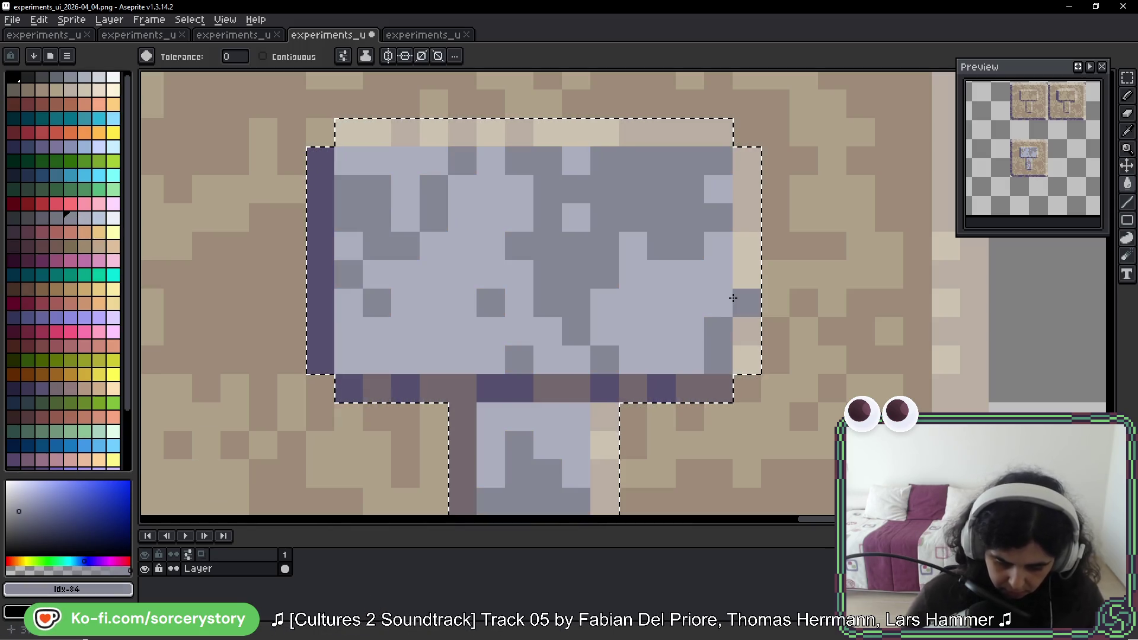
scroll(704, 206, down, 6)
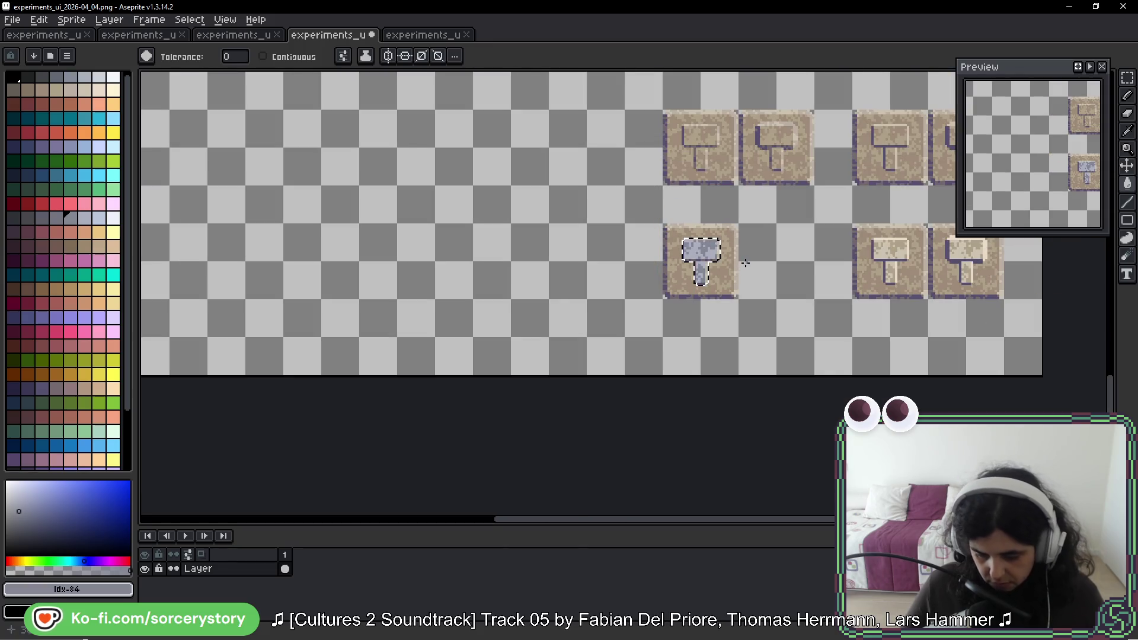
scroll(745, 263, down, 3)
Step: Paint a dark red-brown block down the handle with the Pencil
scroll(745, 263, up, 7)
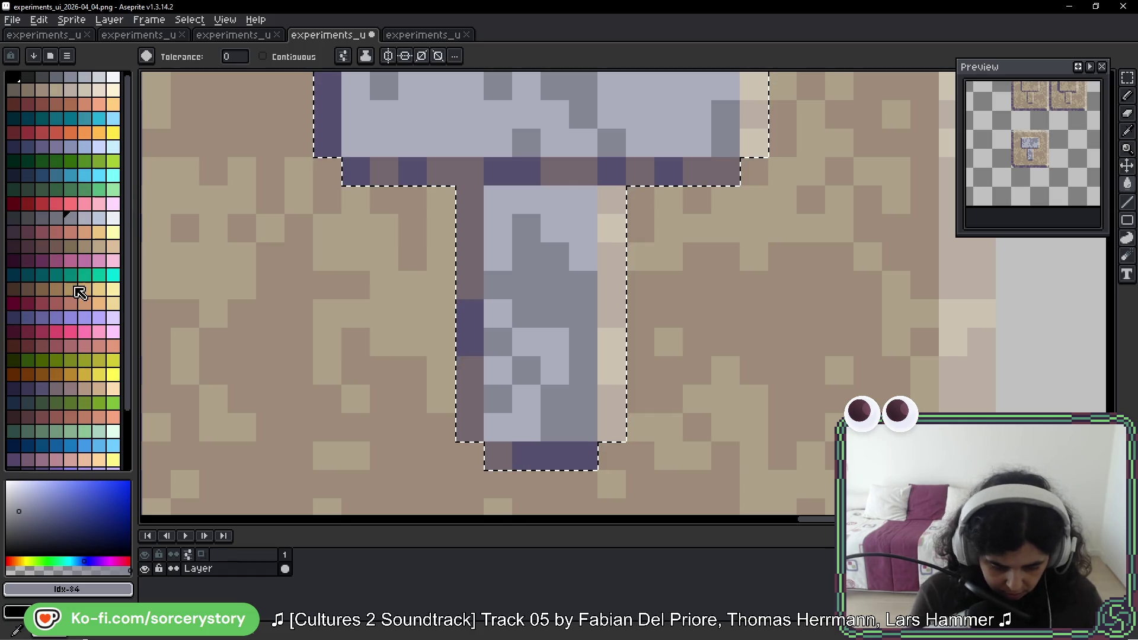
click(44, 251)
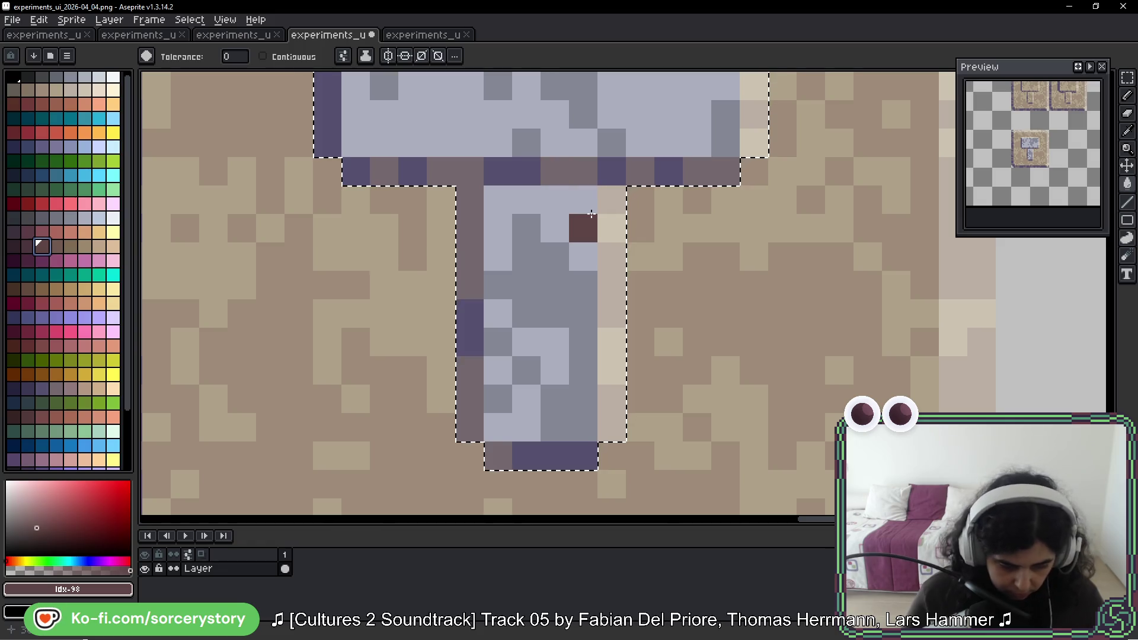
key(b)
mouse_move(526, 229)
mouse_down()
mouse_move(526, 315)
mouse_move(553, 314)
mouse_move(583, 356)
mouse_move(557, 409)
mouse_up()
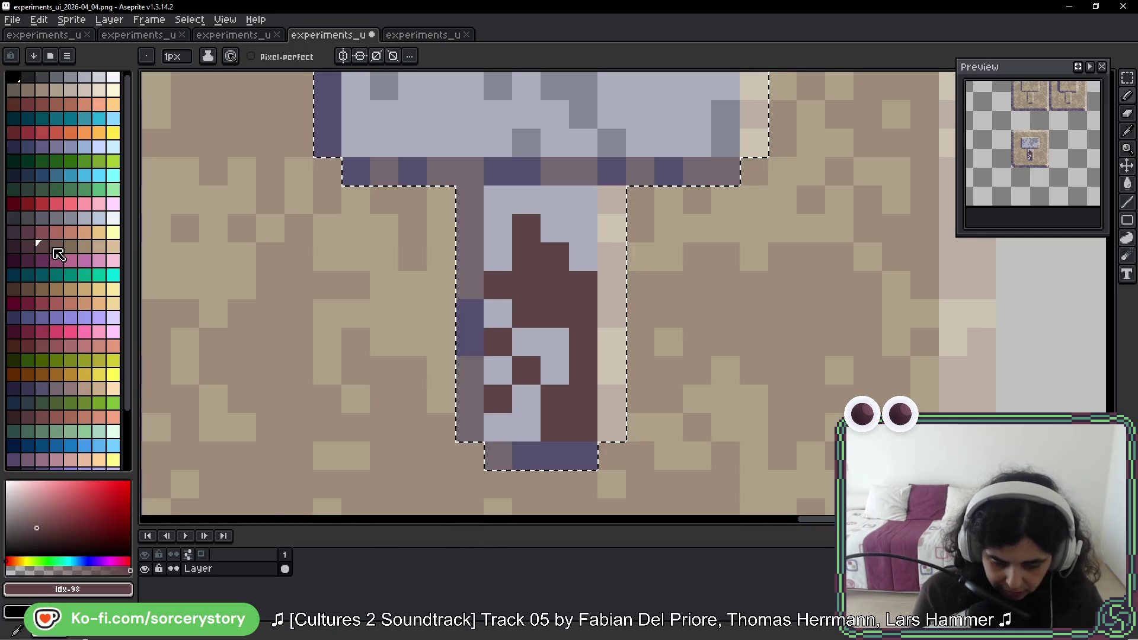
Step: Repaint the handle top and remaining light handle pixels in the neighbouring brown shade
click(55, 249)
mouse_move(497, 254)
mouse_down()
mouse_move(579, 195)
mouse_move(582, 234)
mouse_up()
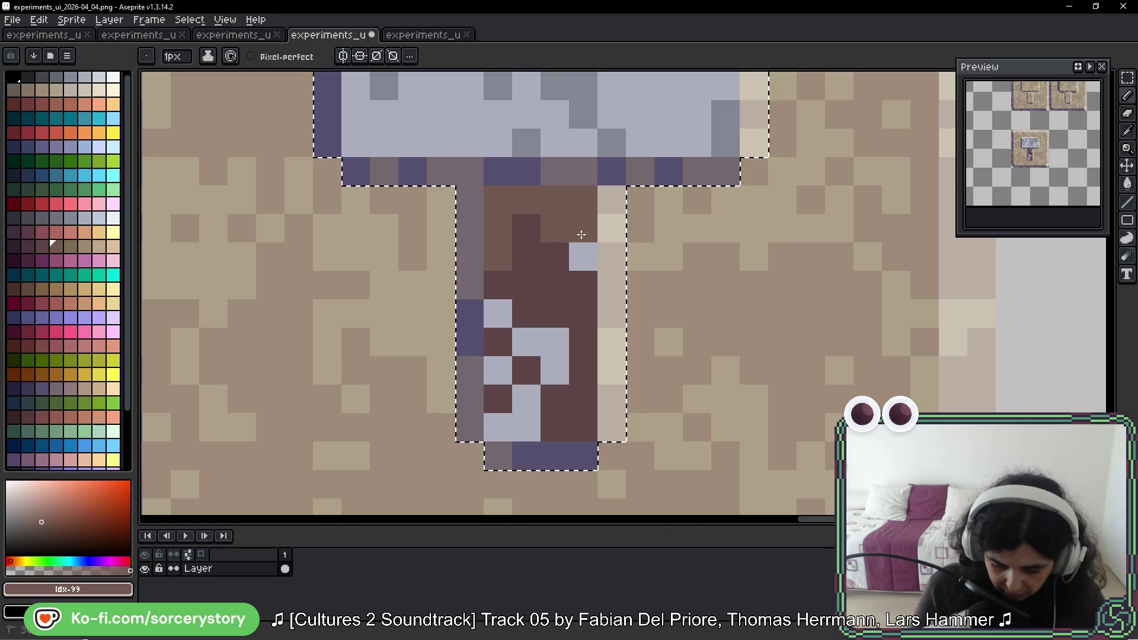
click(583, 256)
click(497, 313)
click(526, 342)
drag(555, 341, 555, 369)
click(508, 380)
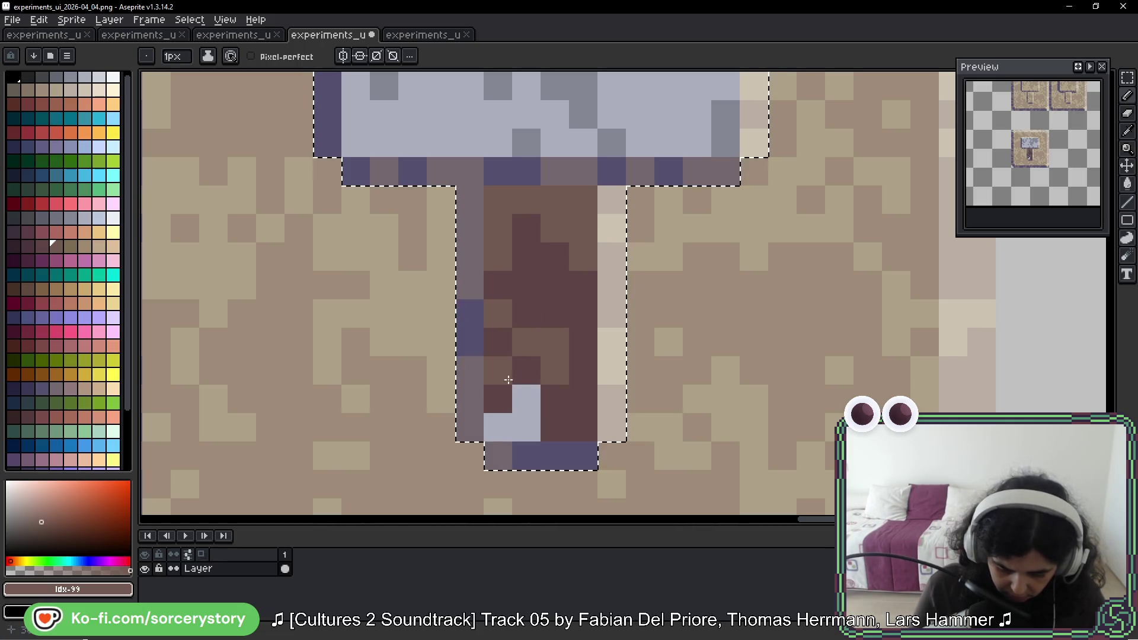
click(525, 394)
scroll(740, 361, down, 4)
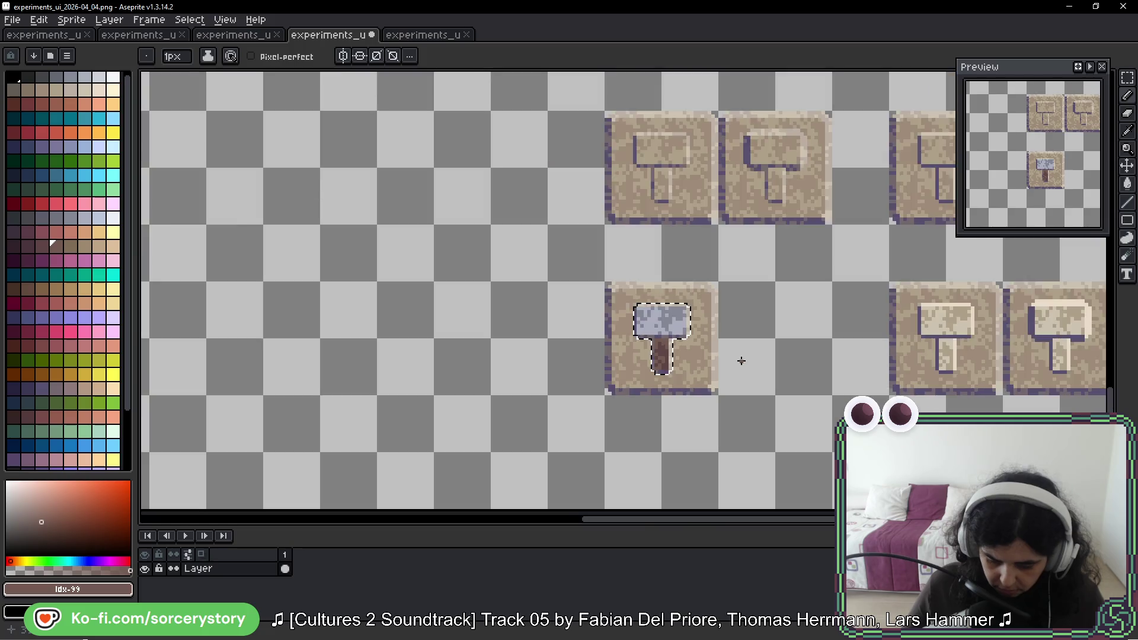
scroll(741, 360, down, 3)
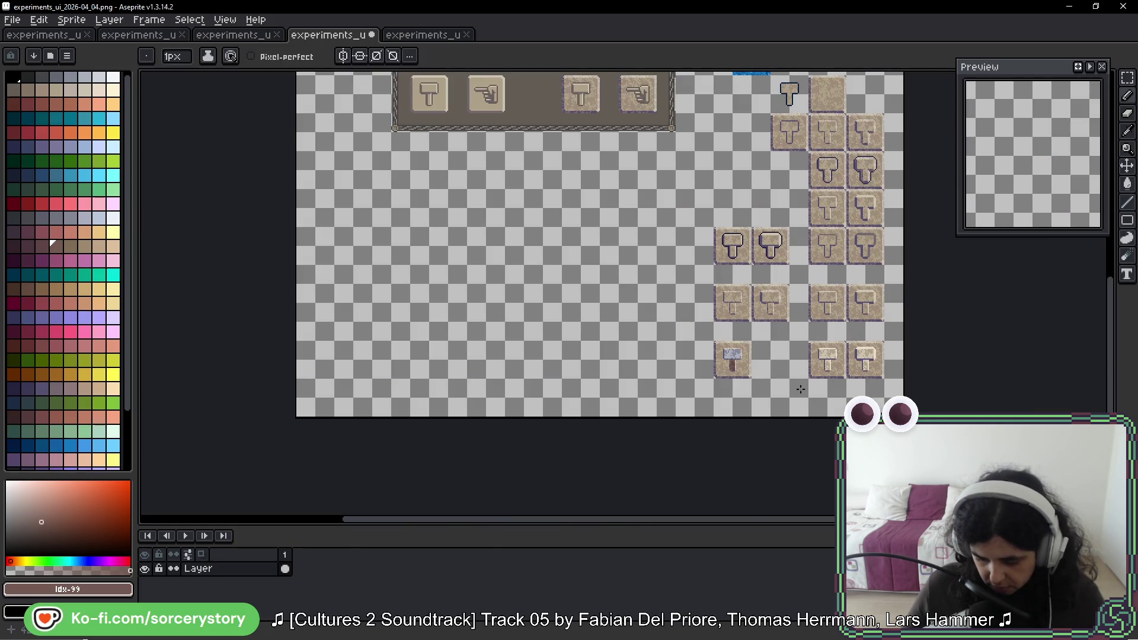
scroll(757, 388, up, 6)
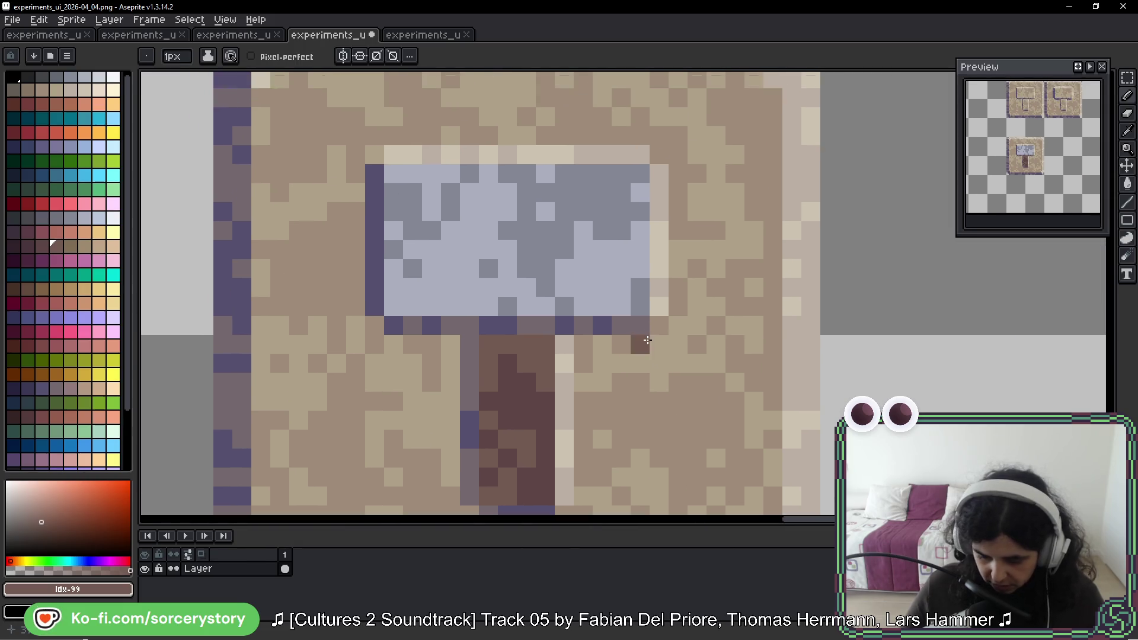
scroll(691, 243, down, 4)
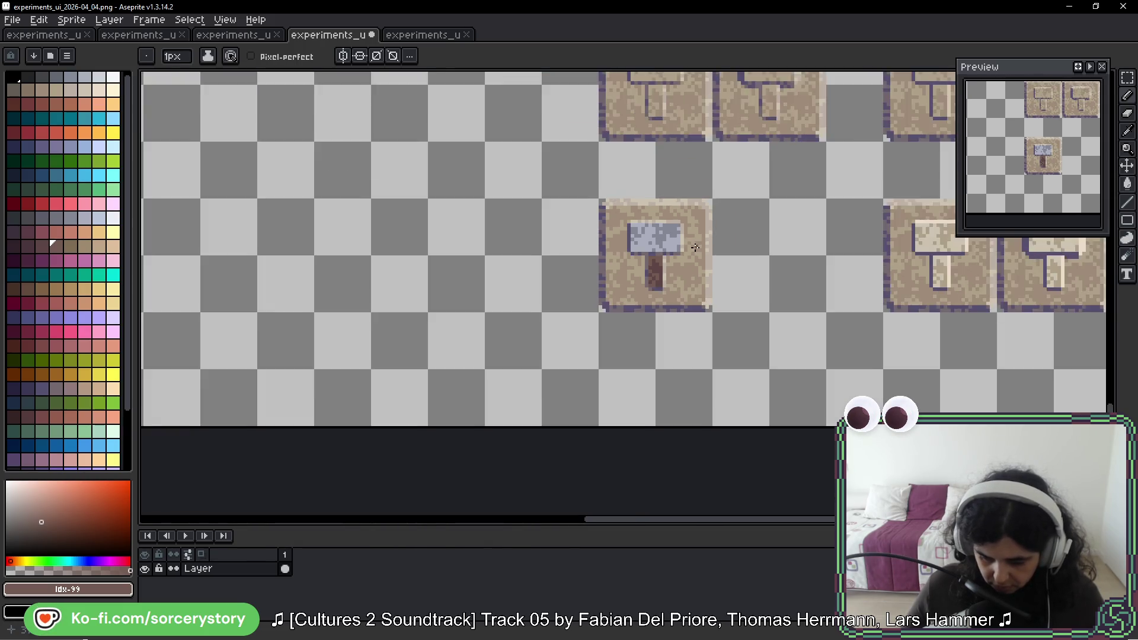
scroll(694, 247, down, 3)
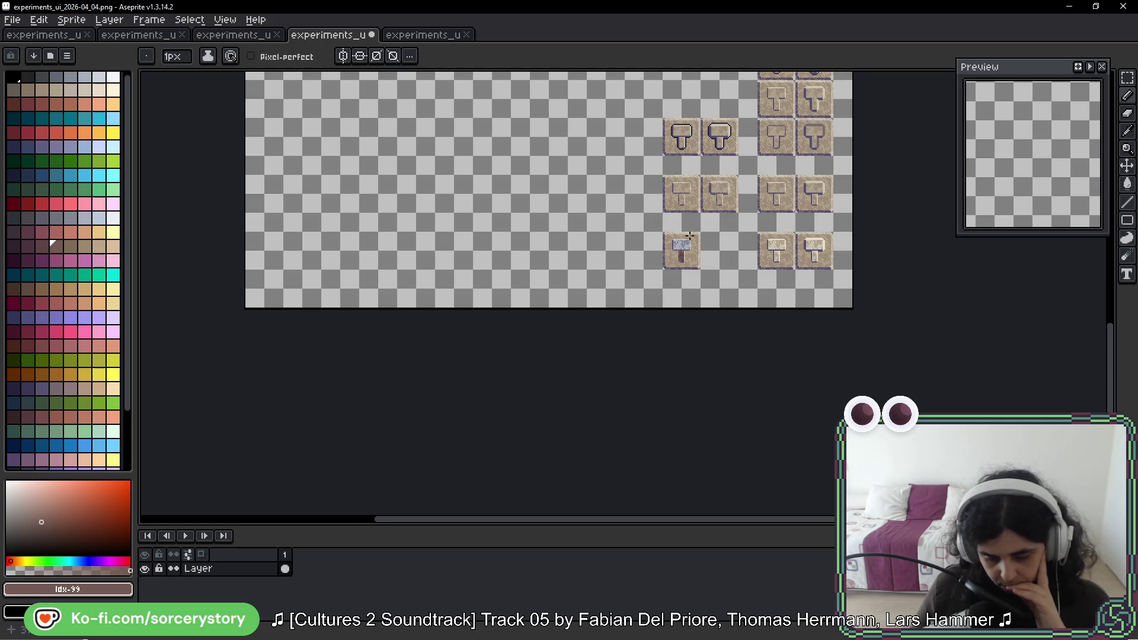
scroll(690, 235, up, 6)
drag(760, 196, 622, 240)
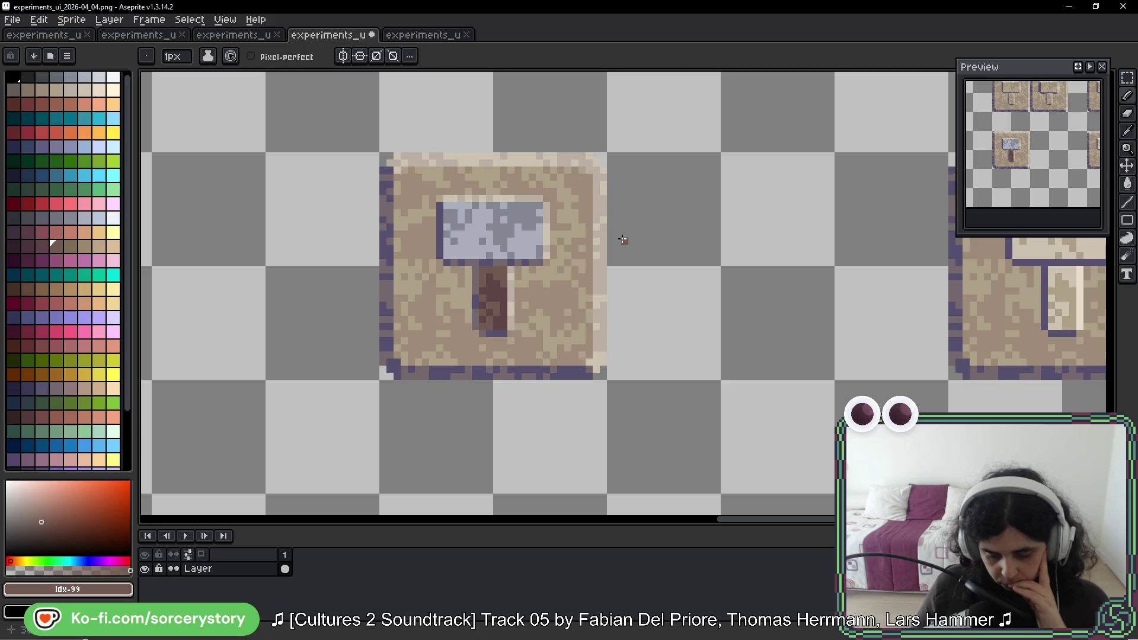
scroll(623, 240, down, 3)
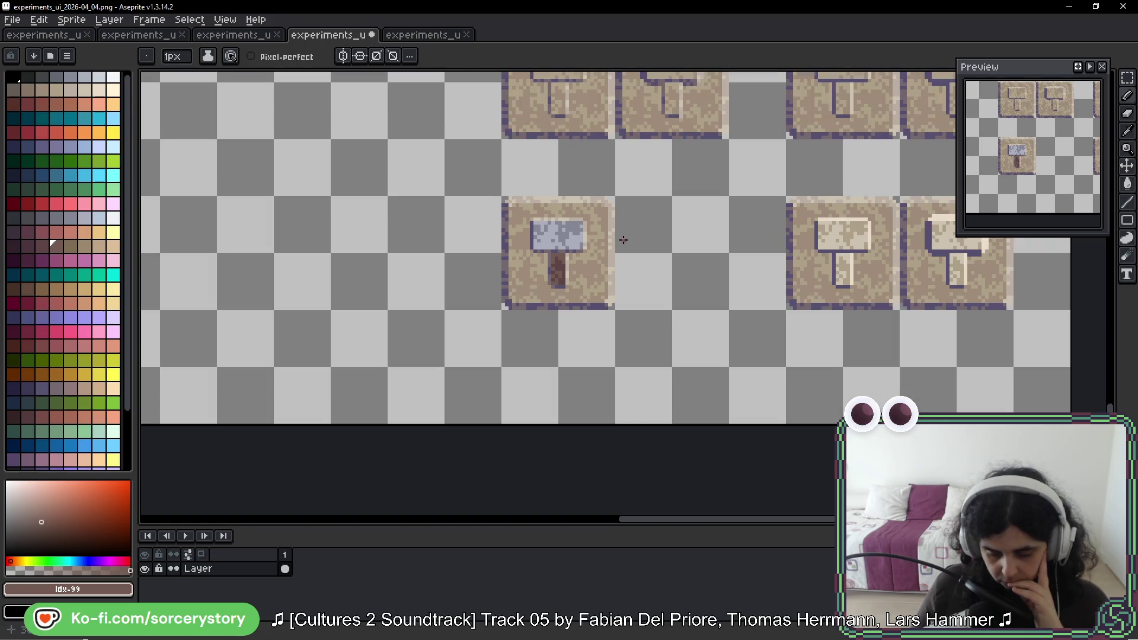
drag(814, 236, 502, 278)
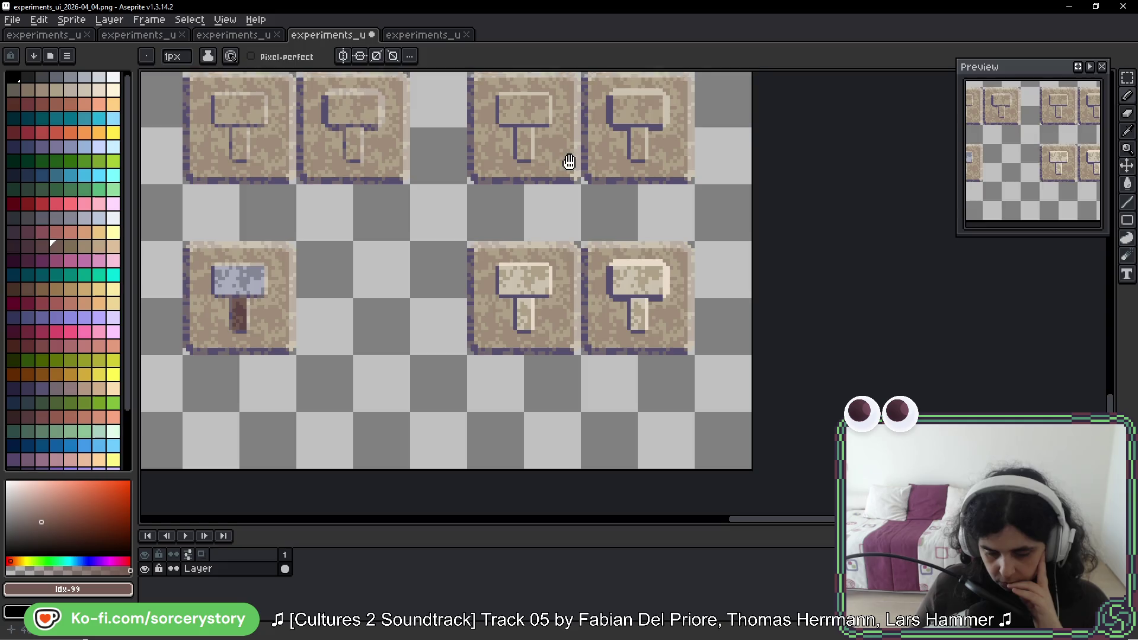
mouse_move(564, 158)
mouse_down()
mouse_move(535, 306)
mouse_move(844, 327)
mouse_up()
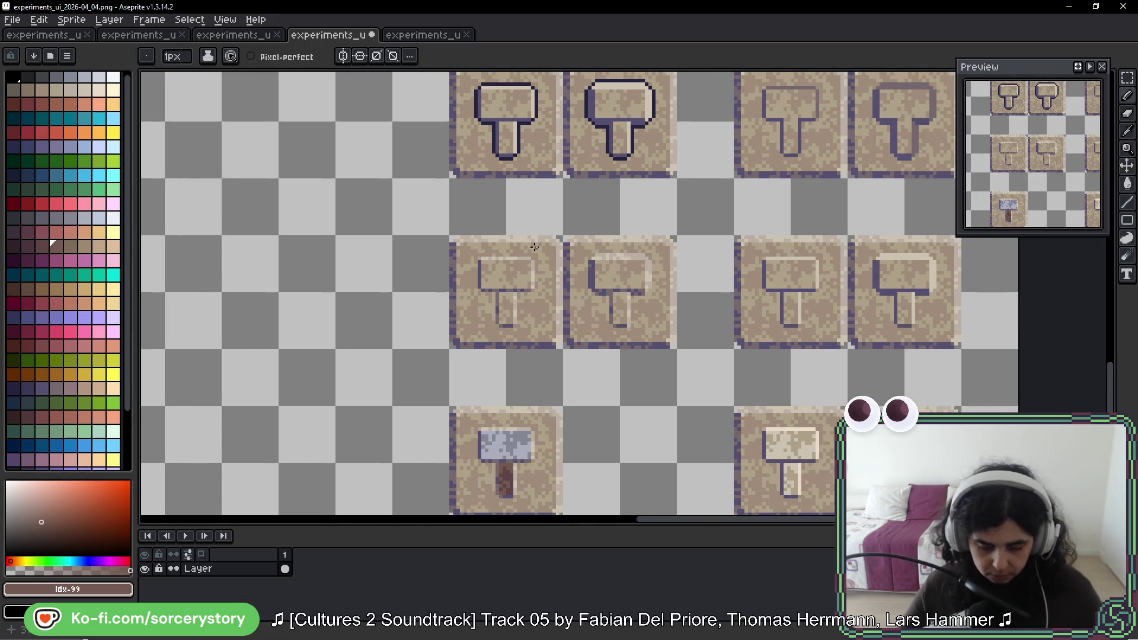
scroll(511, 259, up, 1)
scroll(512, 259, up, 4)
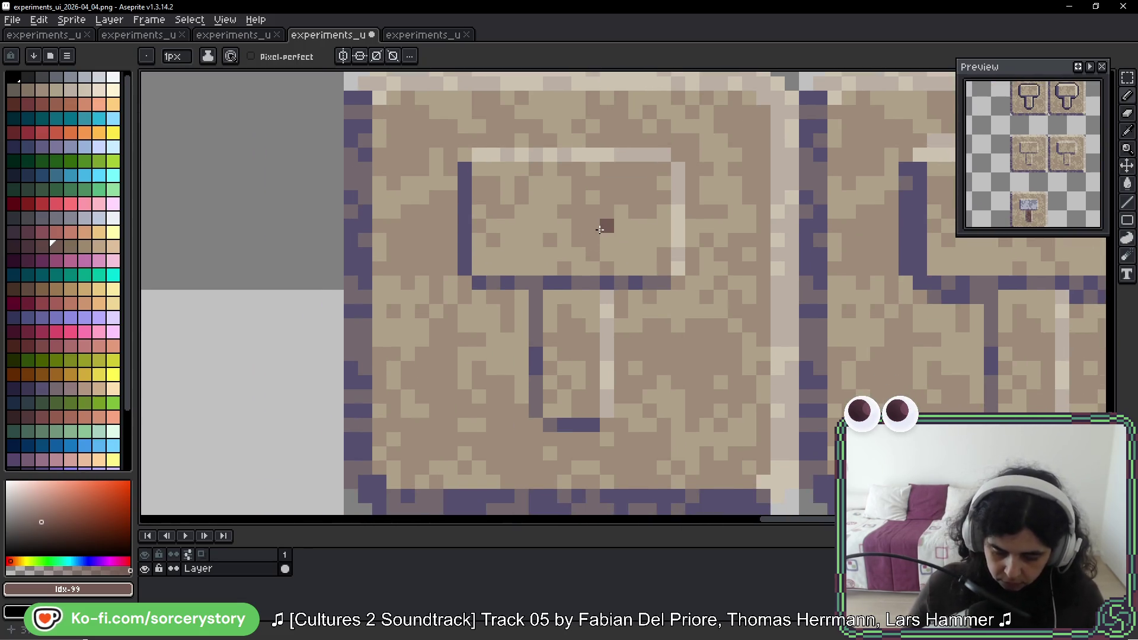
Step: Repaint the dark outline pixels under the hammer head with sampled light tan
alt+click(563, 276)
click(558, 284)
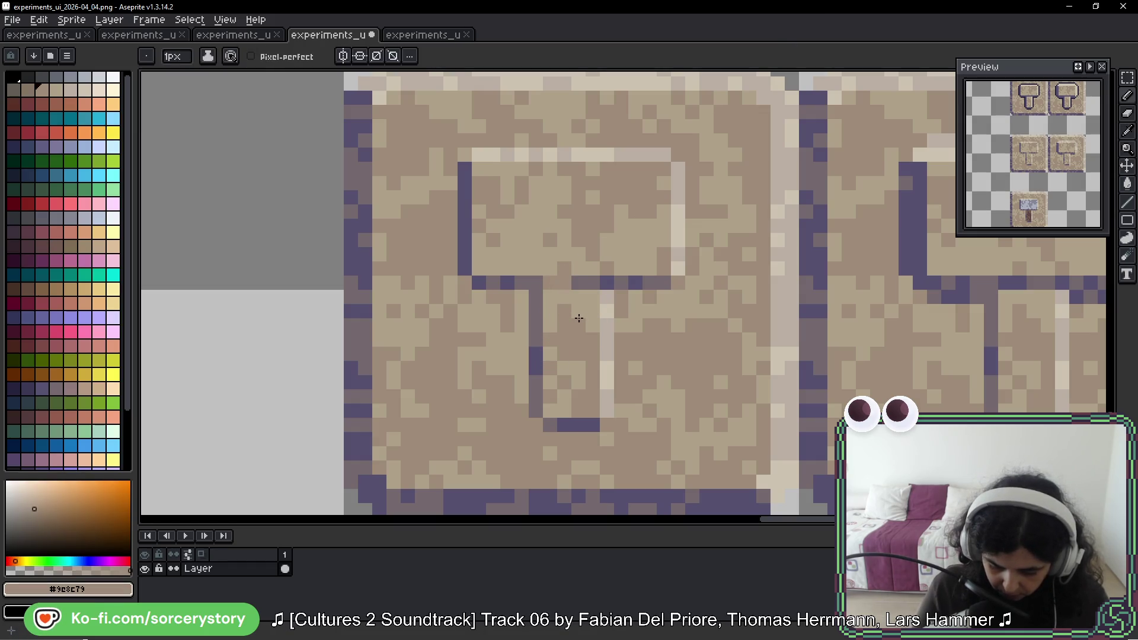
alt+click(588, 297)
drag(578, 282, 592, 283)
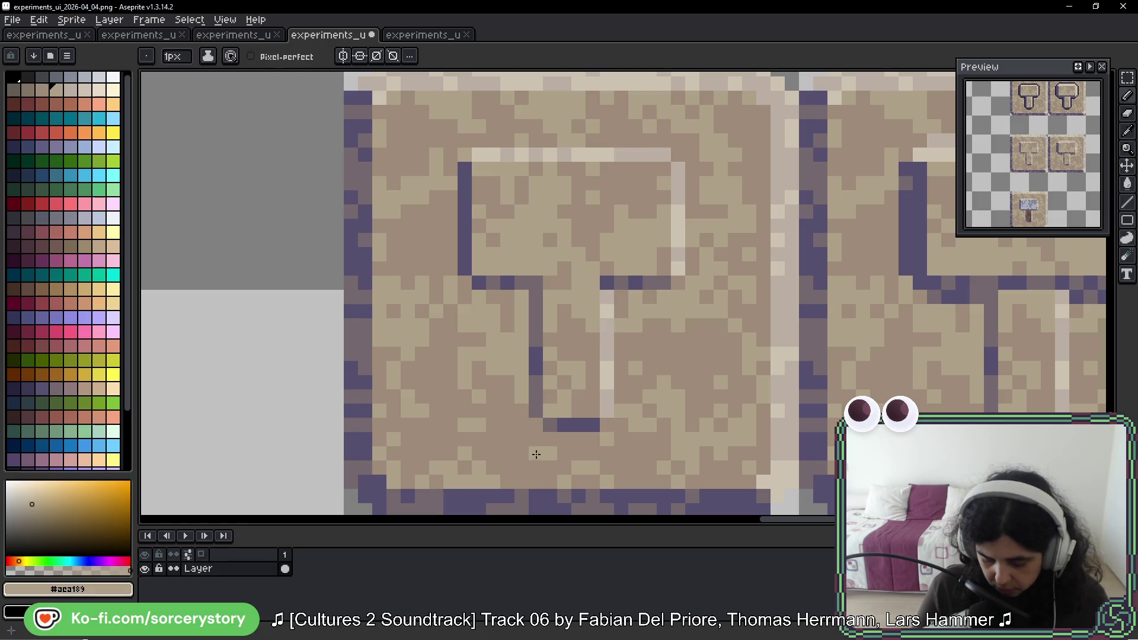
scroll(608, 316, down, 4)
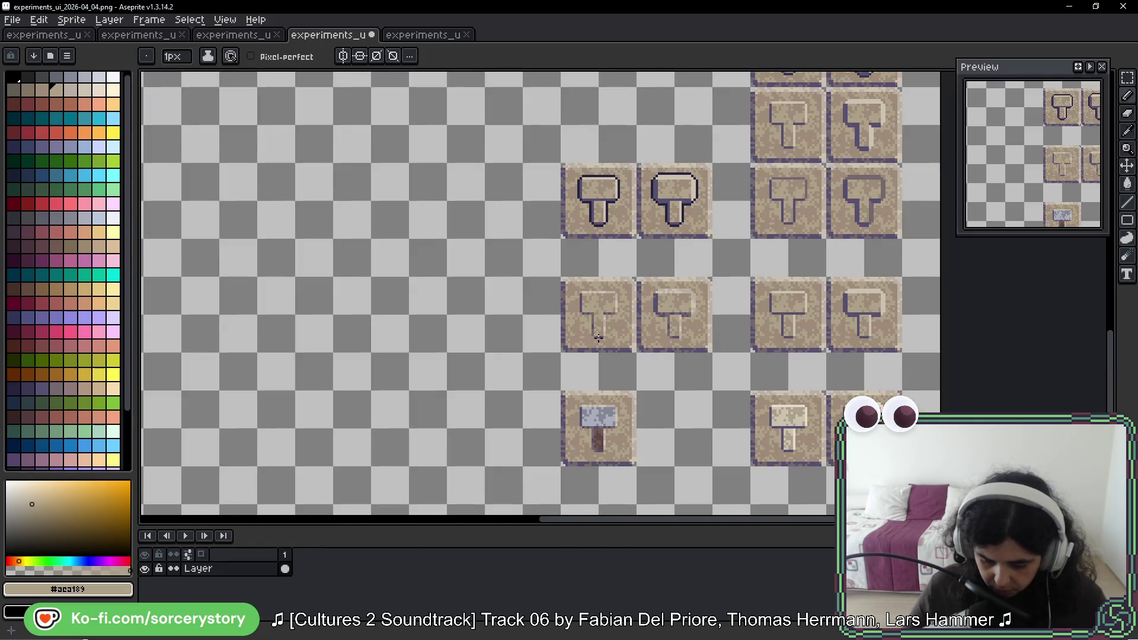
scroll(610, 325, down, 2)
scroll(628, 359, up, 1)
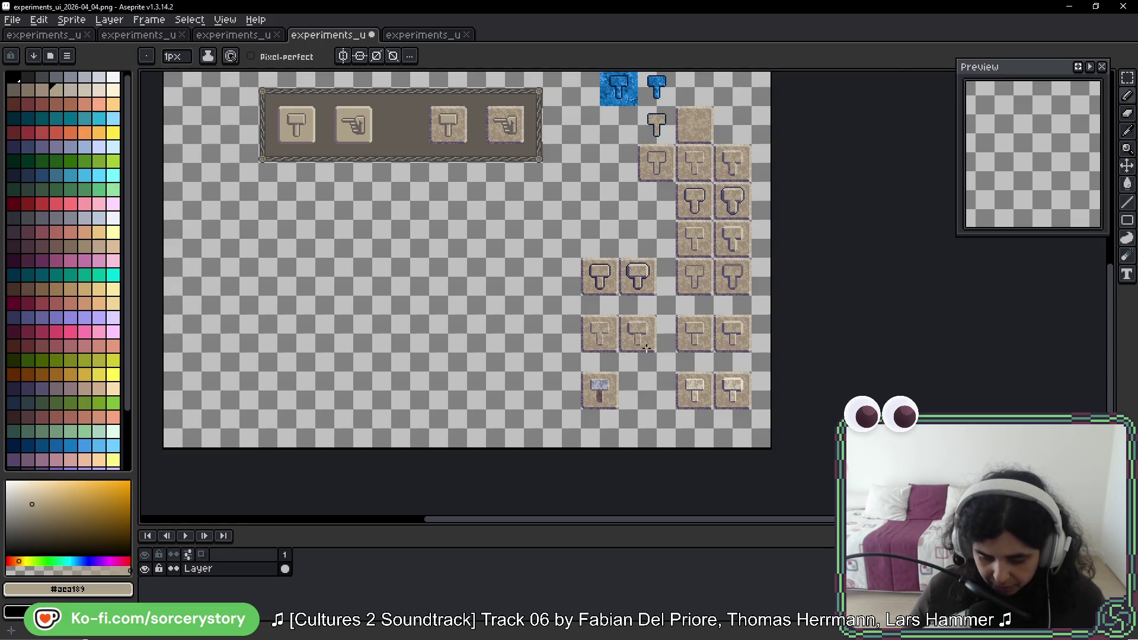
scroll(646, 348, up, 4)
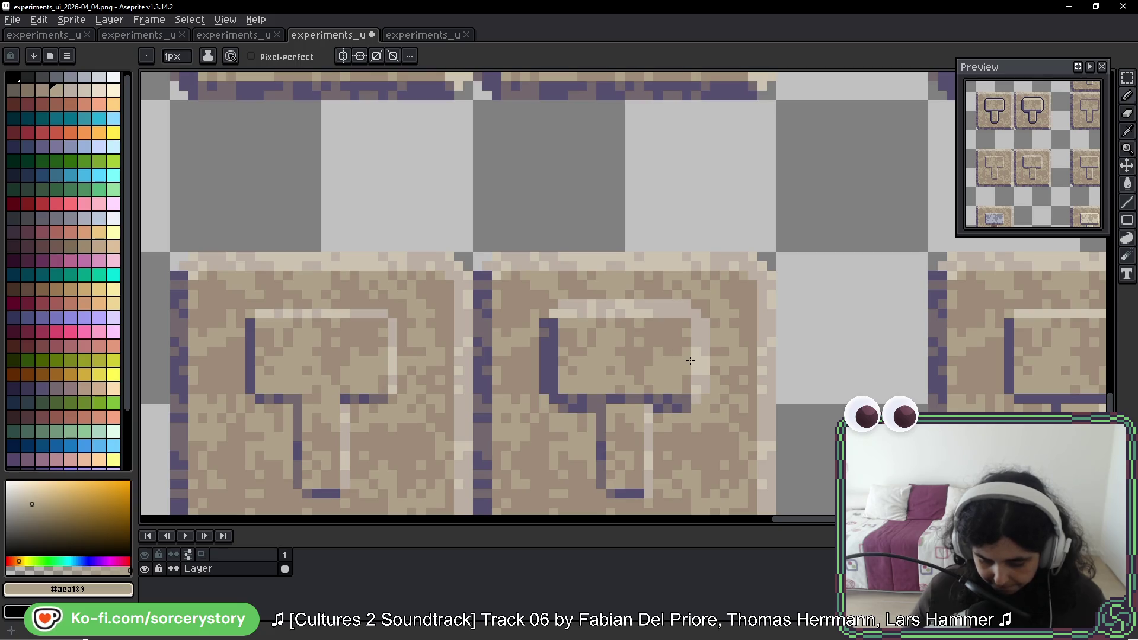
scroll(690, 360, down, 3)
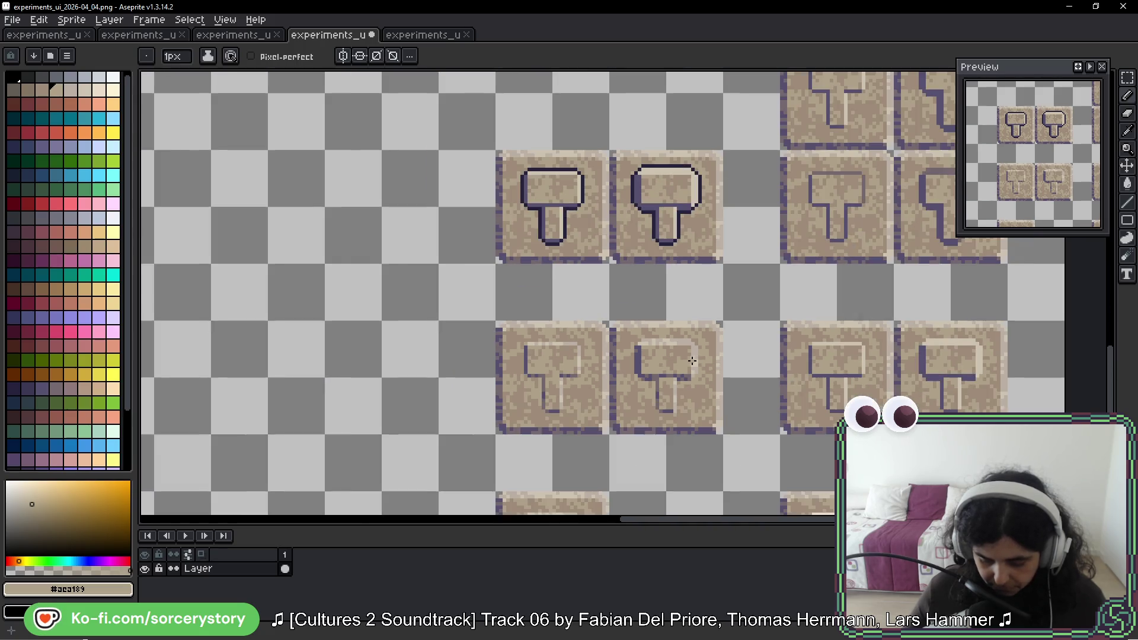
scroll(693, 361, down, 1)
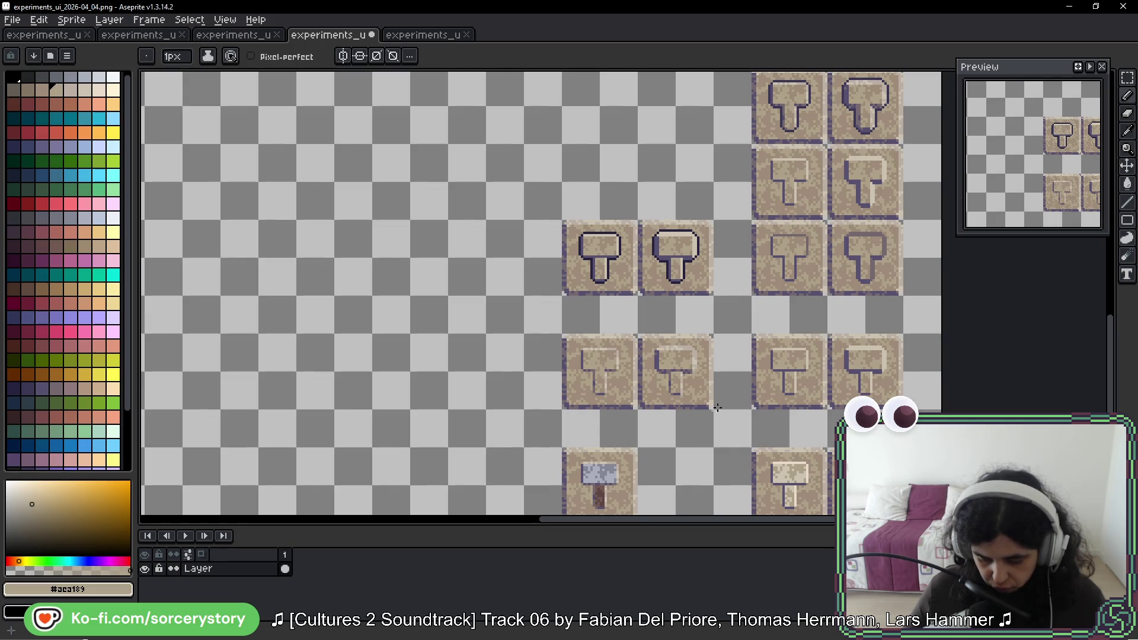
scroll(764, 379, up, 4)
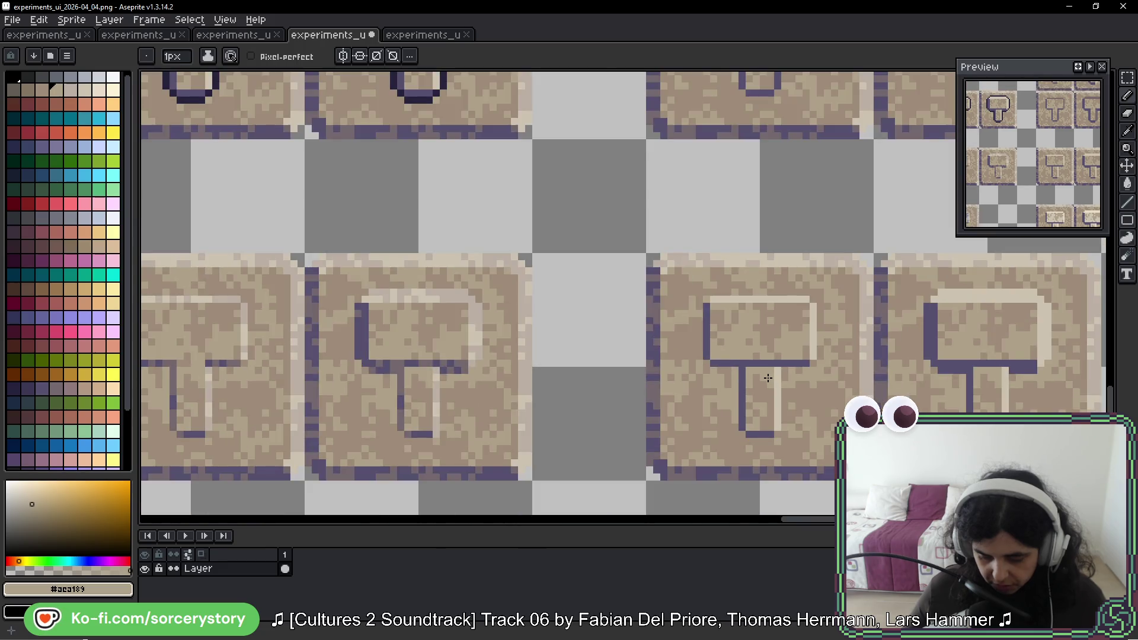
scroll(777, 332, down, 1)
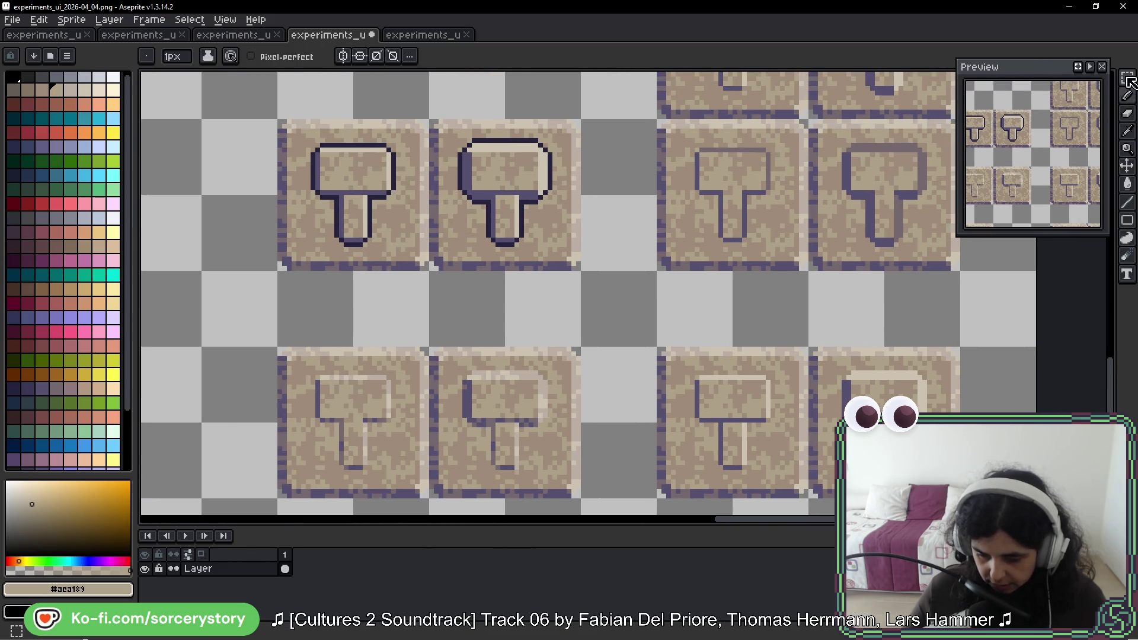
Step: Marquee-select a small piece of the crossbar outline
click(1129, 81)
scroll(765, 184, up, 2)
mouse_move(641, 190)
mouse_down()
mouse_move(689, 209)
mouse_move(670, 403)
mouse_move(682, 370)
mouse_move(666, 198)
mouse_up()
Step: Commit the crossbar piece moved up into line and zoom out
key(Return)
scroll(733, 198, down, 1)
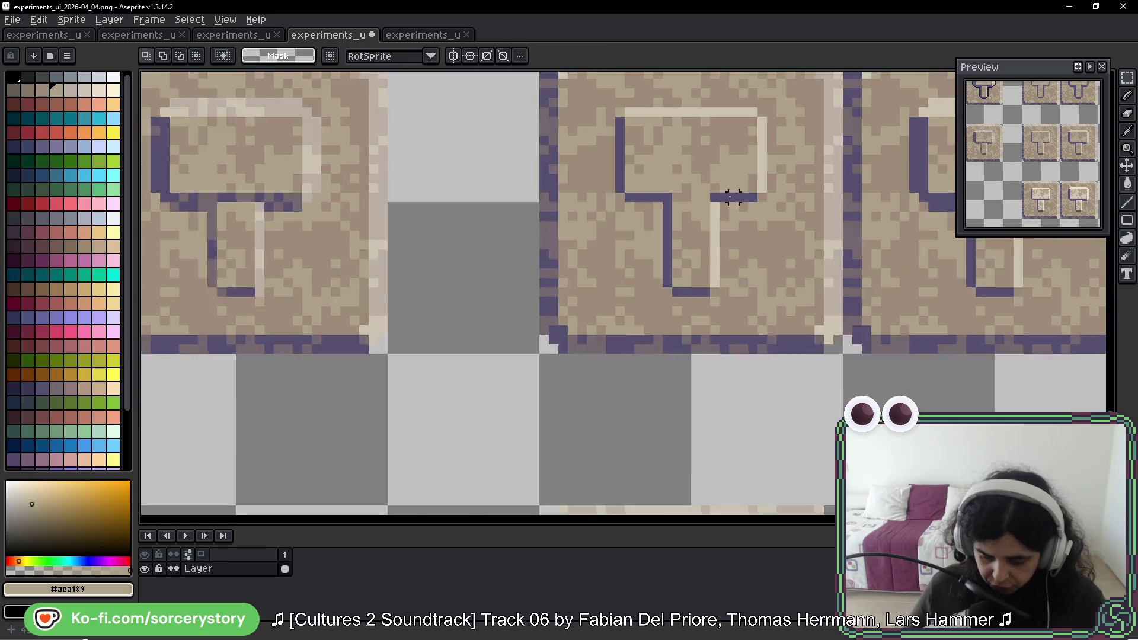
scroll(734, 198, down, 4)
scroll(788, 212, down, 2)
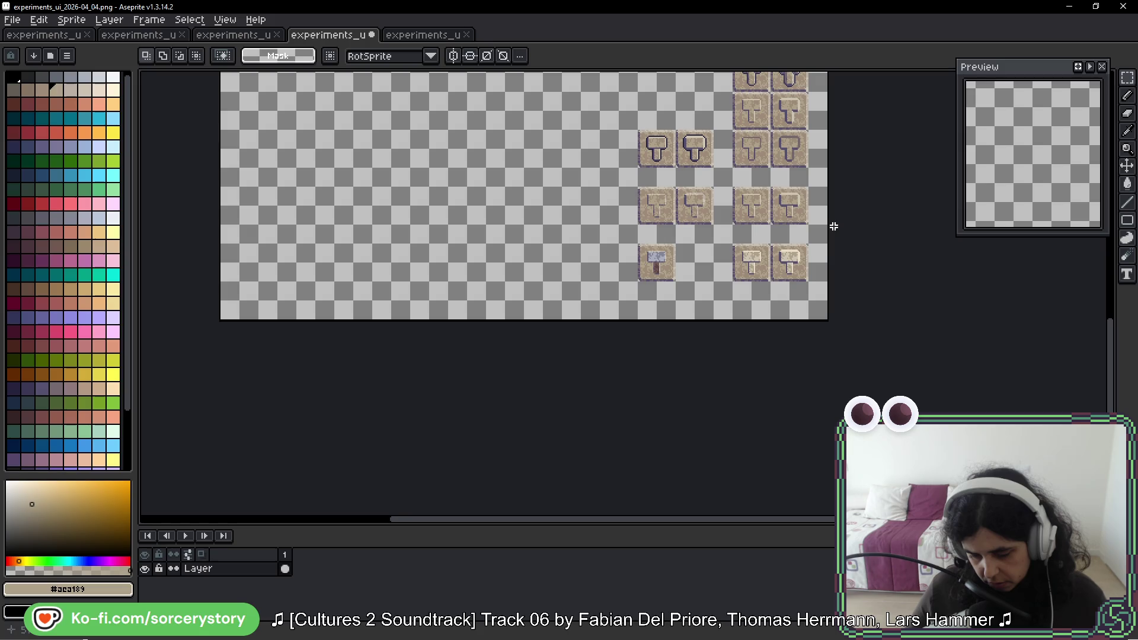
scroll(671, 270, up, 8)
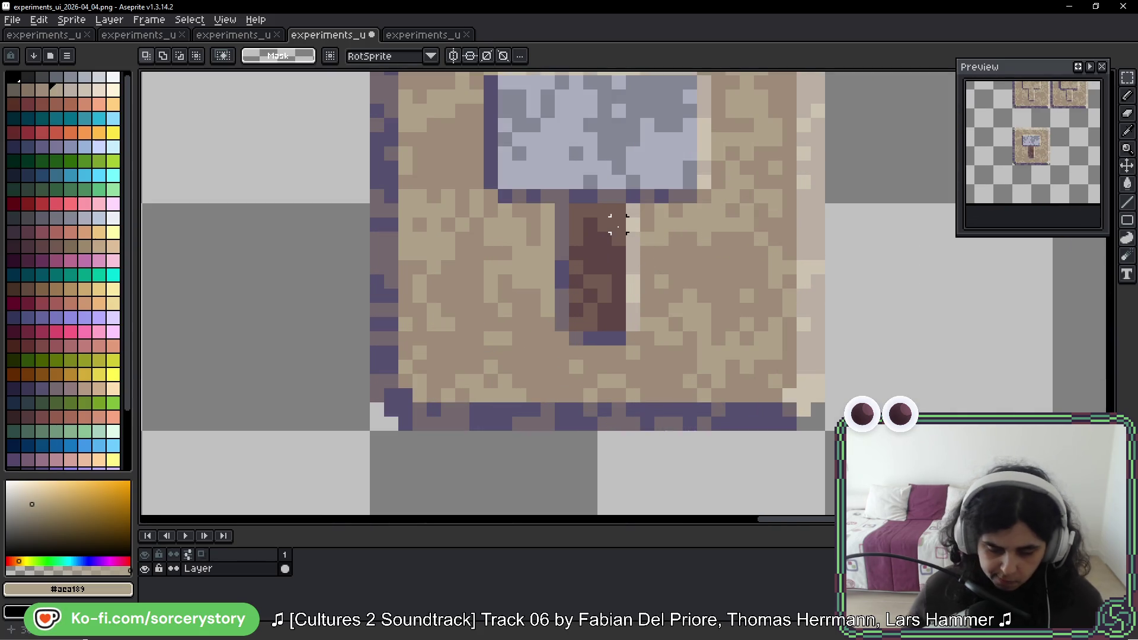
Step: Frame the grey hammer tile, briefly select its handle, then show the hammer rows
key(space)
drag(617, 226, 807, 333)
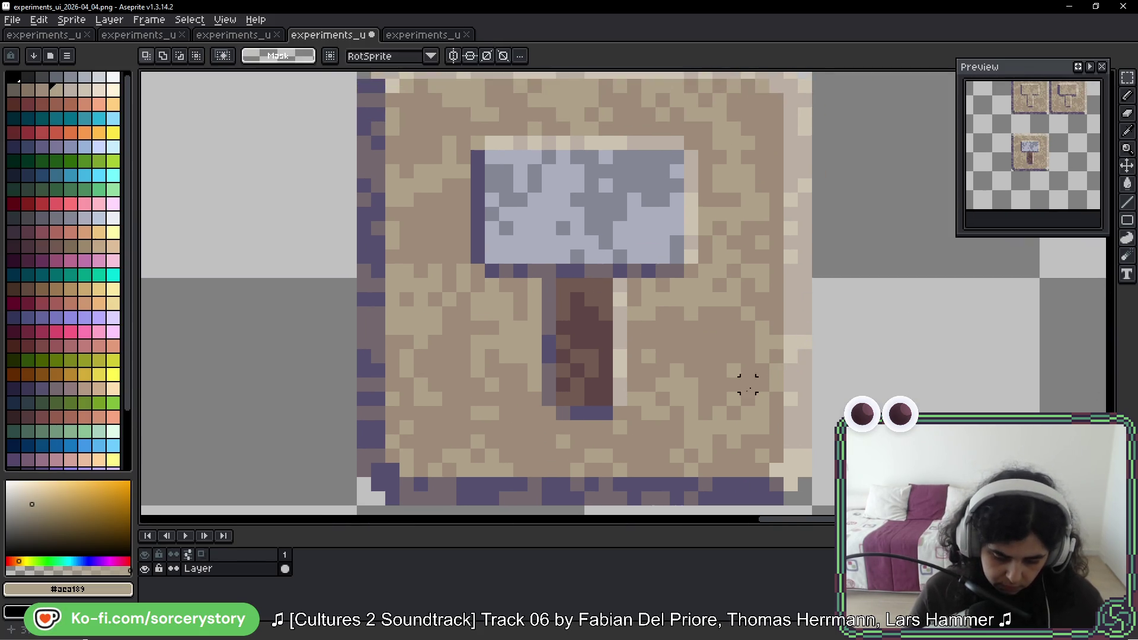
mouse_move(549, 285)
mouse_down()
mouse_move(605, 356)
mouse_move(628, 422)
mouse_up()
click(584, 427)
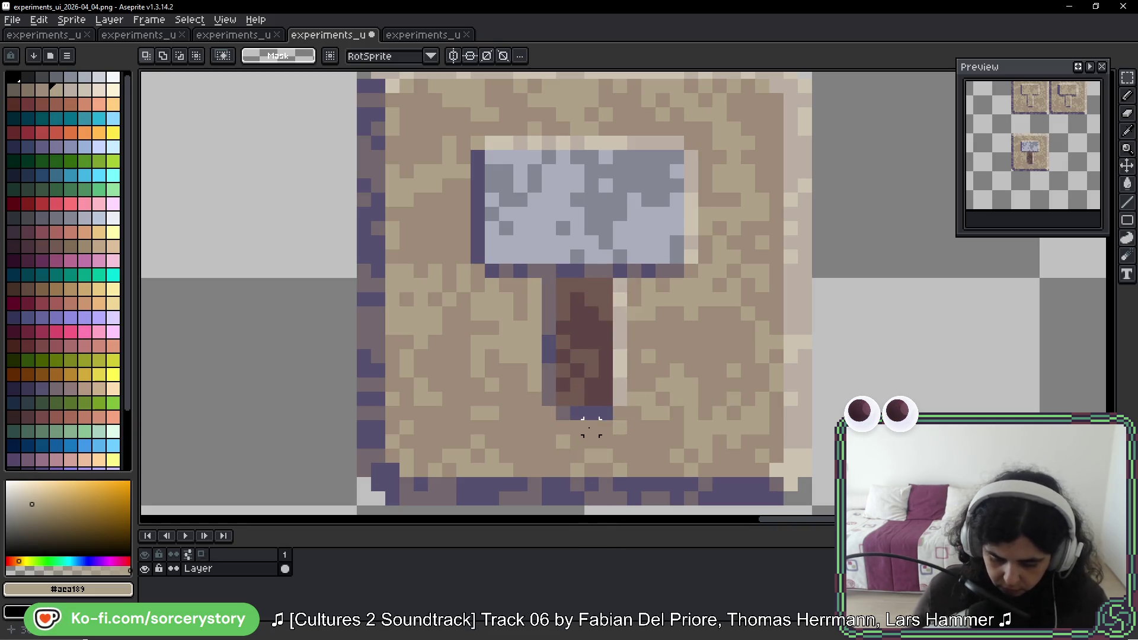
scroll(639, 209, down, 9)
mouse_move(741, 147)
mouse_down()
mouse_move(694, 218)
mouse_move(659, 234)
mouse_up()
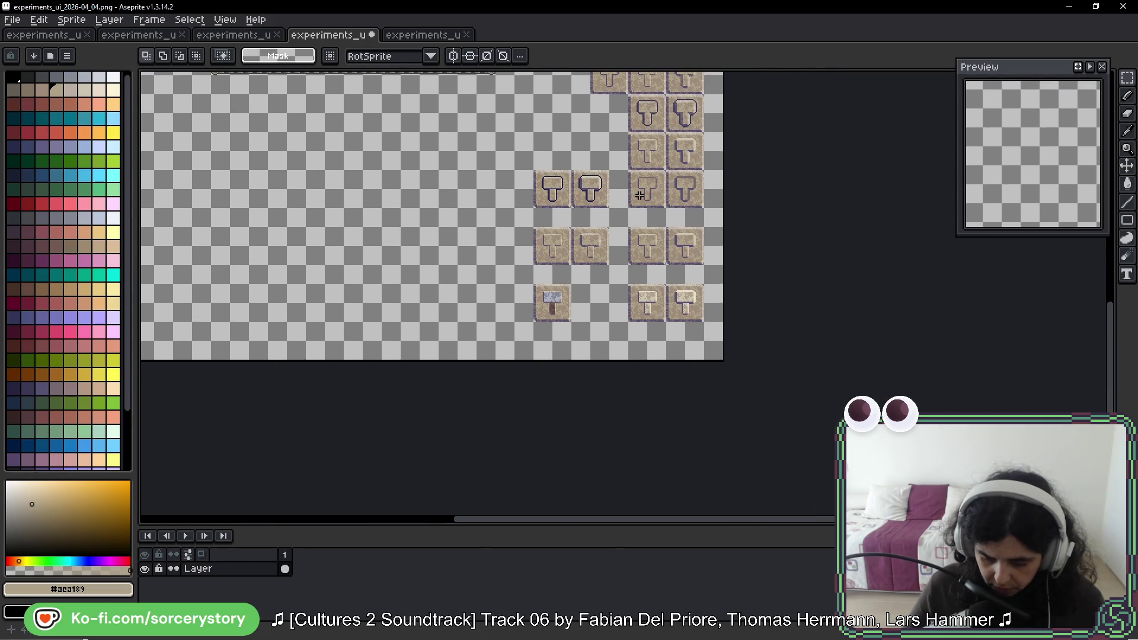
scroll(639, 196, up, 4)
Step: Select the tile beside the steel hammer and pick blue-grey for a contiguous bucket fill
mouse_move(472, 234)
mouse_down()
mouse_move(632, 392)
mouse_move(620, 145)
mouse_move(554, 326)
mouse_move(571, 452)
mouse_move(594, 271)
mouse_up()
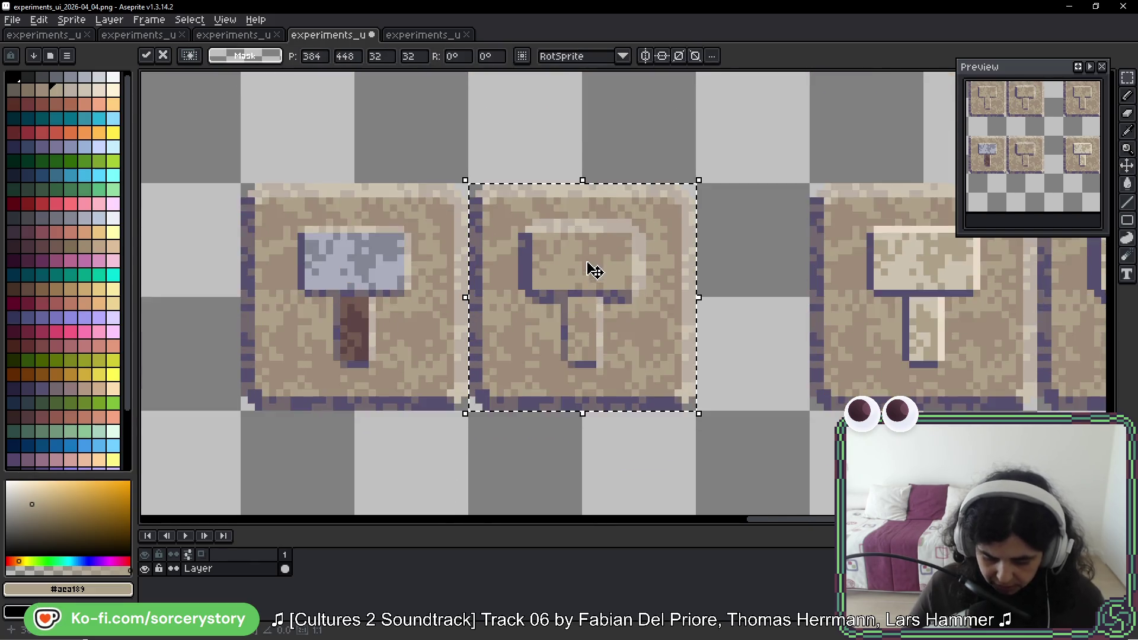
scroll(595, 270, up, 2)
scroll(740, 252, up, 2)
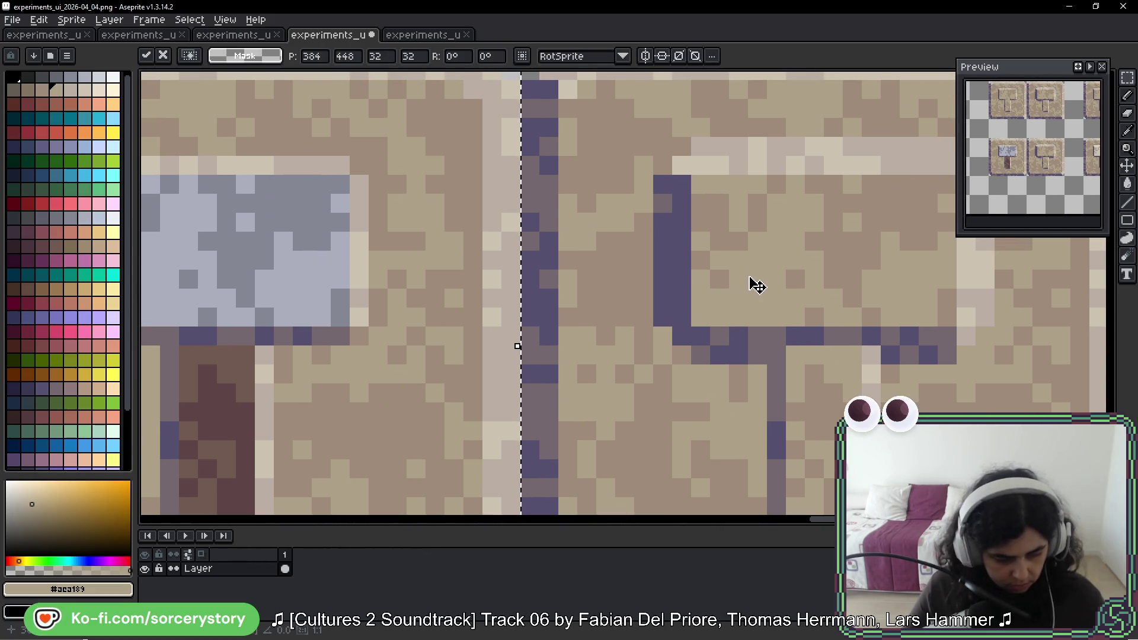
key(g)
alt+click(314, 262)
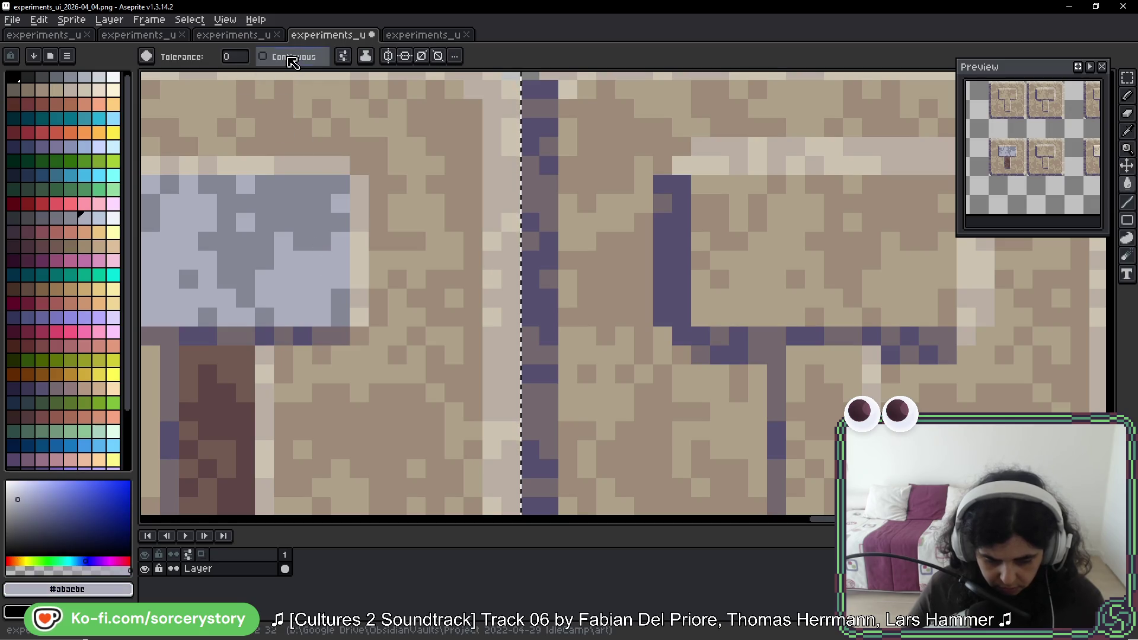
click(292, 59)
Step: Fill the tan patches of its head blue-grey, then sample the darker steel grey
click(700, 183)
click(772, 249)
click(849, 221)
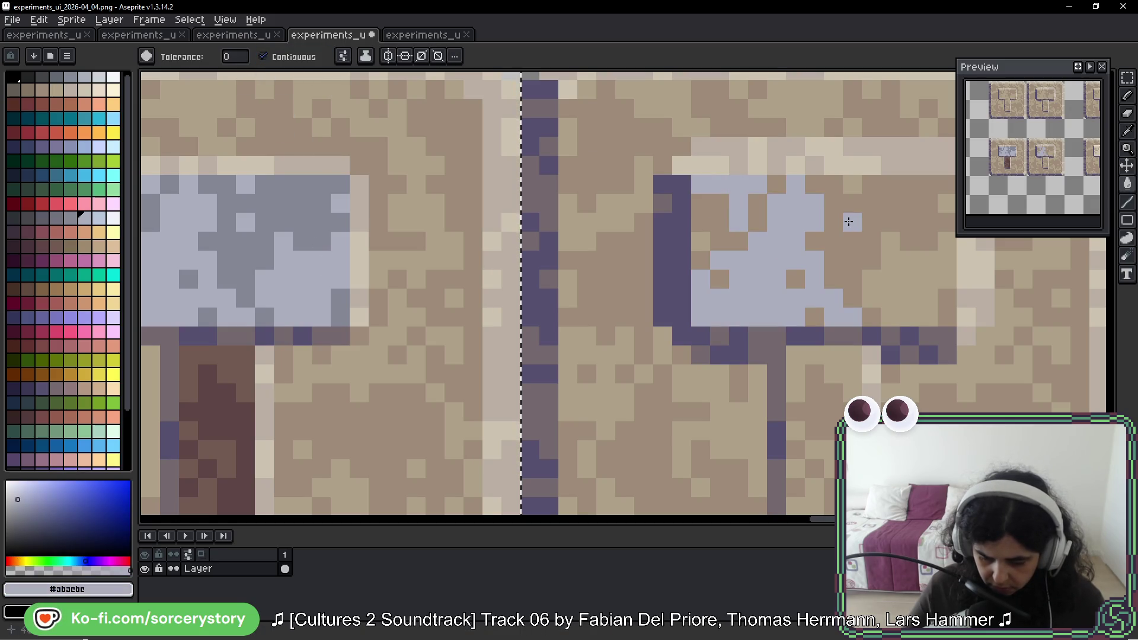
click(851, 185)
click(926, 277)
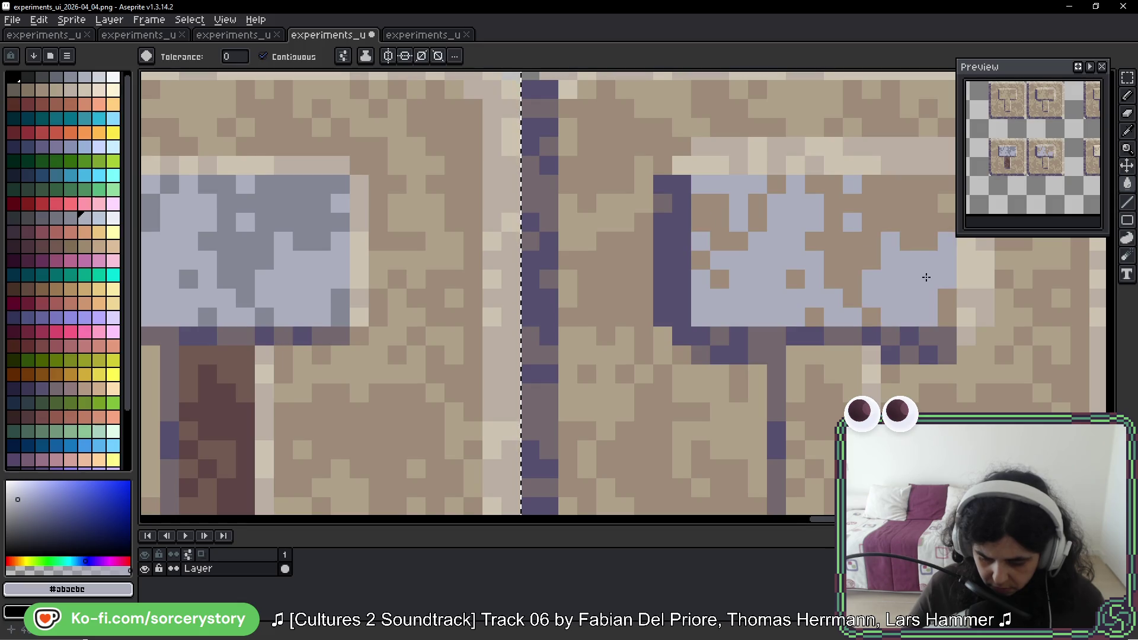
scroll(927, 277, right, 3)
alt+click(205, 201)
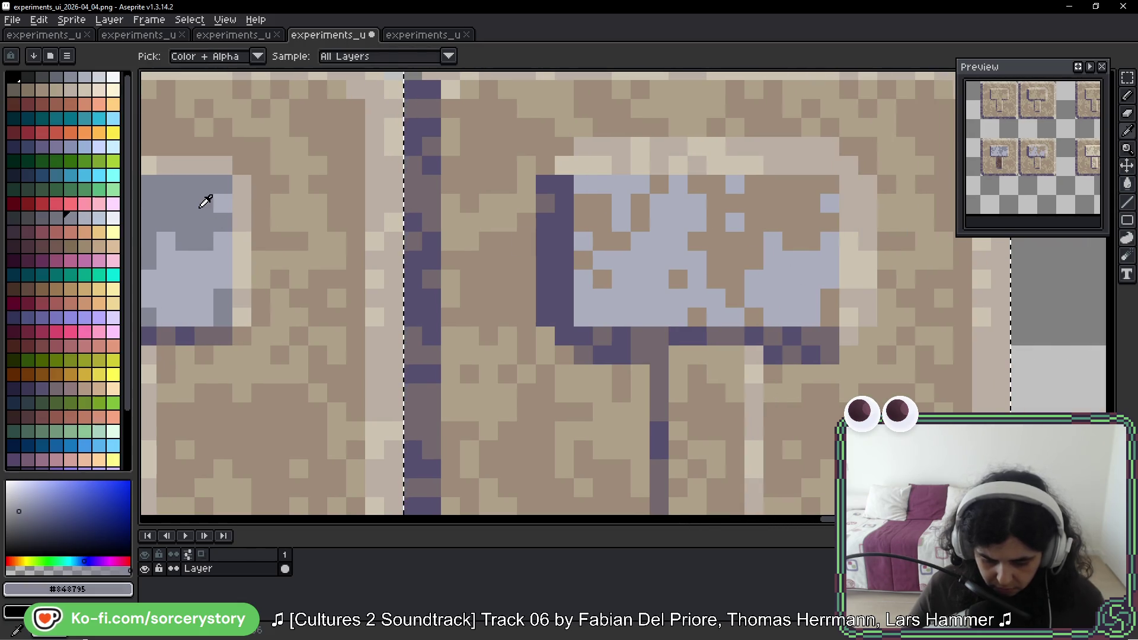
scroll(139, 228, left, 10)
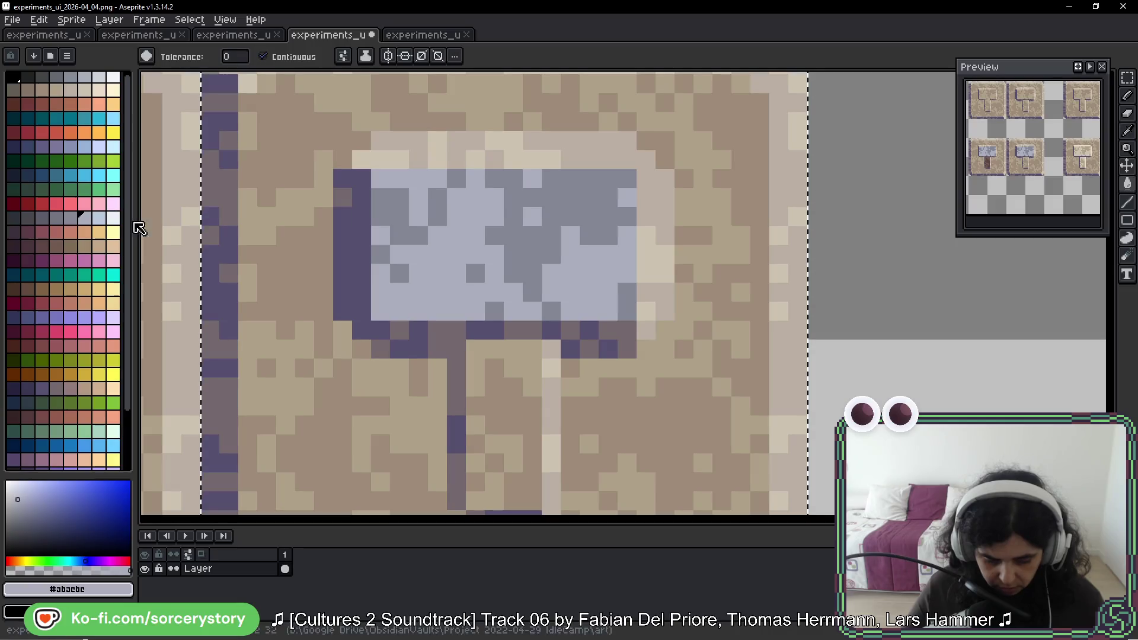
Step: Whiten the cream pixels along the hammer head's top edge, undoing stray white pixels
click(113, 219)
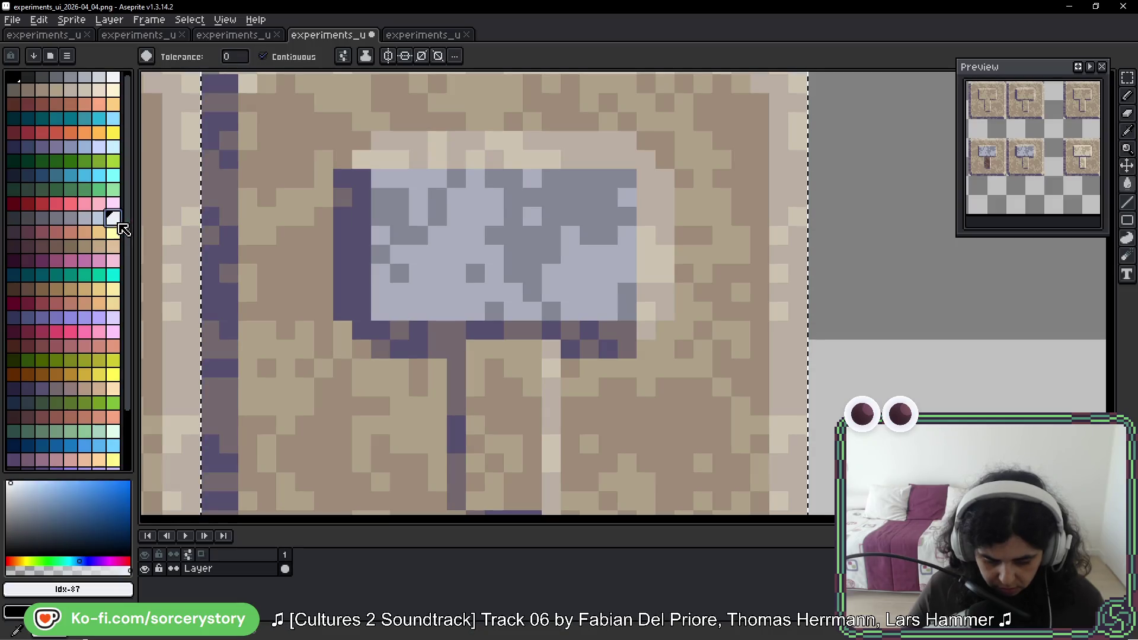
click(498, 153)
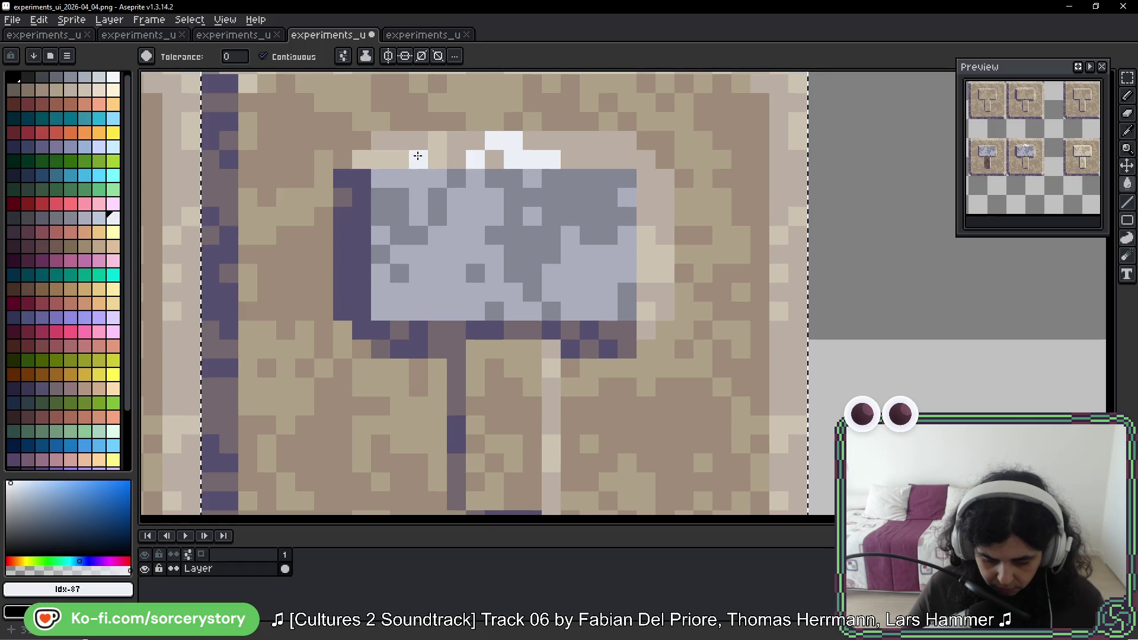
click(437, 149)
click(399, 159)
click(645, 252)
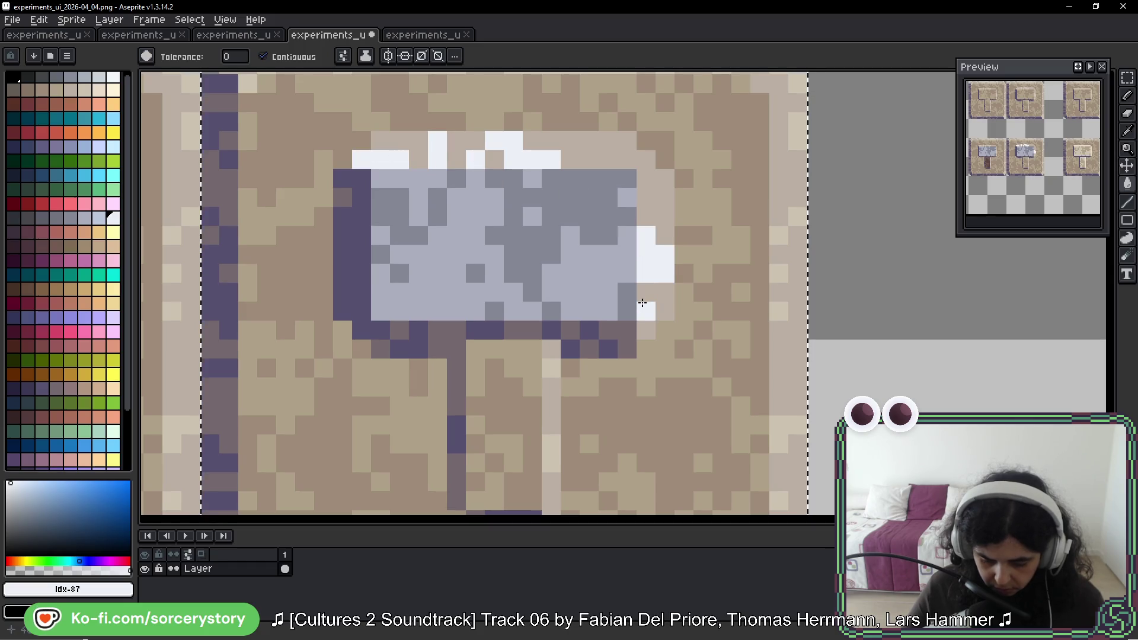
key(ctrl+z)
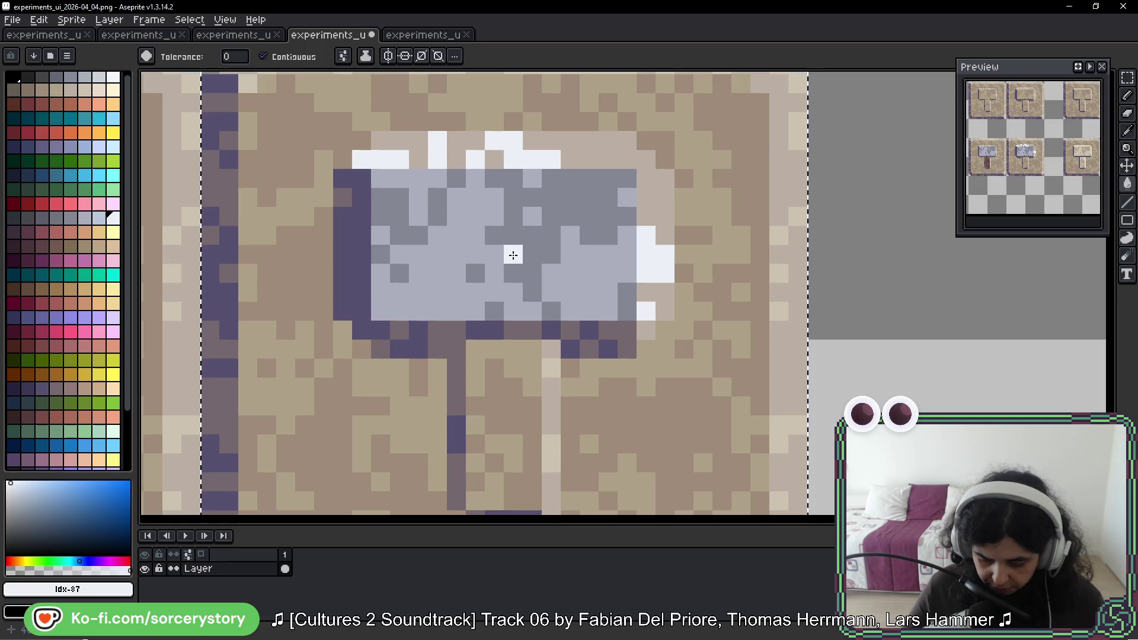
click(544, 278)
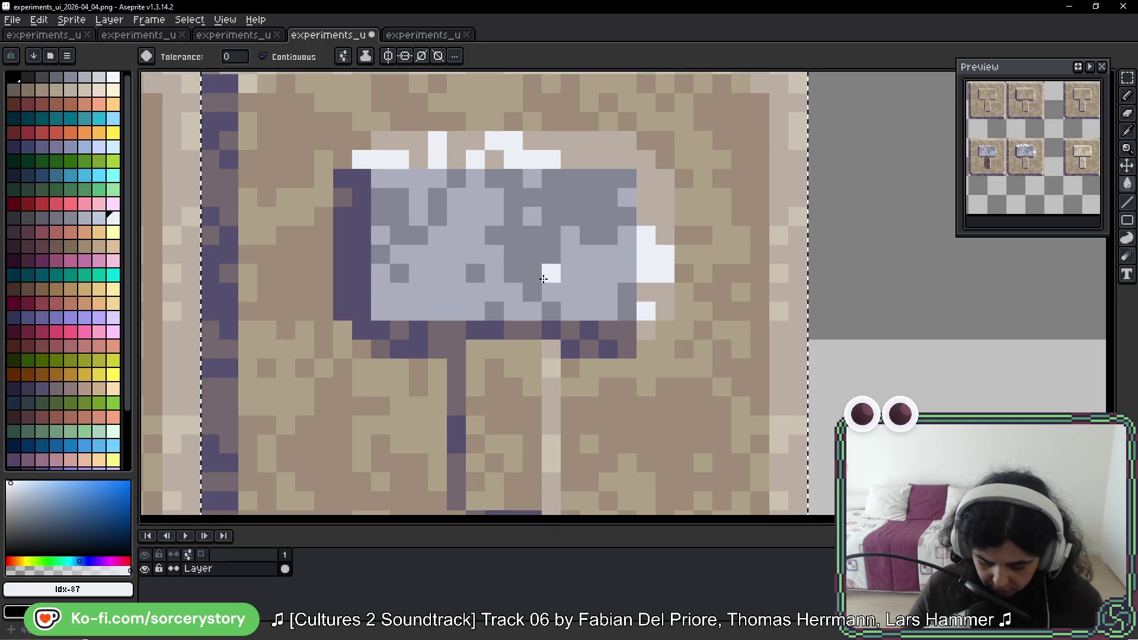
key(ctrl+z)
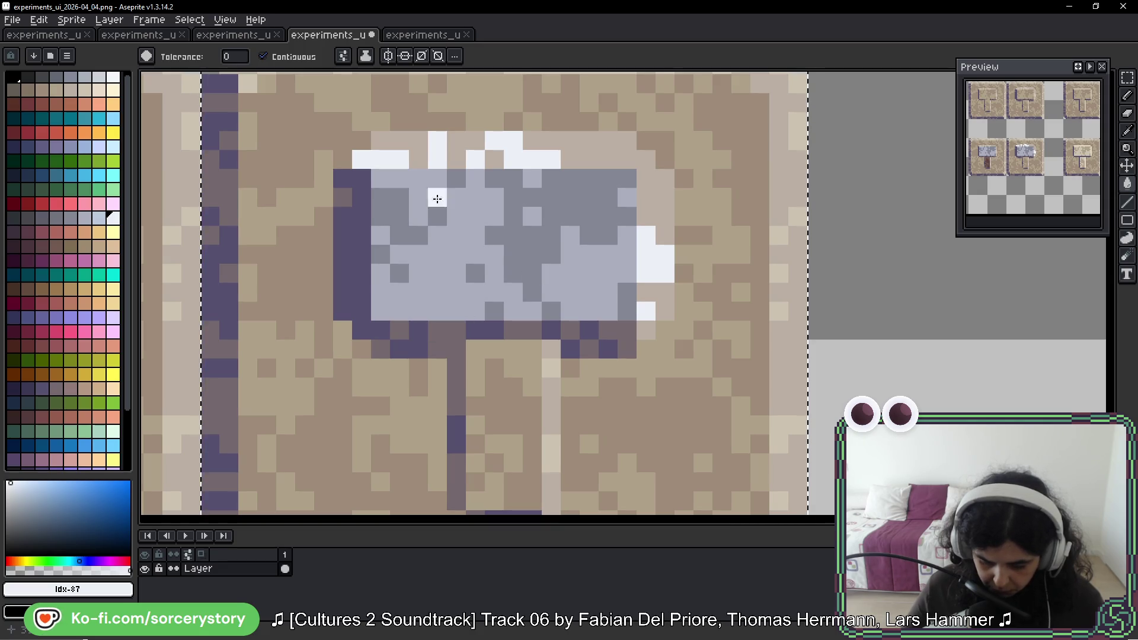
Step: Fill the head's top and right edges with the light blue highlight colour
click(99, 217)
click(450, 143)
click(474, 141)
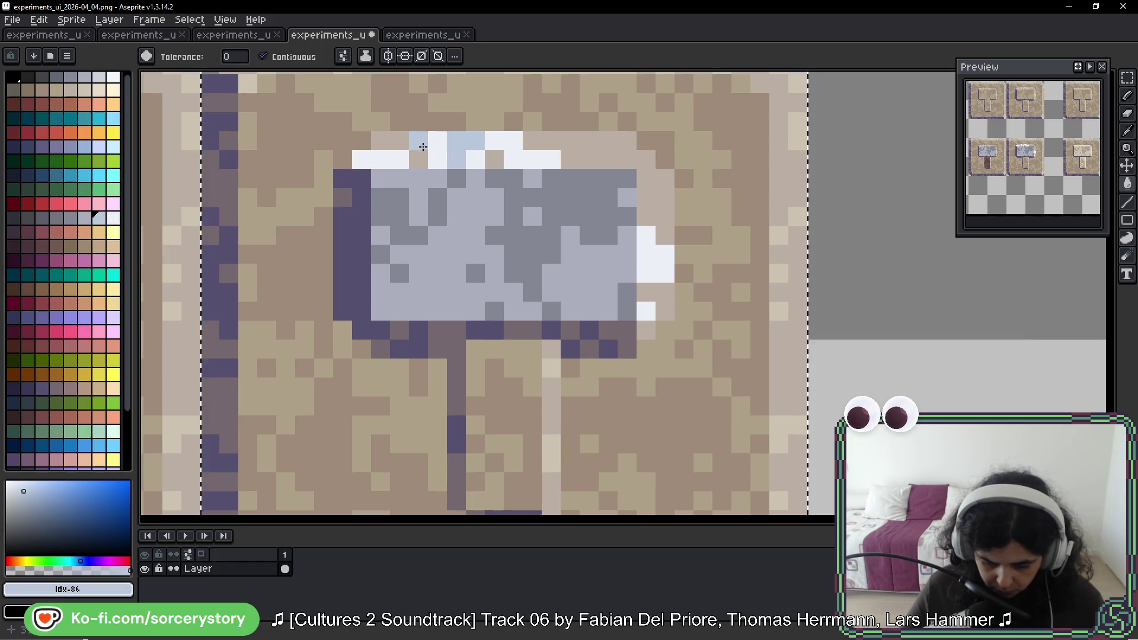
click(391, 141)
click(569, 141)
click(498, 164)
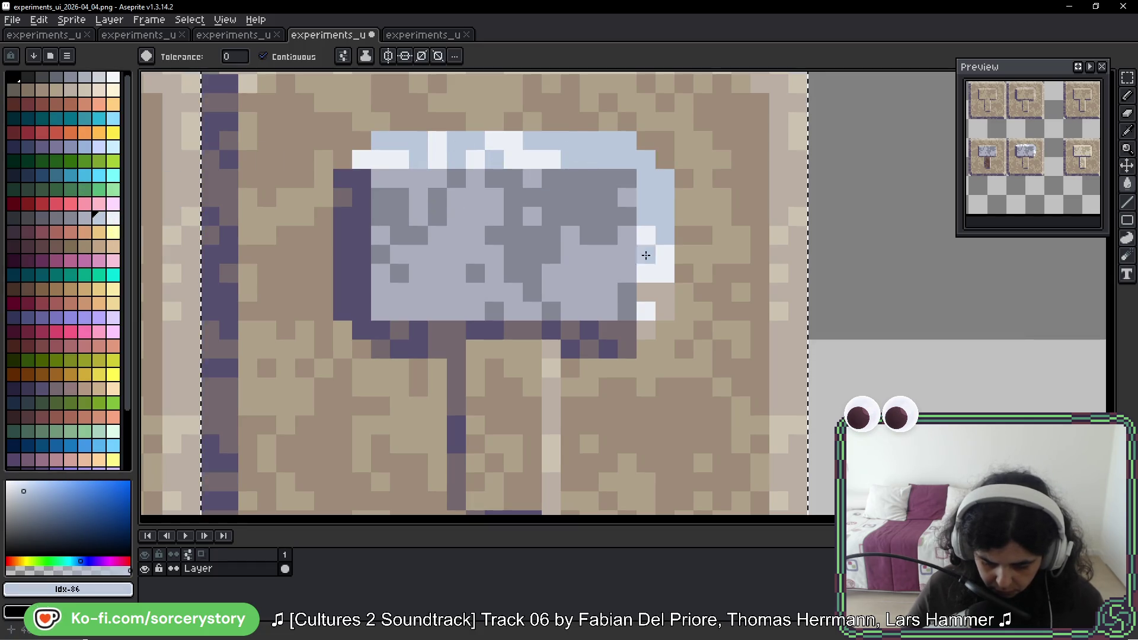
click(649, 288)
click(663, 274)
click(664, 255)
scroll(664, 267, down, 5)
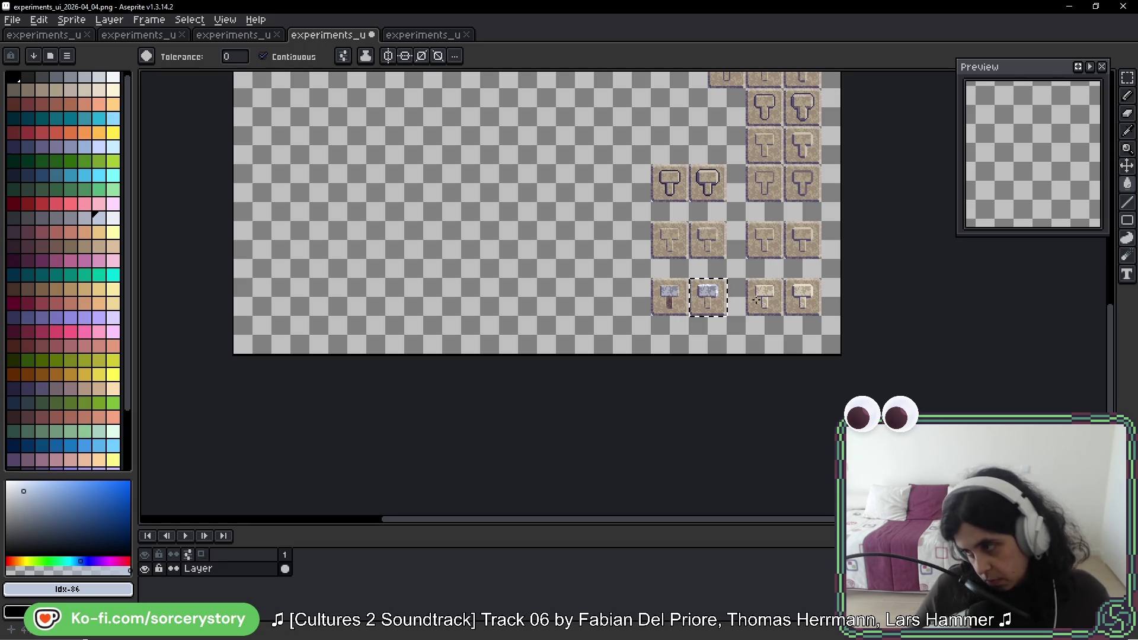
Step: Recolour the purple outline left of and beneath the head with grey Idx-32
scroll(757, 301, up, 5)
mouse_move(681, 150)
mouse_down()
mouse_move(873, 274)
mouse_move(806, 358)
mouse_move(808, 322)
mouse_up()
key(alt)
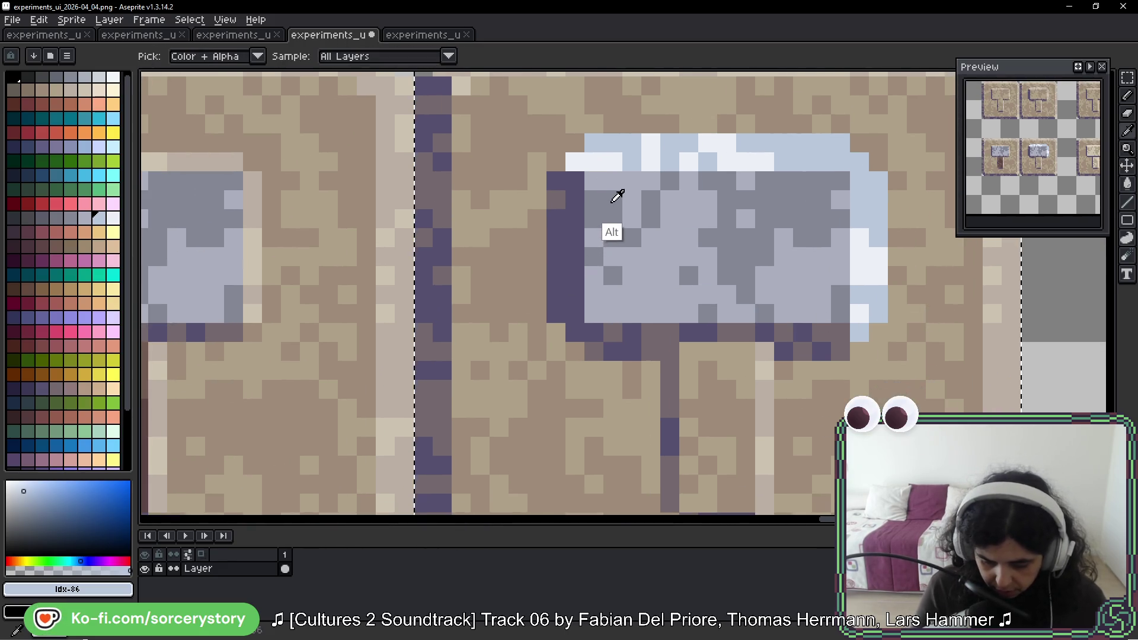
alt+click(613, 201)
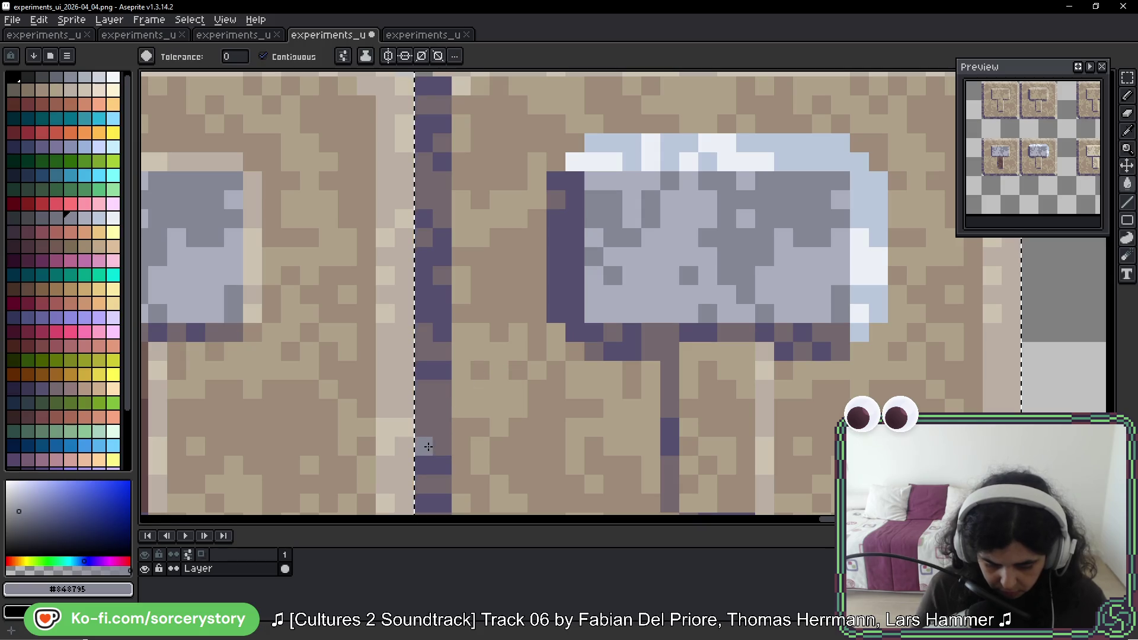
click(42, 218)
click(567, 265)
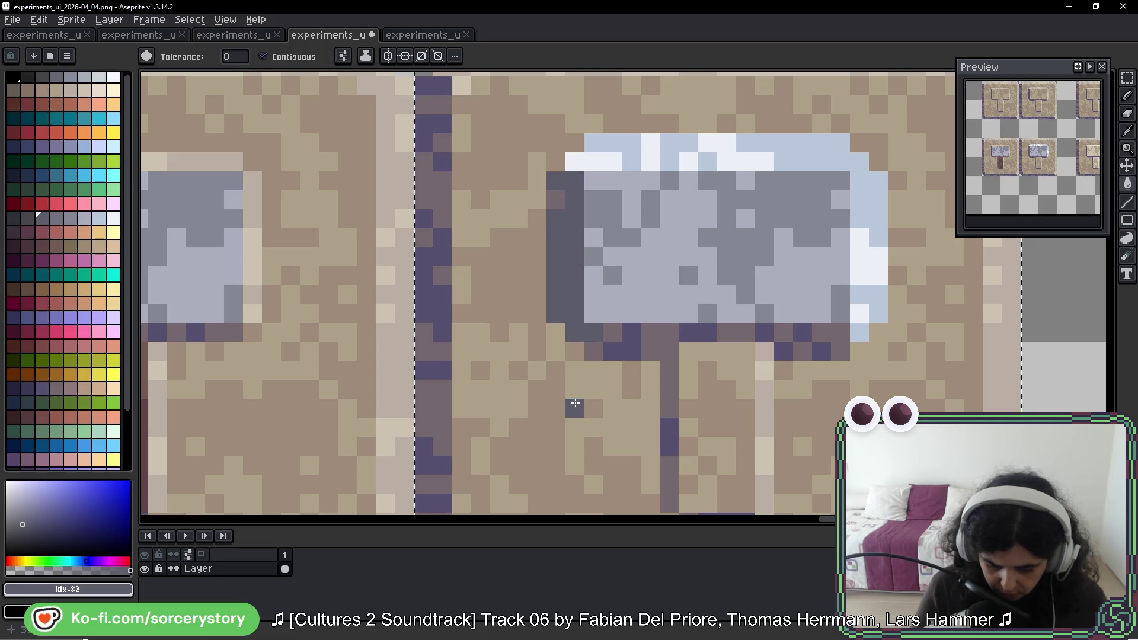
click(628, 356)
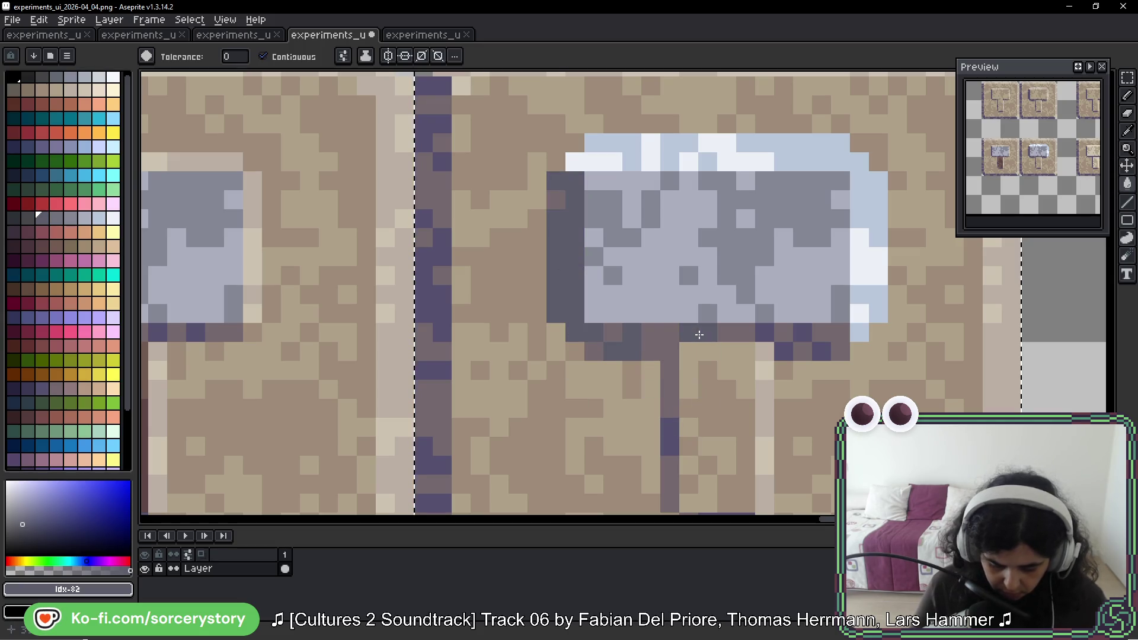
click(794, 355)
click(767, 330)
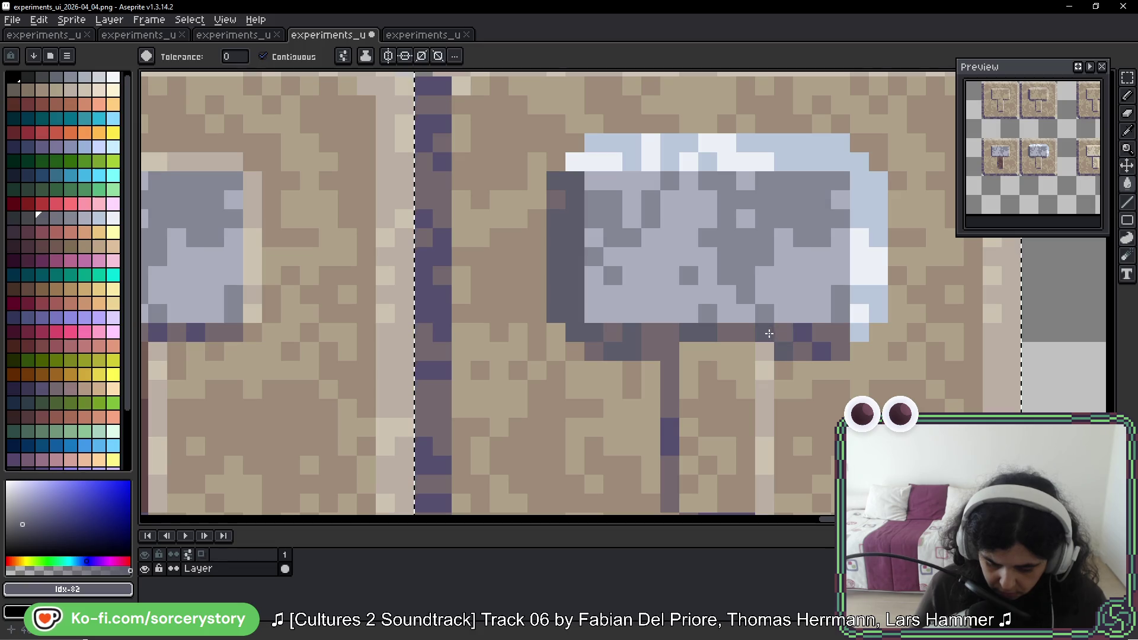
click(809, 335)
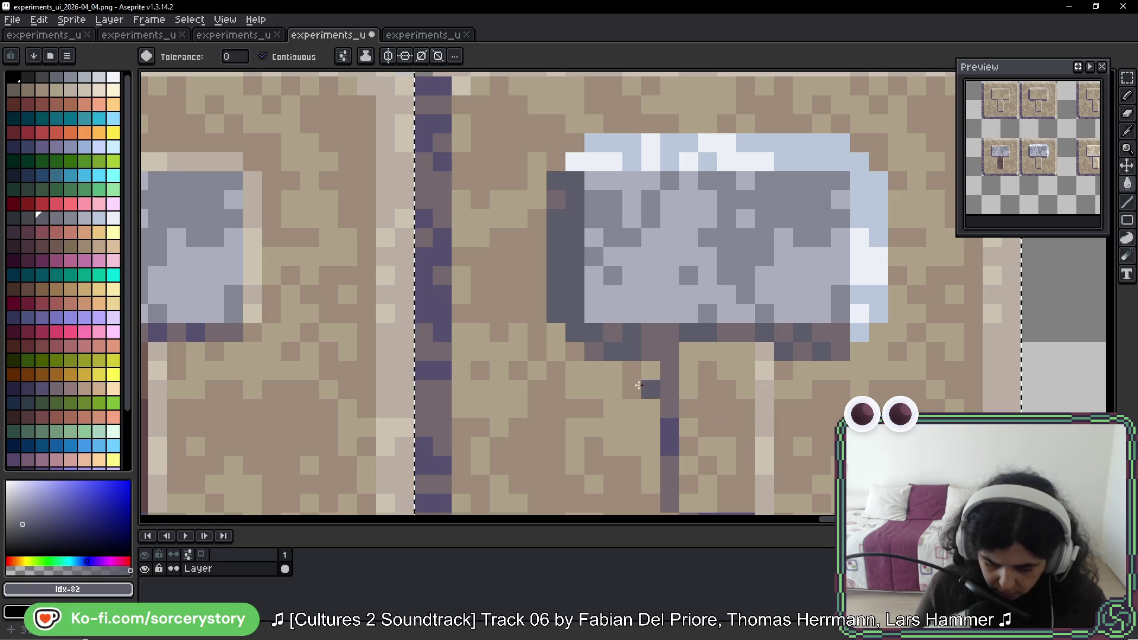
Step: Choose grey Idx-33 and repaint the stray dark pixel below the head
click(53, 217)
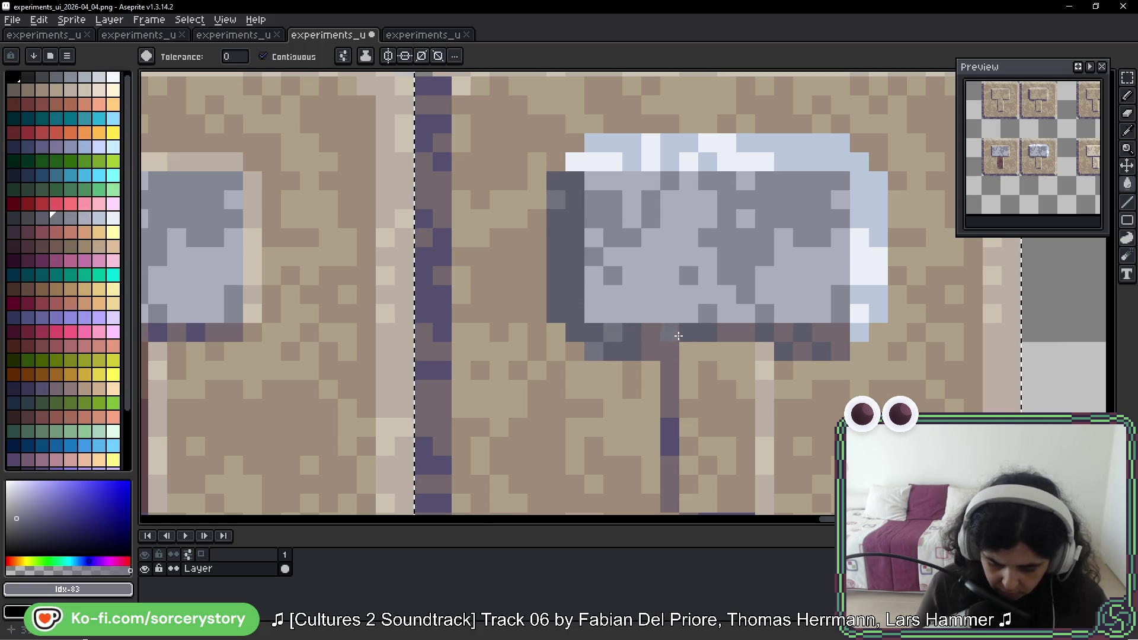
key(b)
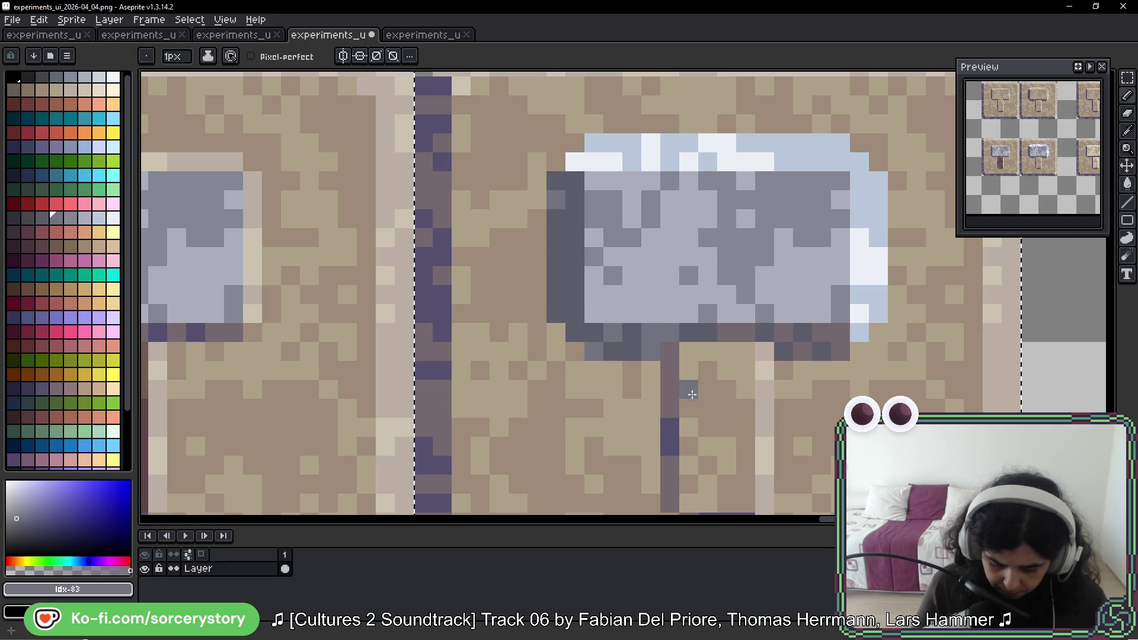
key(g)
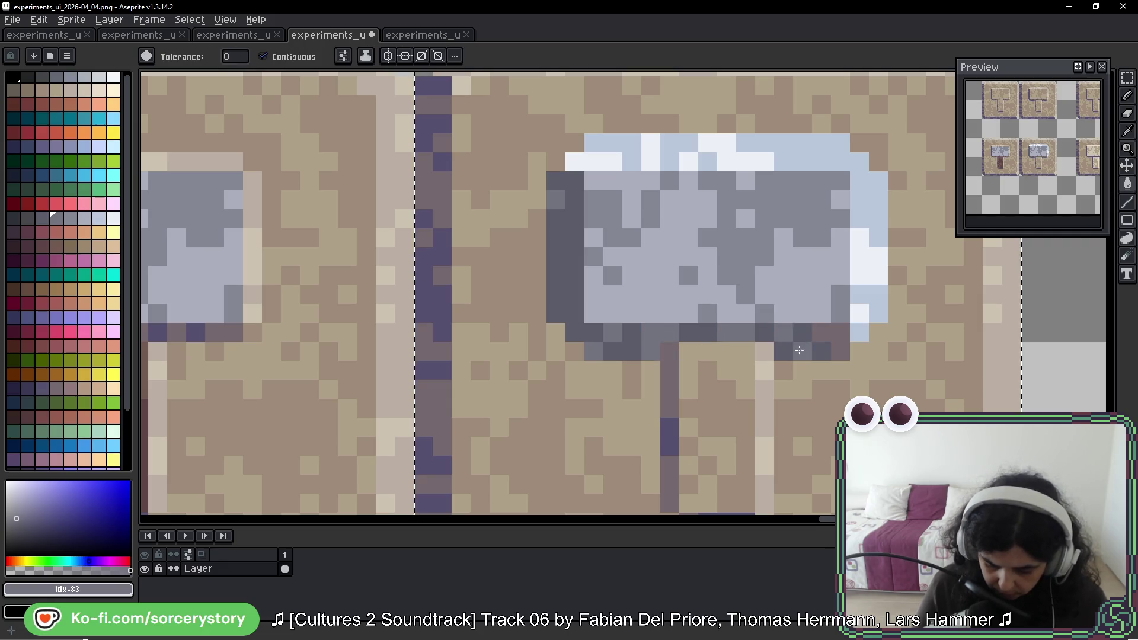
click(849, 370)
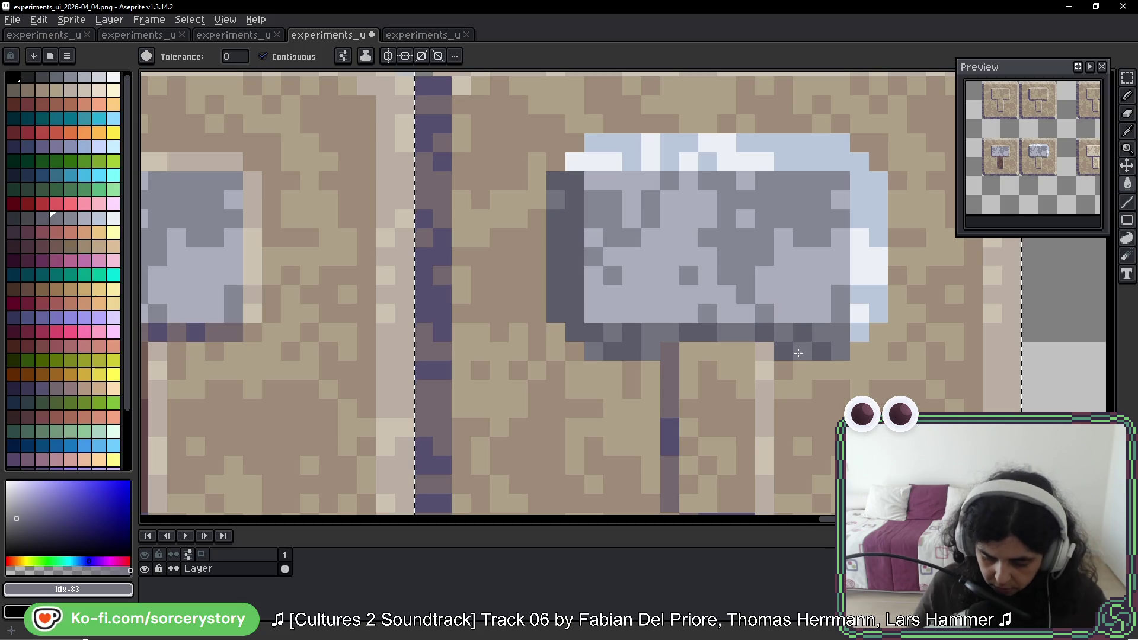
scroll(834, 297, down, 5)
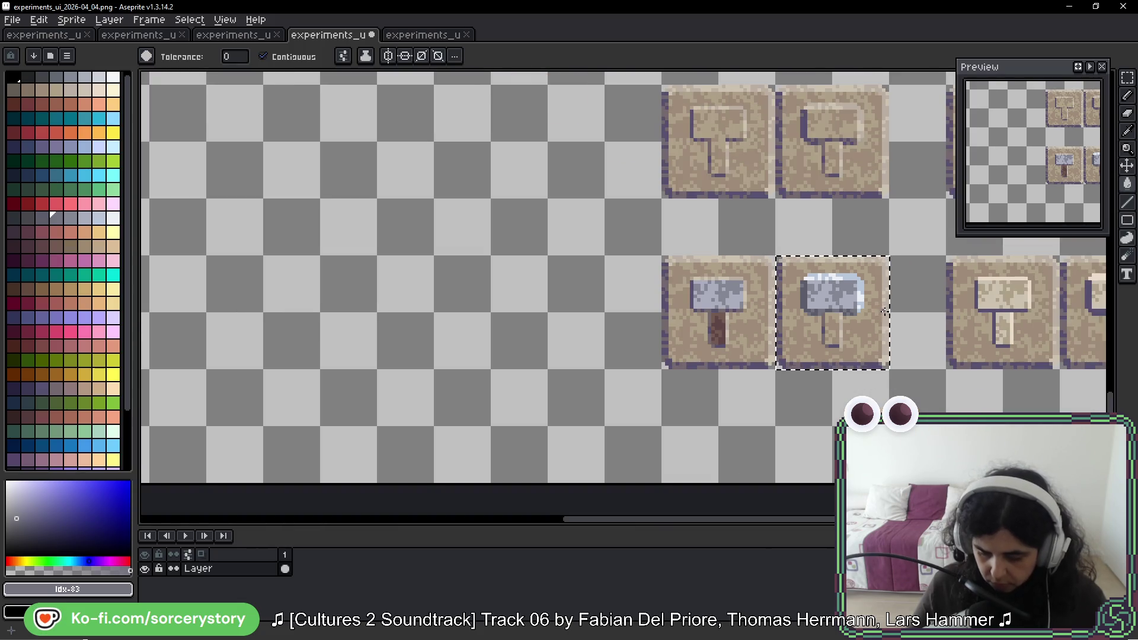
scroll(885, 307, down, 2)
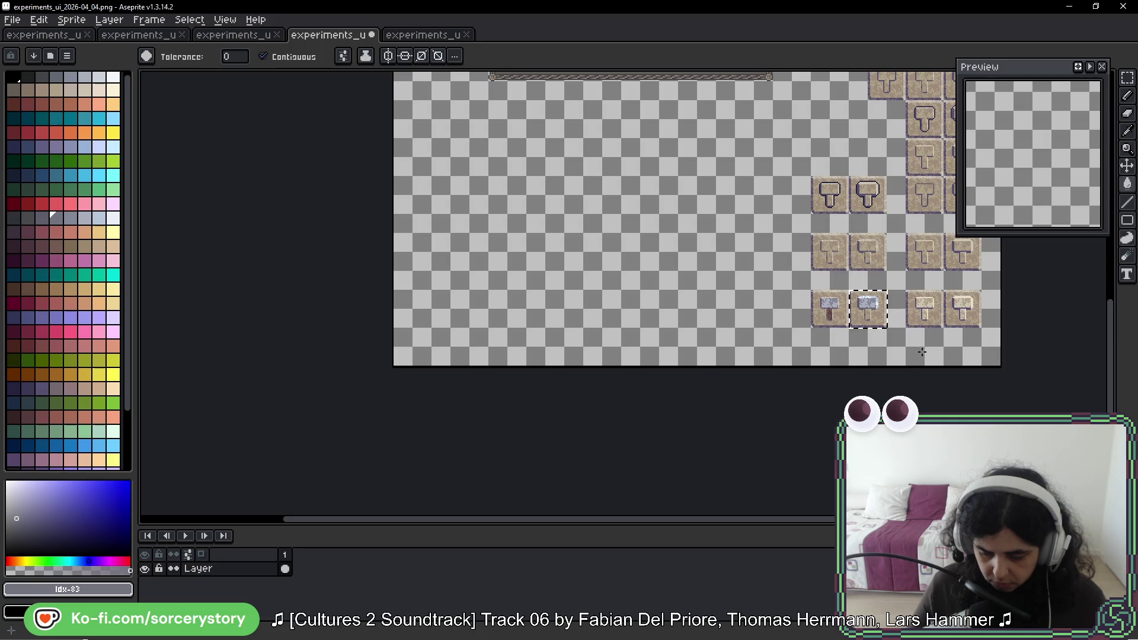
scroll(900, 316, up, 3)
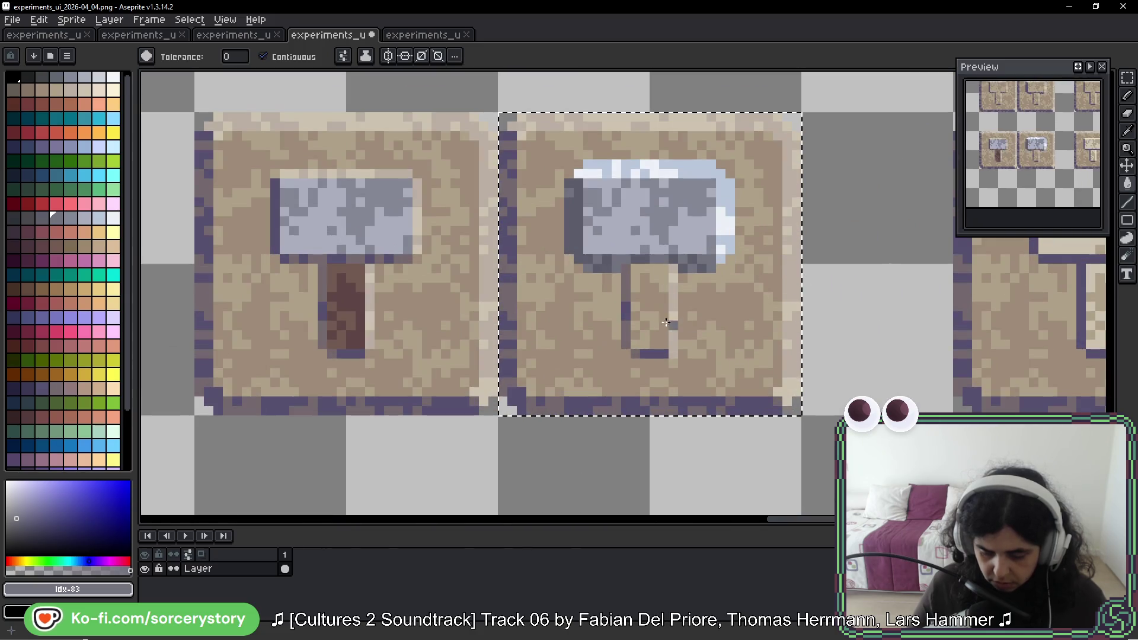
scroll(657, 315, down, 2)
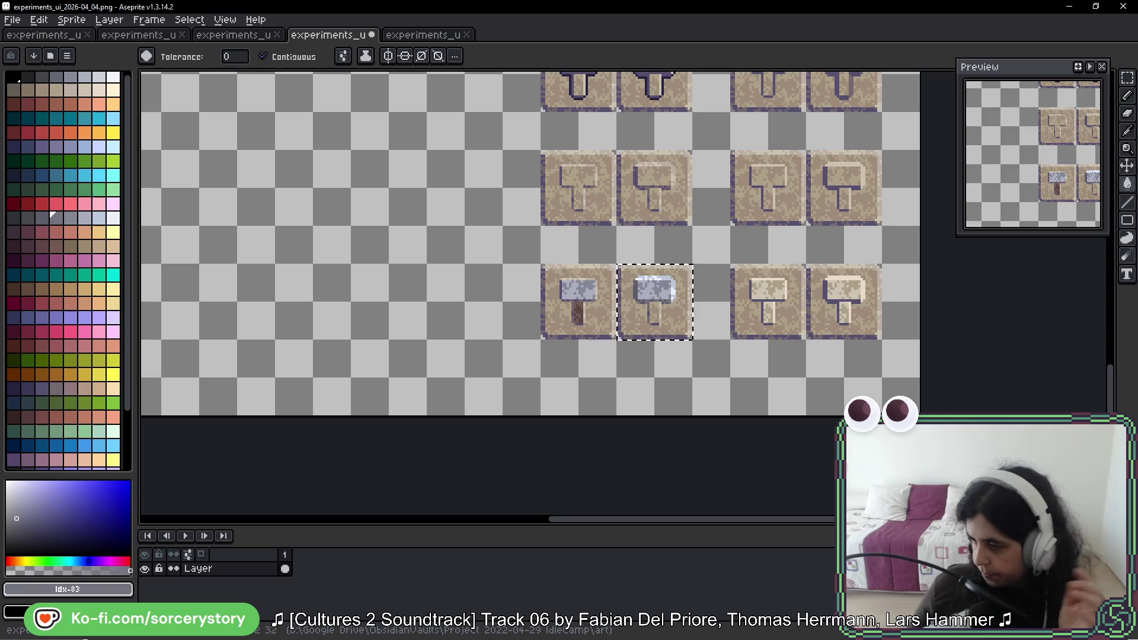
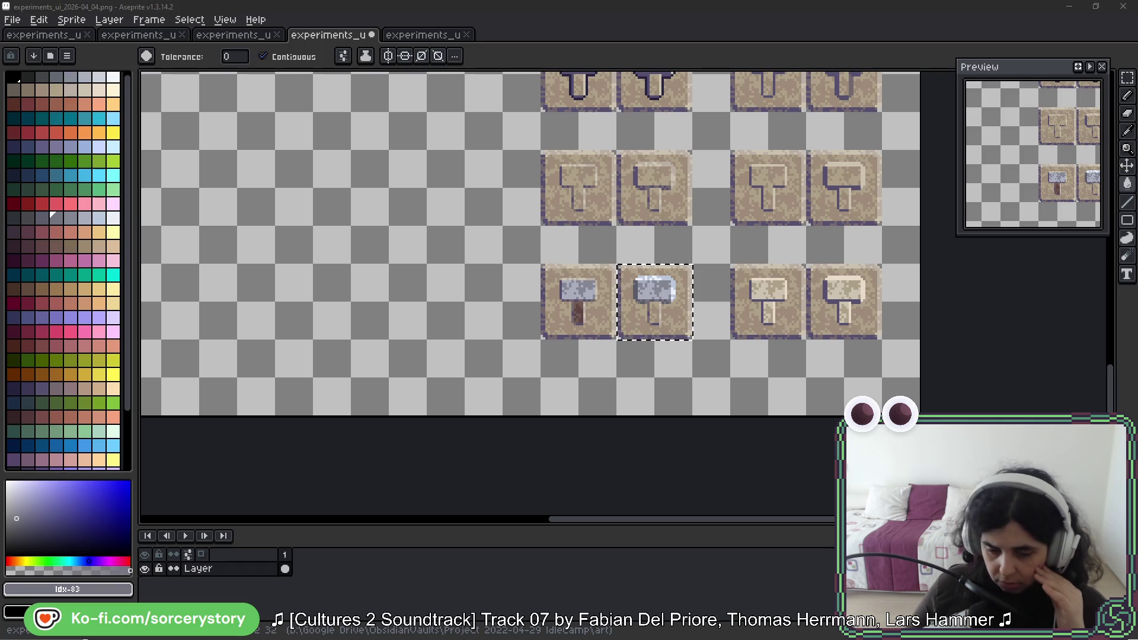
Step: Sample the tree's dark trunk colour #4a353c in spr_kenney.png as the drawing colour
scroll(666, 259, up, 6)
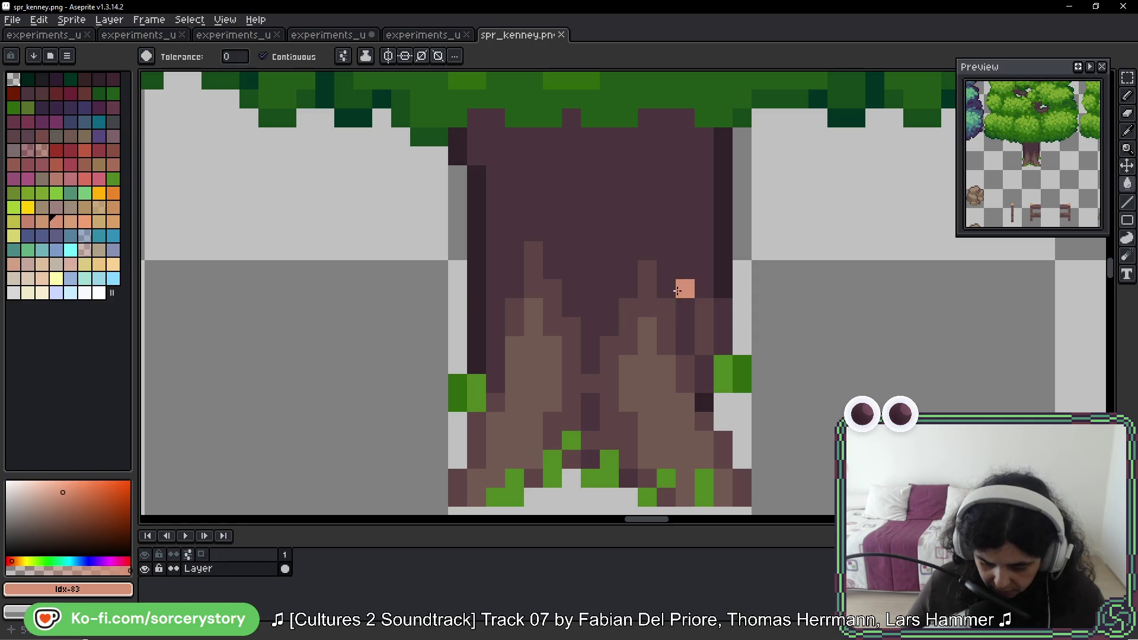
key(i)
click(581, 165)
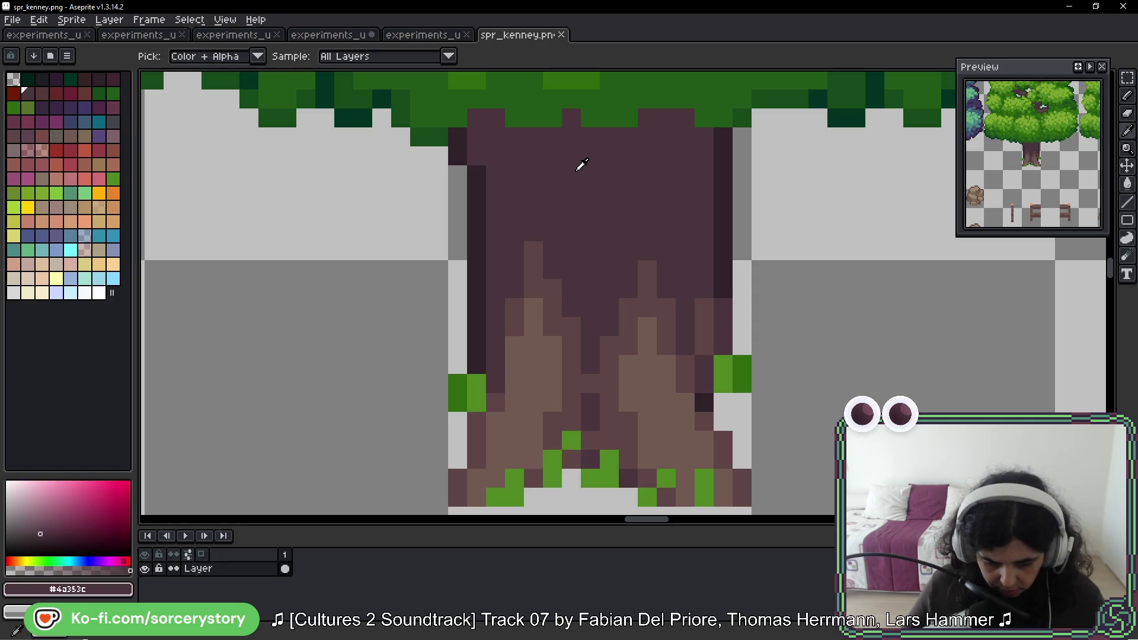
Step: Load the duel palette preset and return to the experiments_ui hammer sheet
click(67, 55)
mouse_move(102, 105)
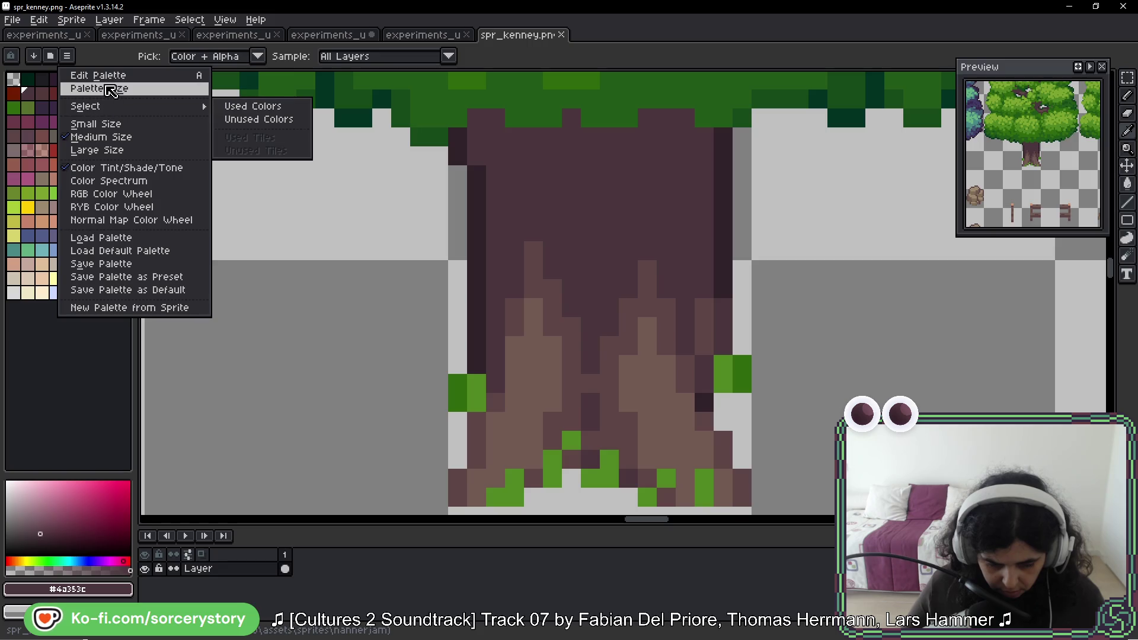
click(51, 56)
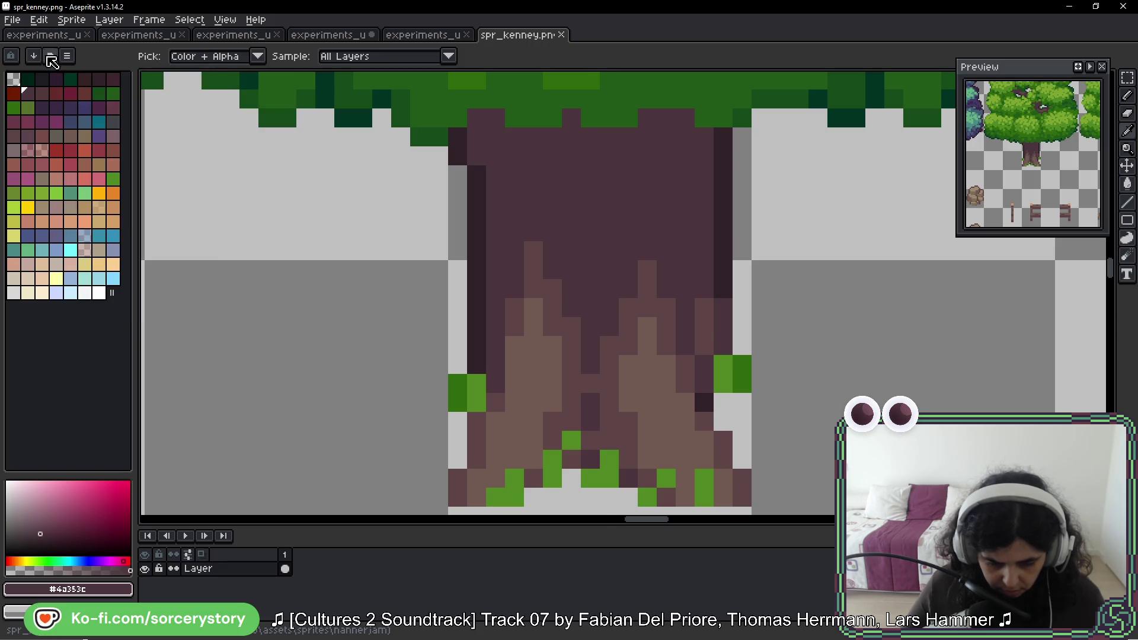
click(51, 56)
click(93, 114)
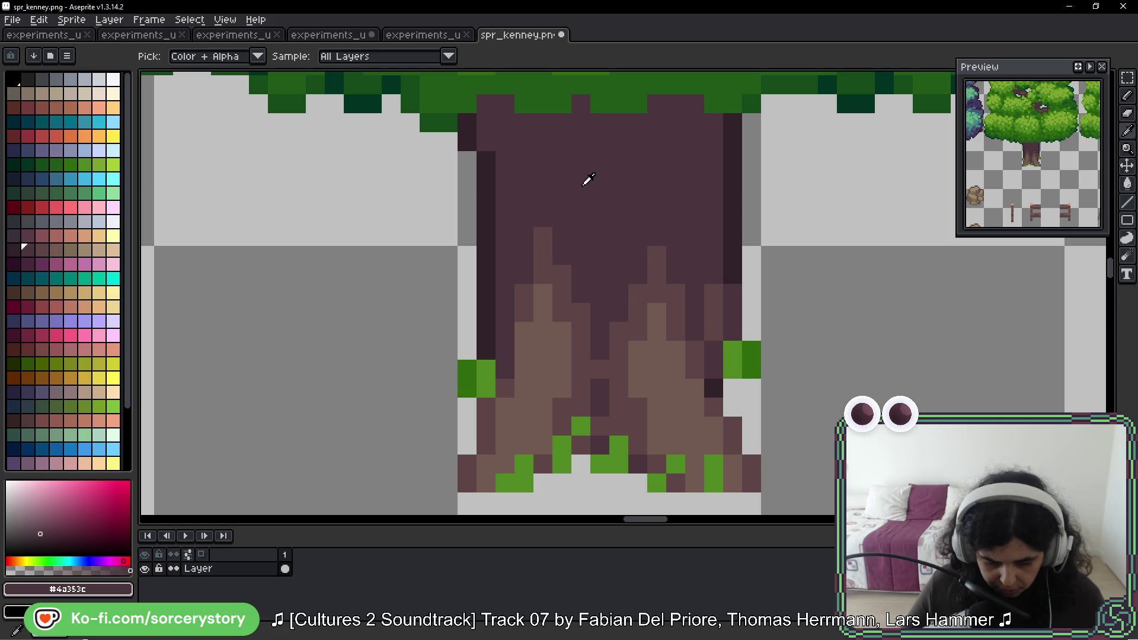
key(g)
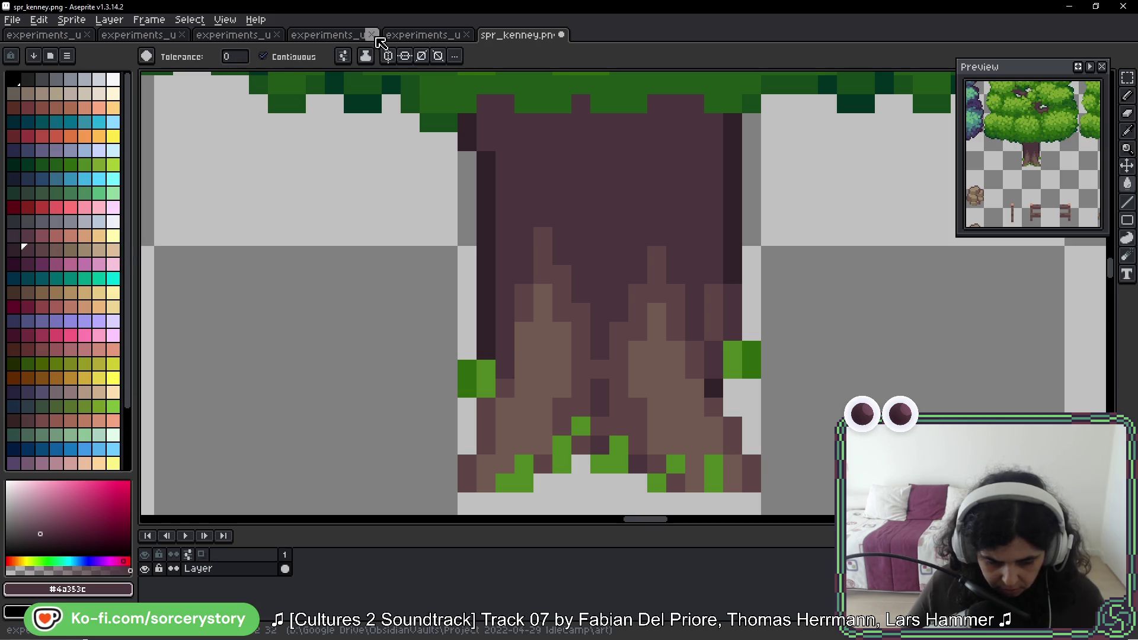
click(356, 36)
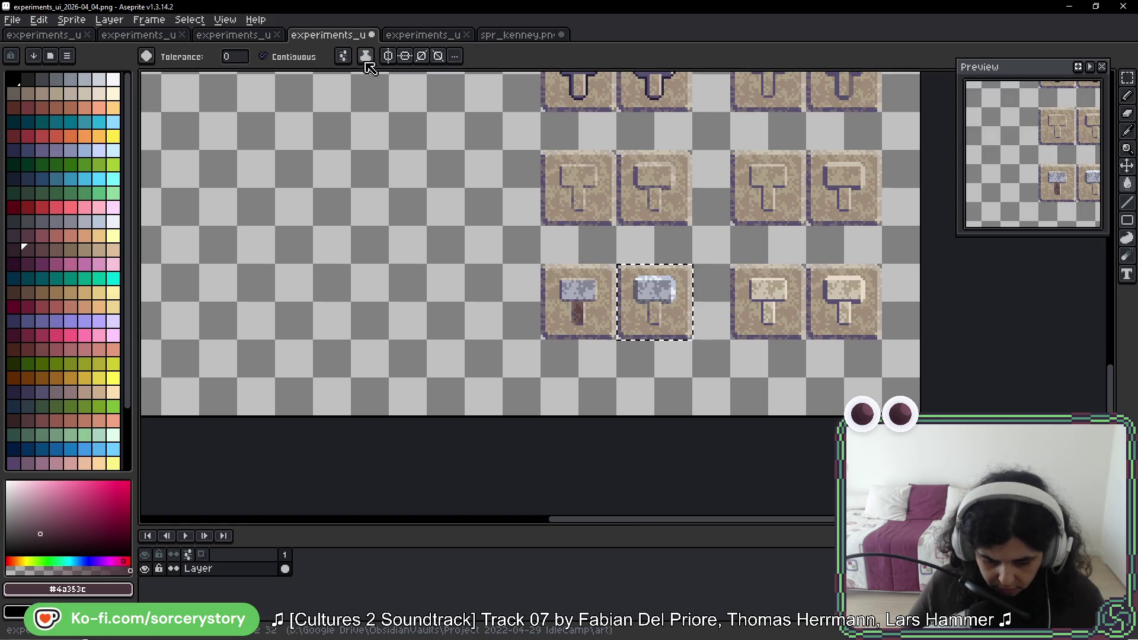
Step: Zoom in on the shiny hammer and darken its handle's left edge near-black
scroll(581, 309, up, 4)
click(714, 269)
scroll(714, 268, up, 5)
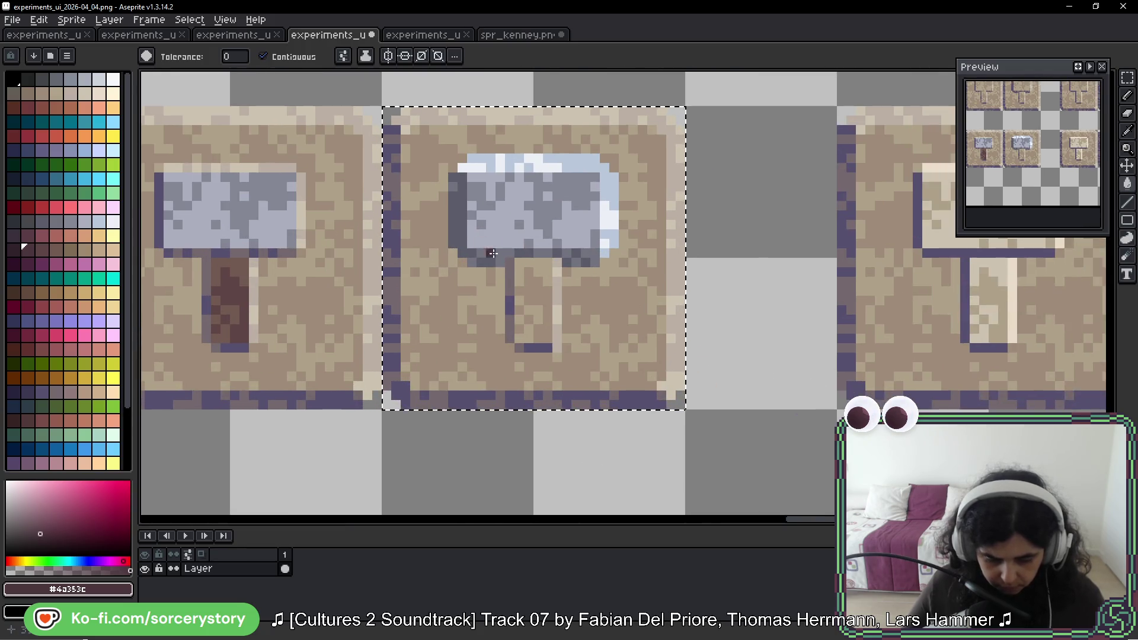
scroll(517, 256, down, 2)
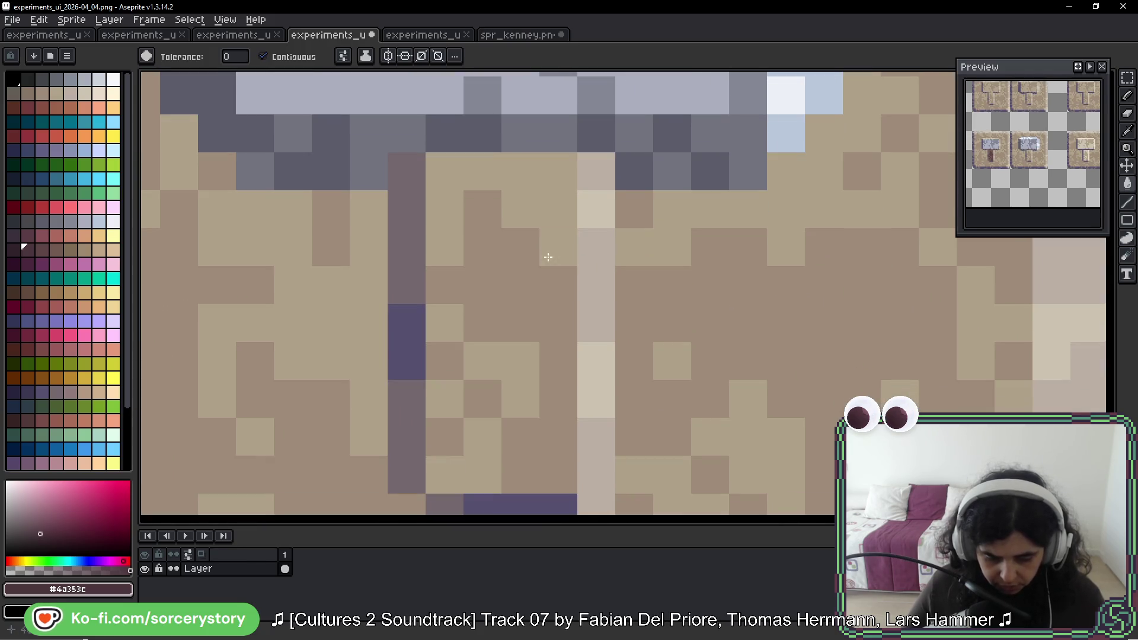
key(alt)
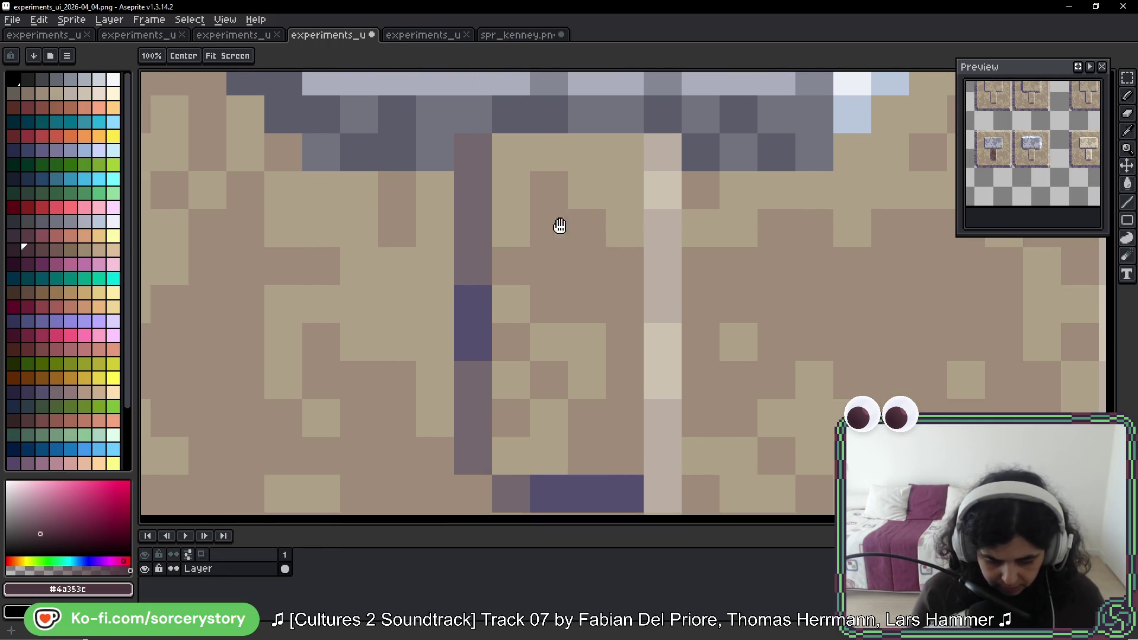
drag(500, 241, 559, 226)
click(12, 249)
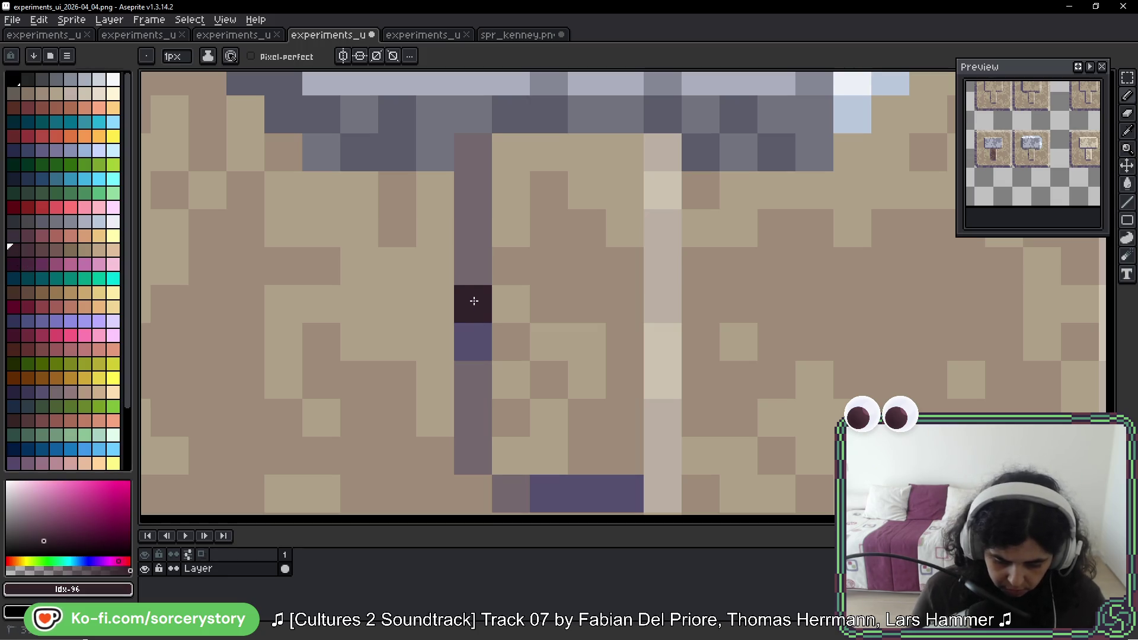
drag(472, 300, 472, 341)
Step: Darken the handle's bottom edge, undoing one stray dark pixel
key(space)
drag(682, 404, 685, 328)
drag(551, 415, 630, 412)
key(space)
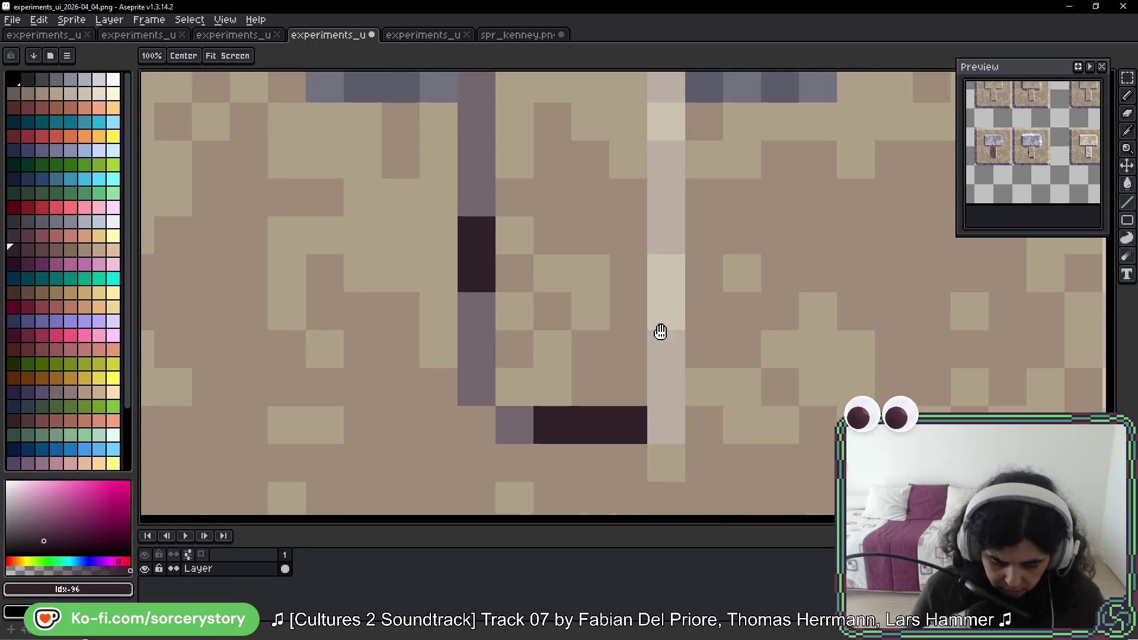
drag(658, 330, 658, 383)
click(320, 386)
key(ctrl+z)
Step: Repaint the handle's left edge and bottom in the dark plum shade
click(28, 251)
mouse_move(477, 167)
mouse_down()
mouse_move(475, 125)
mouse_move(486, 269)
mouse_up()
drag(478, 347, 521, 474)
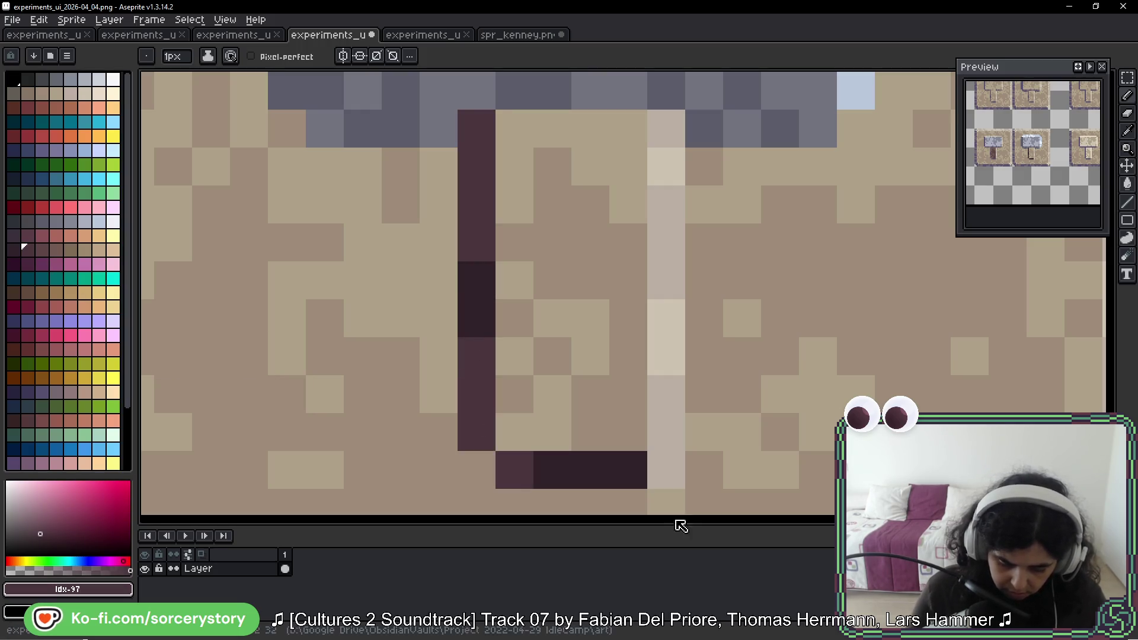
scroll(706, 327, down, 3)
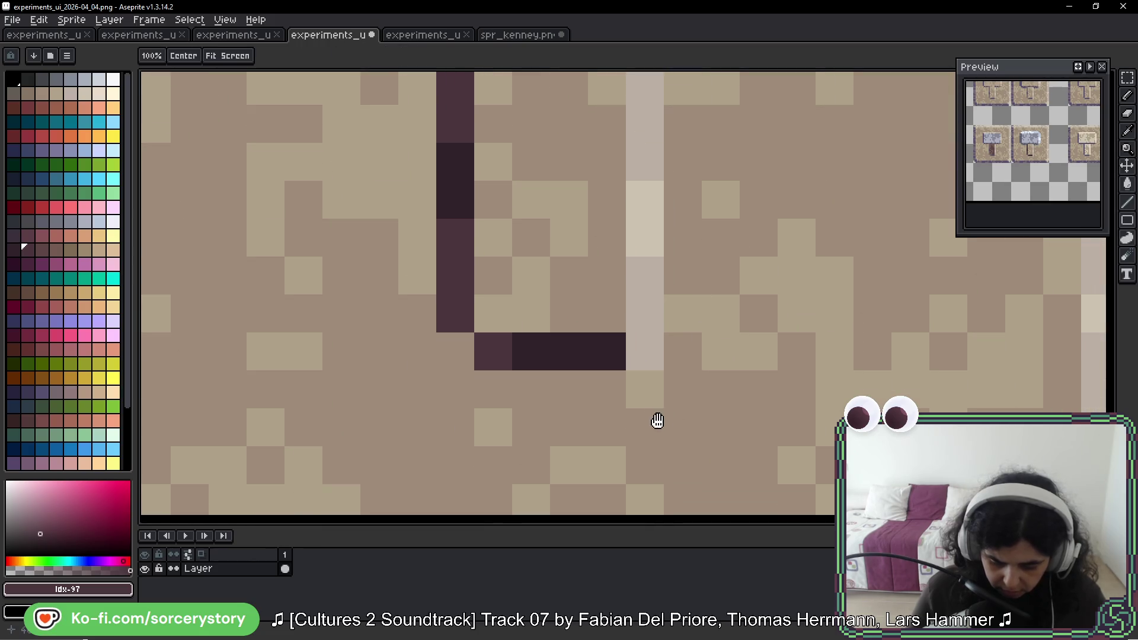
Step: Repaint a light pixel beside the handle in tan #aca189
alt+click(662, 384)
click(648, 356)
drag(678, 347, 664, 455)
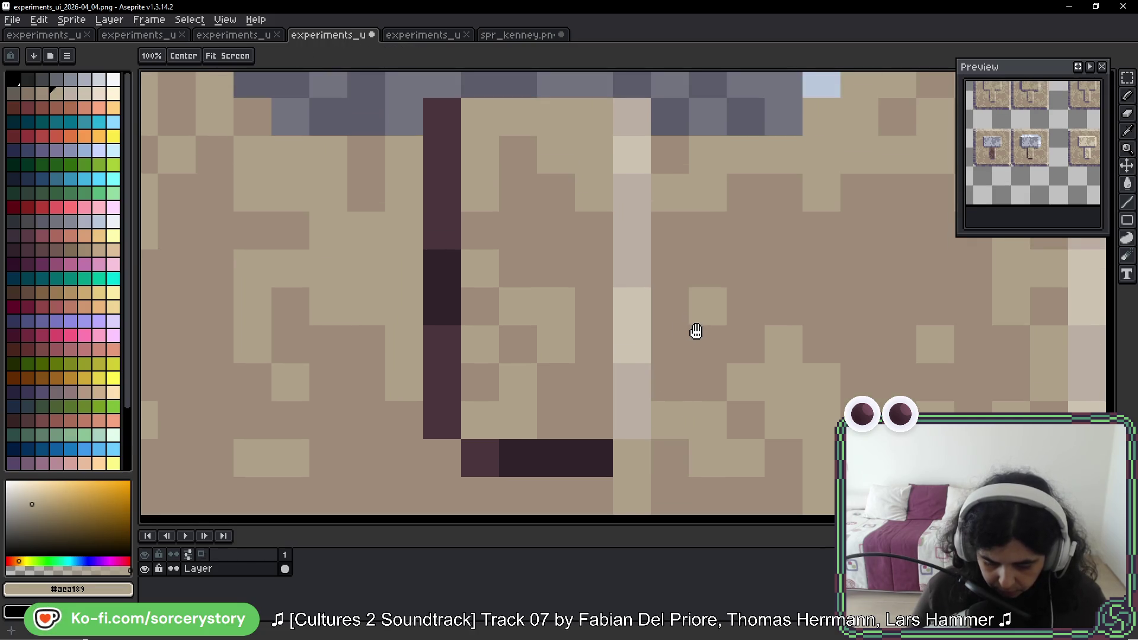
drag(693, 330, 684, 342)
scroll(541, 315, down, 6)
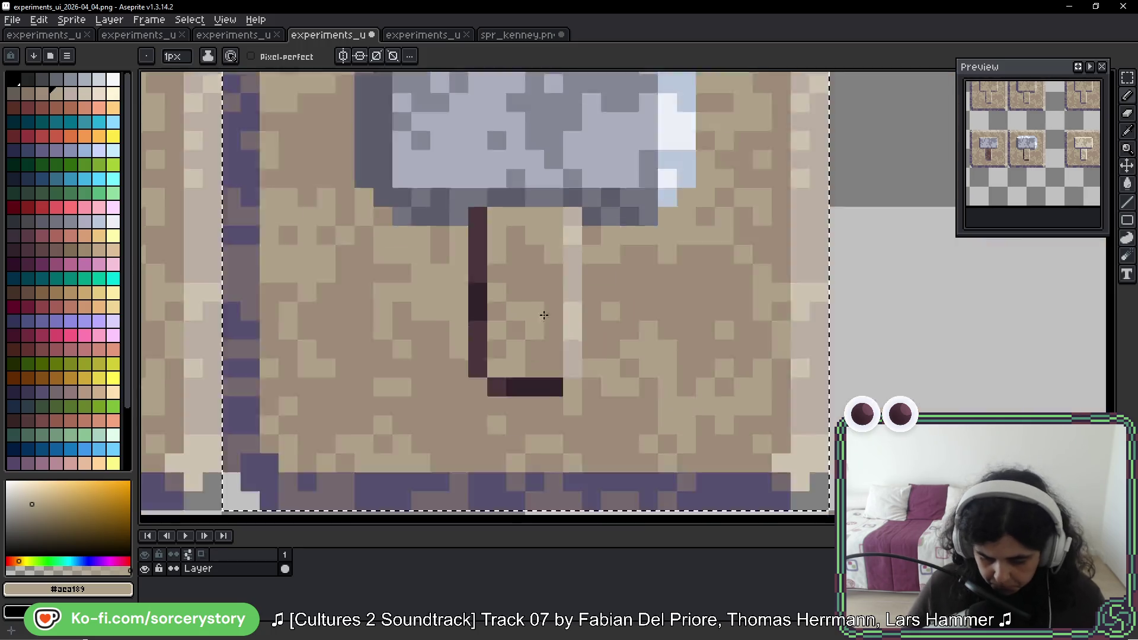
scroll(610, 271, up, 5)
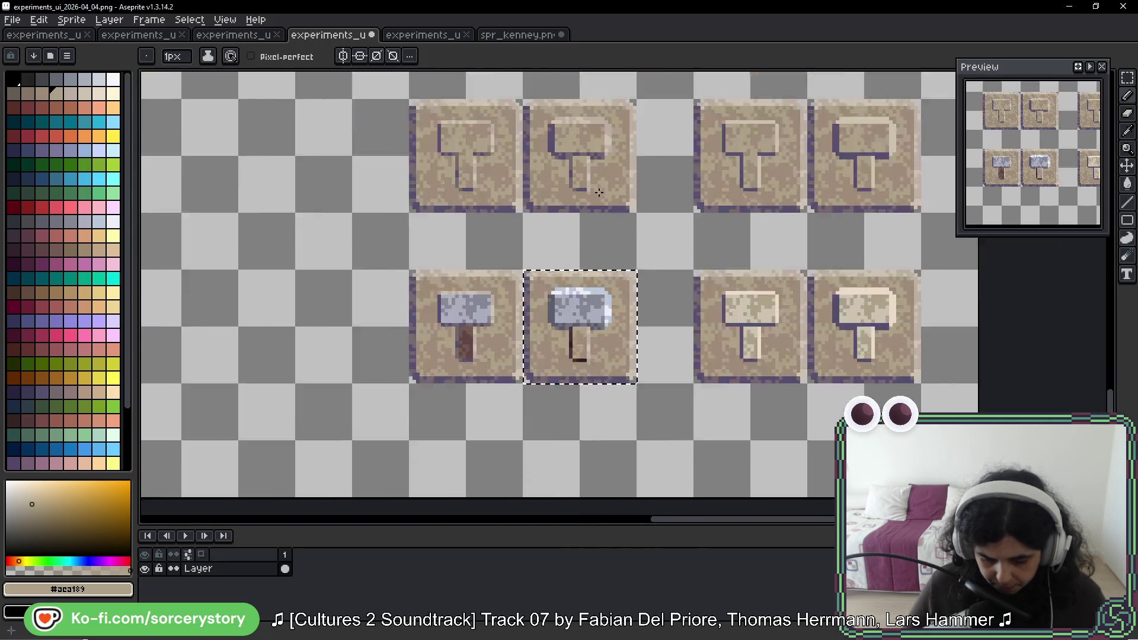
Step: Move the view to the engraved hammer tiles and sample the stone tan #9c8c79
key(alt)
scroll(544, 163, down, 4)
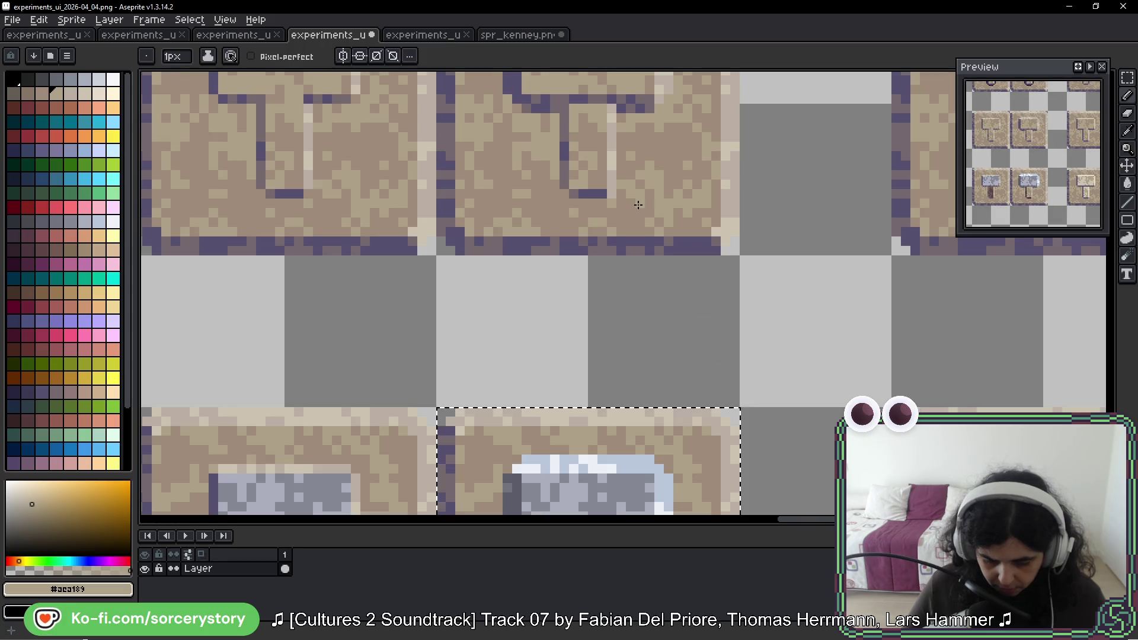
drag(642, 281, 623, 374)
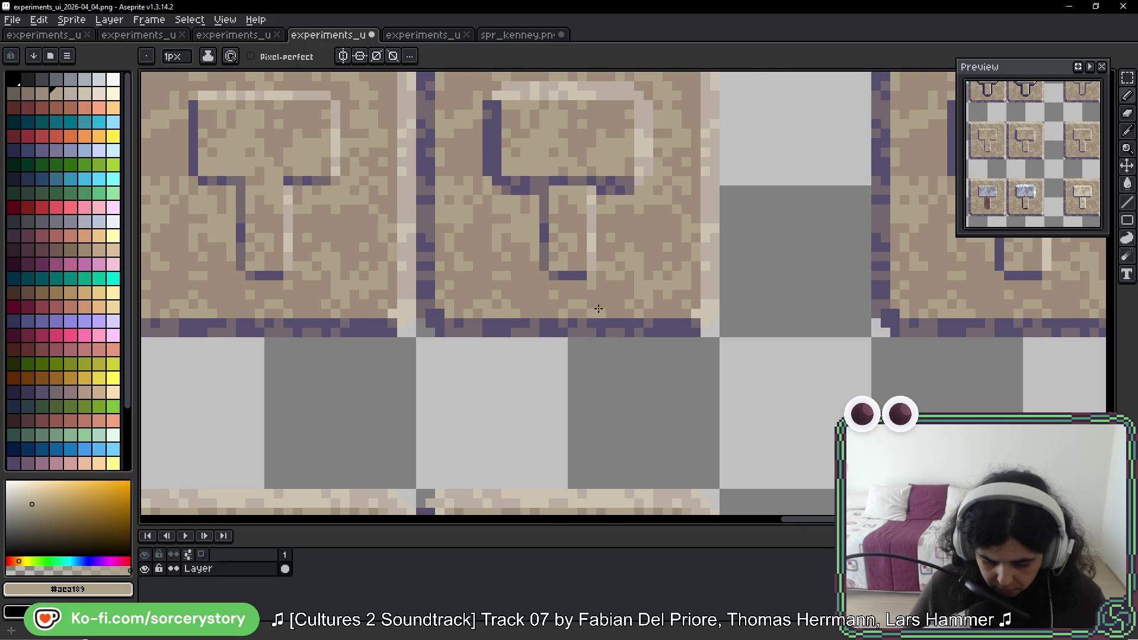
scroll(605, 313, up, 1)
key(v)
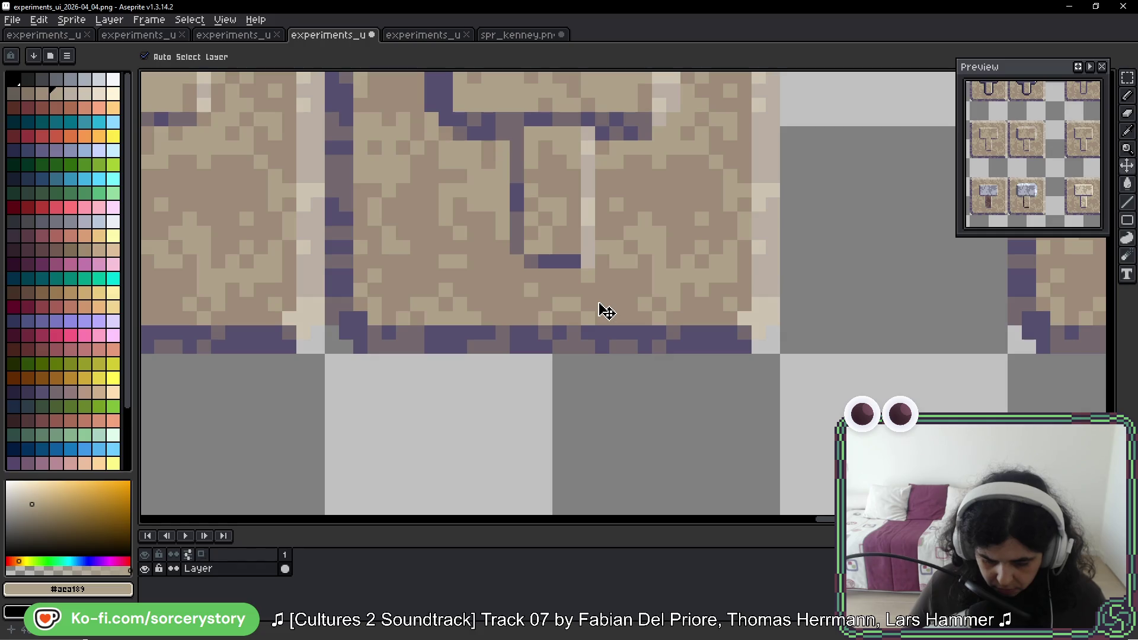
key(b)
alt+click(590, 262)
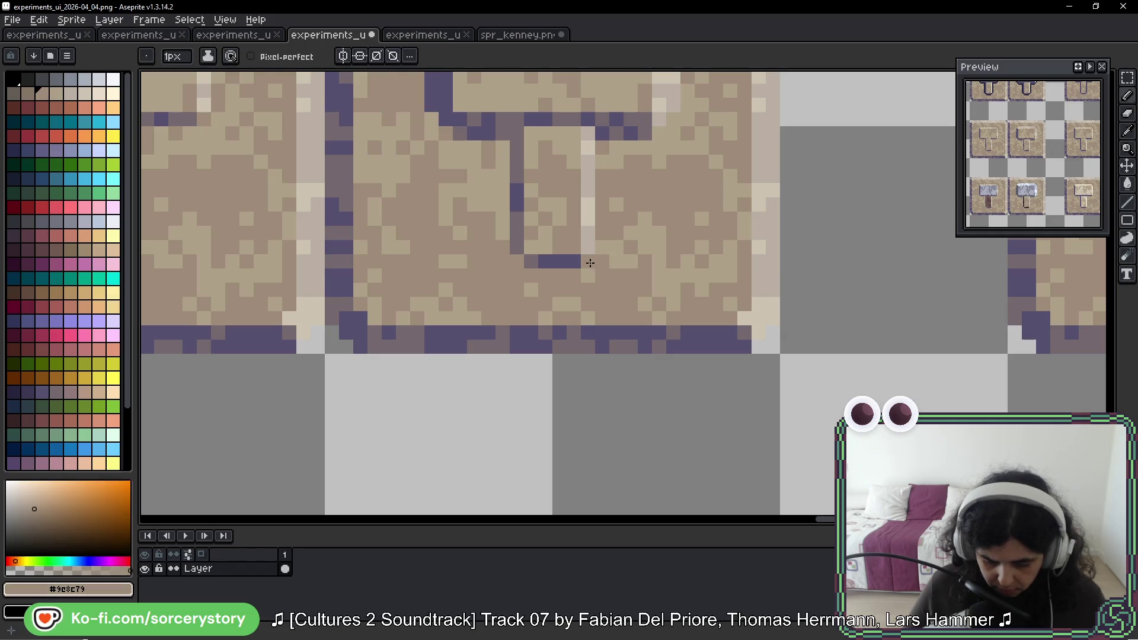
scroll(630, 414, down, 5)
scroll(589, 403, up, 2)
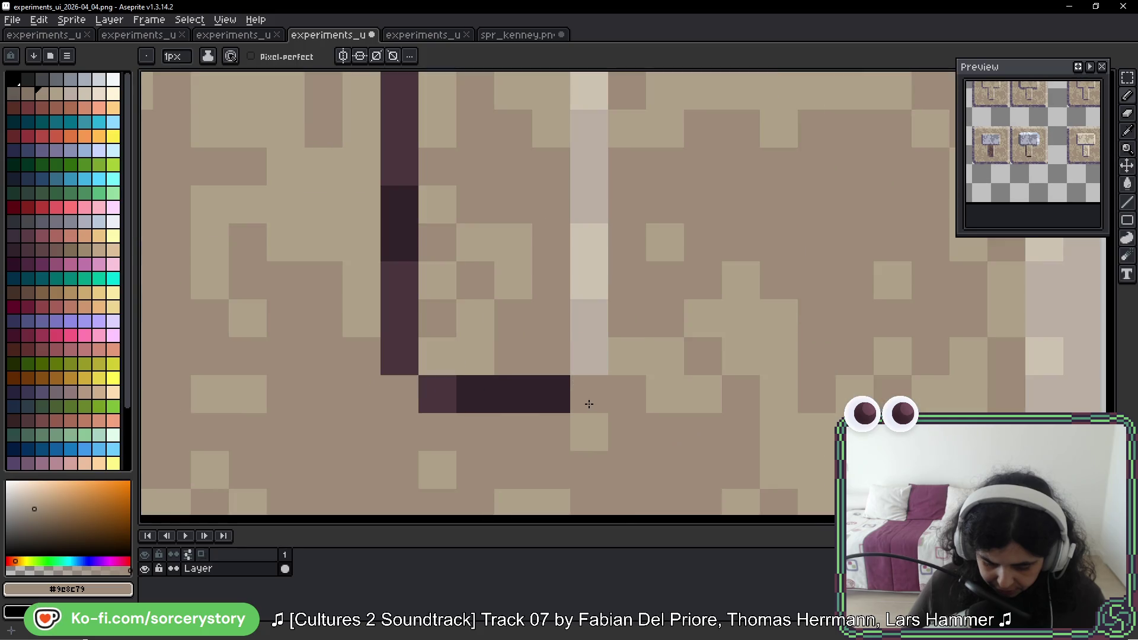
scroll(589, 403, down, 4)
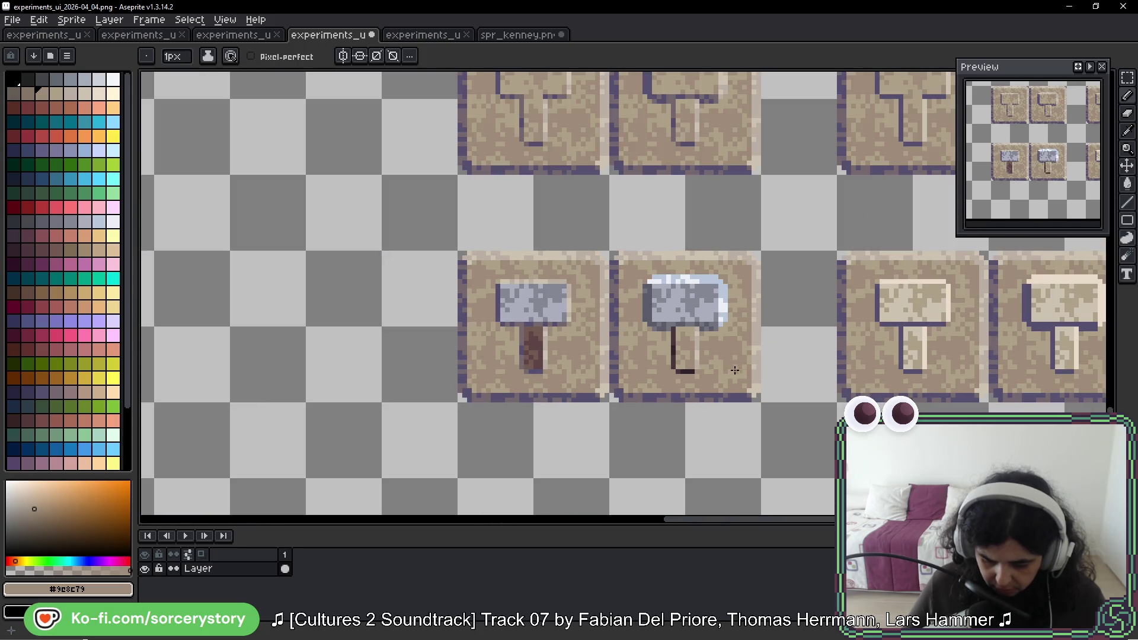
scroll(653, 354, up, 4)
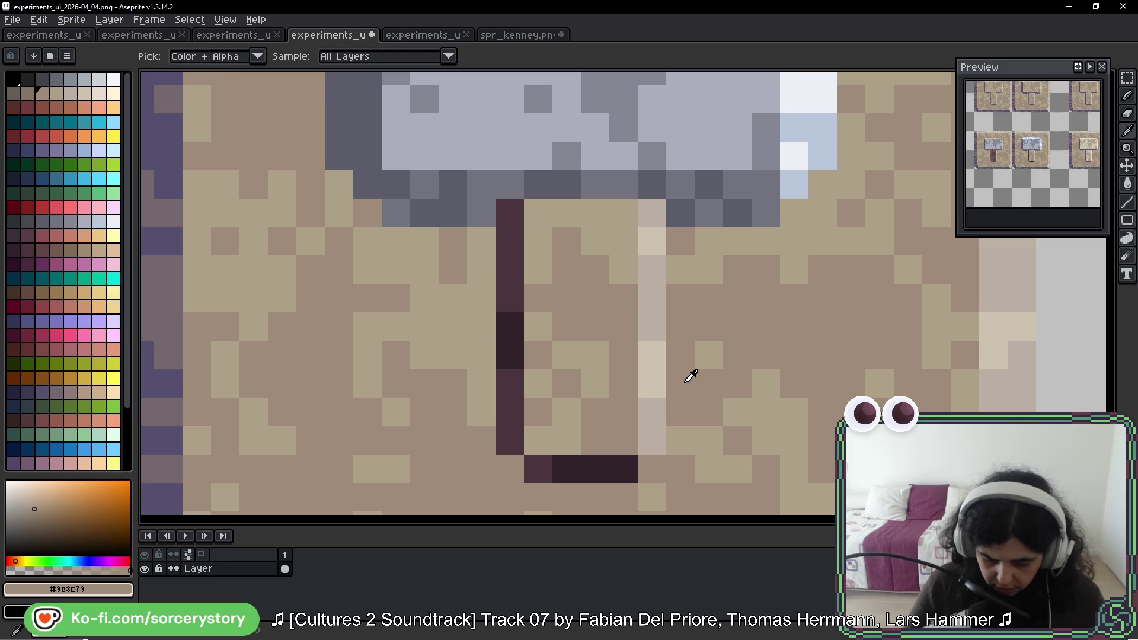
Step: Fill the handle's interior with dark brown and shade its top and lower part lighter brown
alt+click(512, 261)
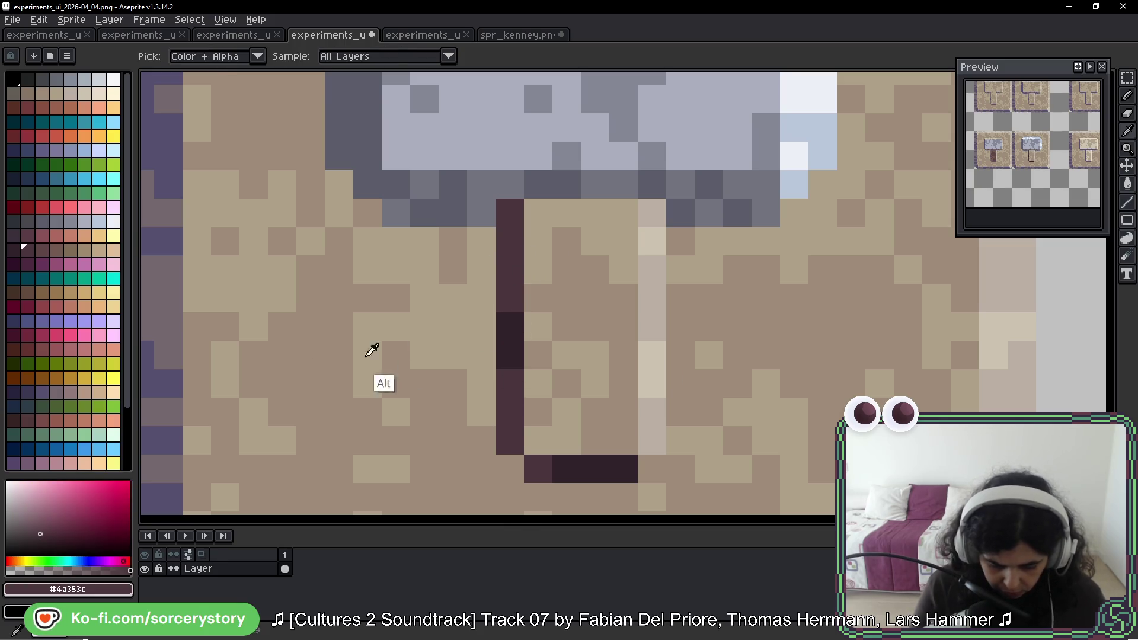
click(44, 251)
mouse_move(595, 270)
mouse_down()
mouse_move(566, 240)
mouse_move(554, 288)
mouse_move(601, 316)
mouse_move(623, 363)
mouse_move(594, 409)
mouse_move(563, 368)
mouse_move(541, 414)
mouse_up()
click(56, 249)
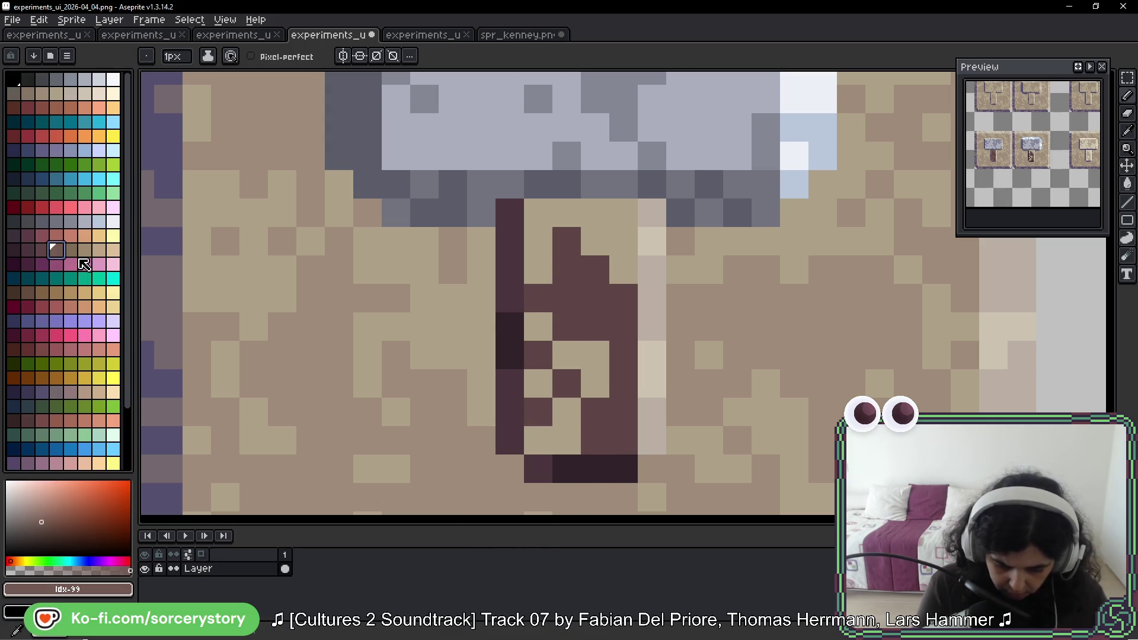
mouse_move(538, 270)
mouse_down()
mouse_move(622, 208)
mouse_move(604, 234)
mouse_up()
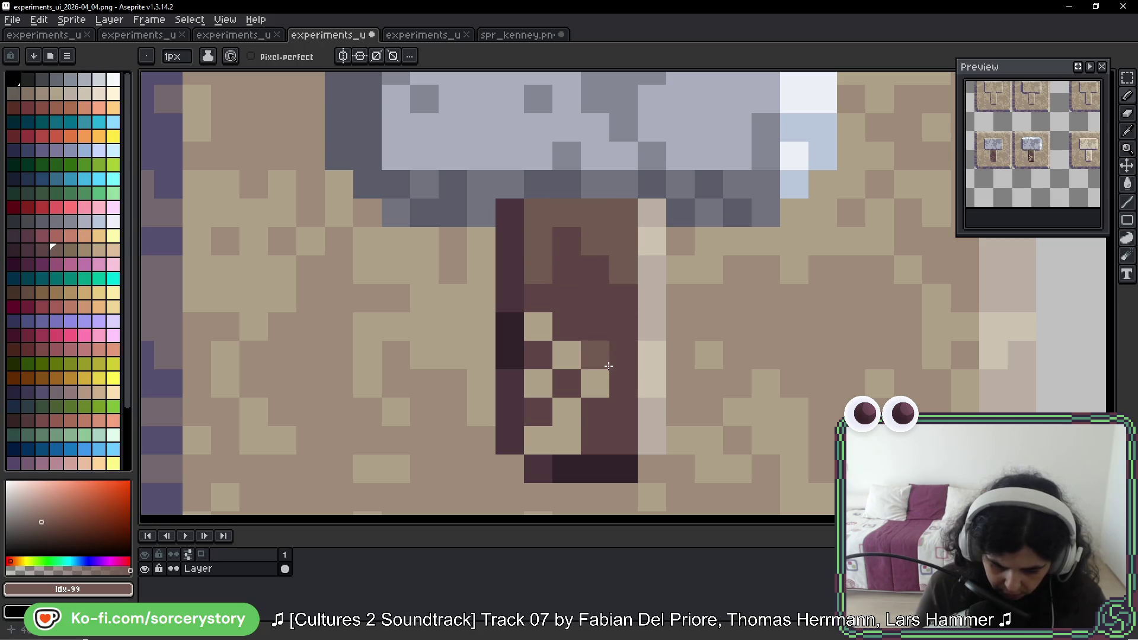
click(569, 354)
mouse_move(594, 355)
mouse_down()
mouse_move(541, 333)
mouse_move(563, 436)
mouse_move(538, 440)
mouse_up()
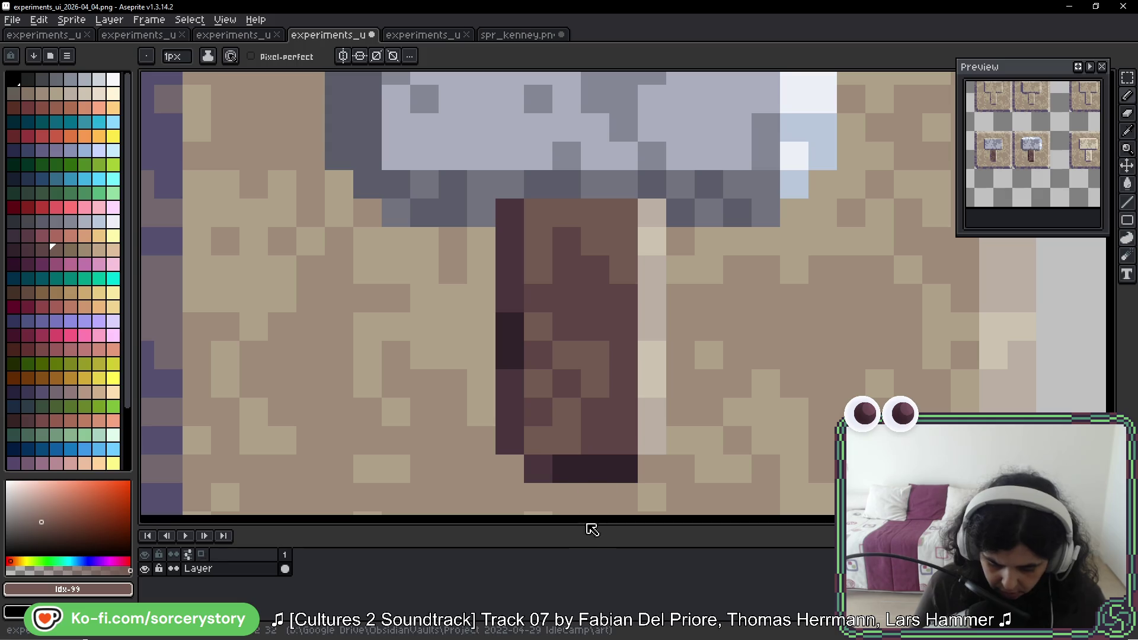
Step: Paint the handle's light right column and last cream pixel tan-brown
click(70, 250)
drag(652, 270, 653, 332)
drag(652, 441, 653, 412)
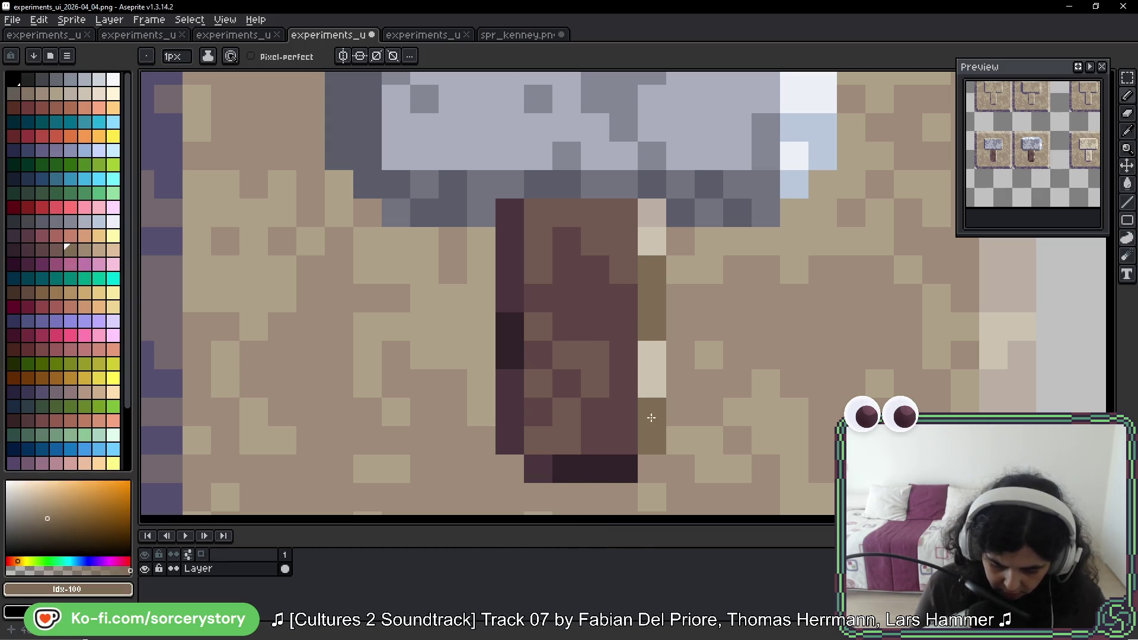
click(652, 220)
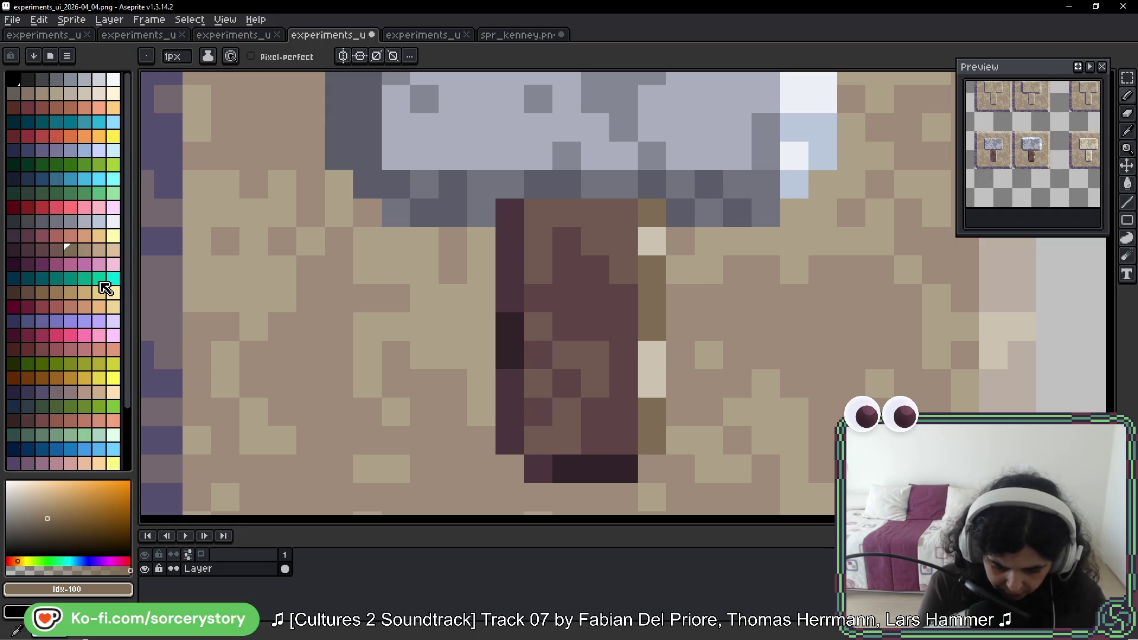
Step: Add four pale tan highlight pixels to the handle, then zoom out to the full sheet
click(85, 250)
click(646, 240)
click(652, 354)
click(652, 383)
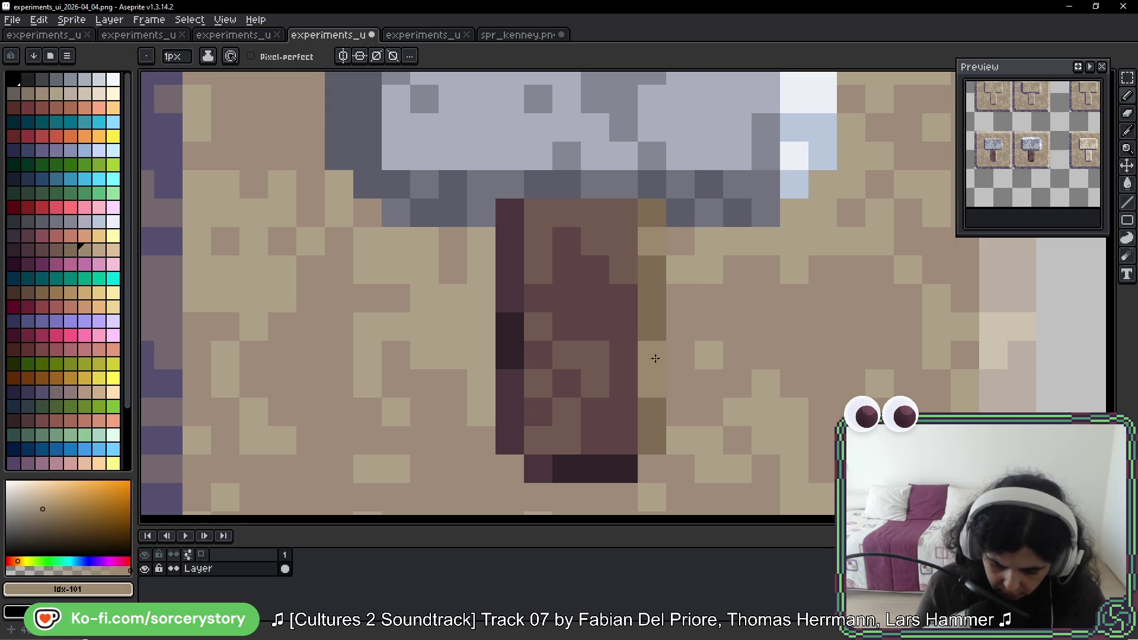
click(630, 301)
scroll(634, 304, down, 5)
scroll(808, 330, down, 3)
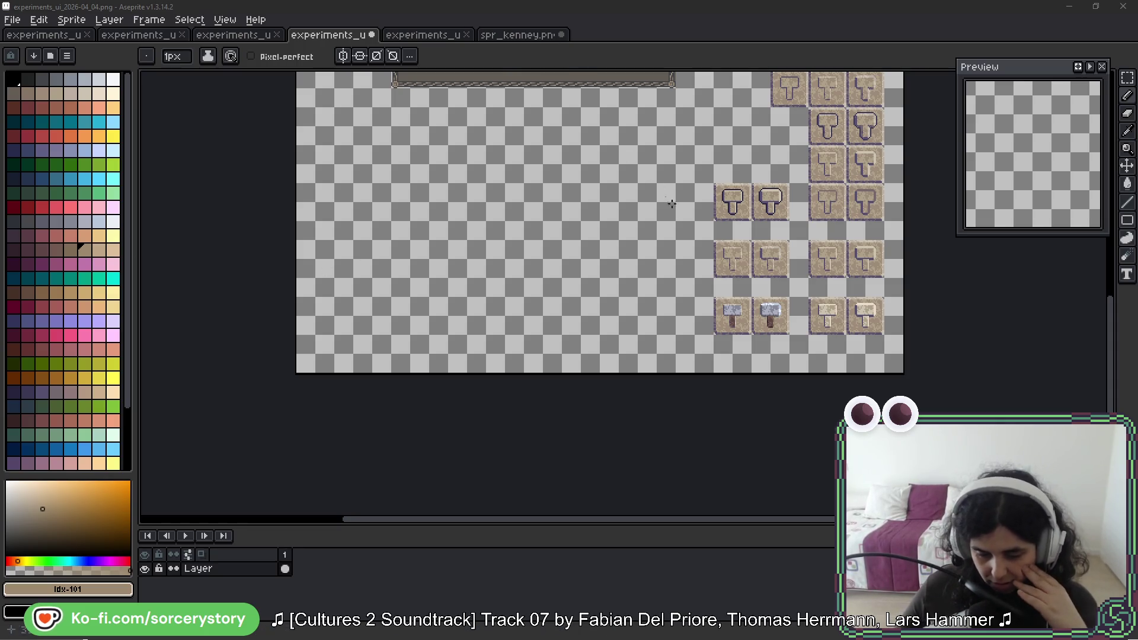
Step: Zoom back in on the bottom row of metal hammer tiles
scroll(768, 323, up, 5)
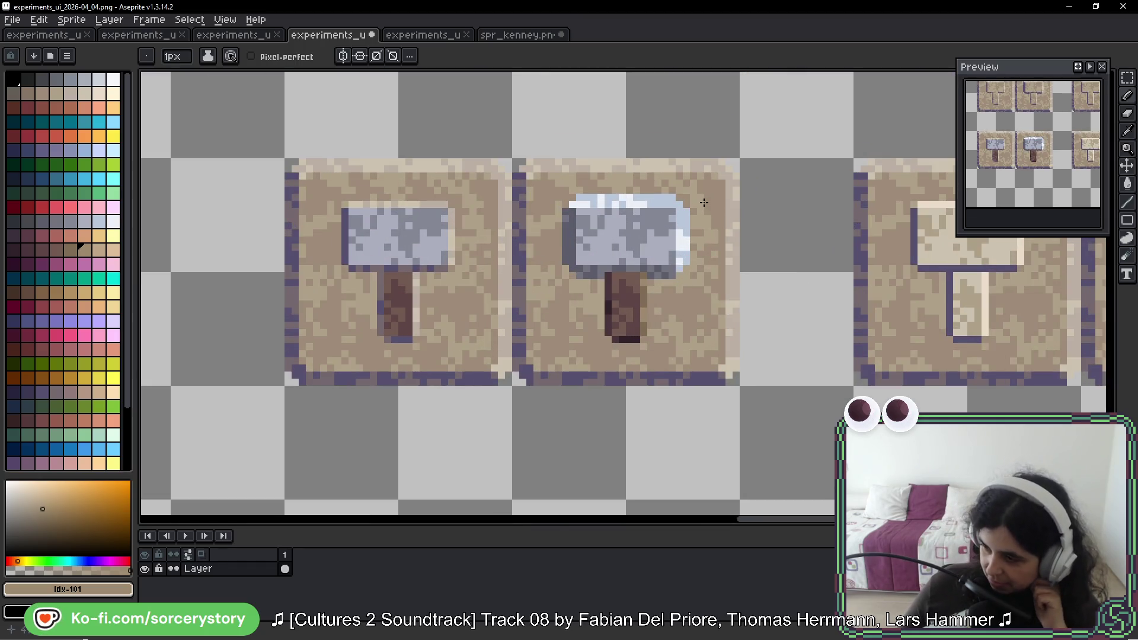
Step: Bring the hammer handle into view and paint one tan pixel beside it
drag(671, 272, 668, 245)
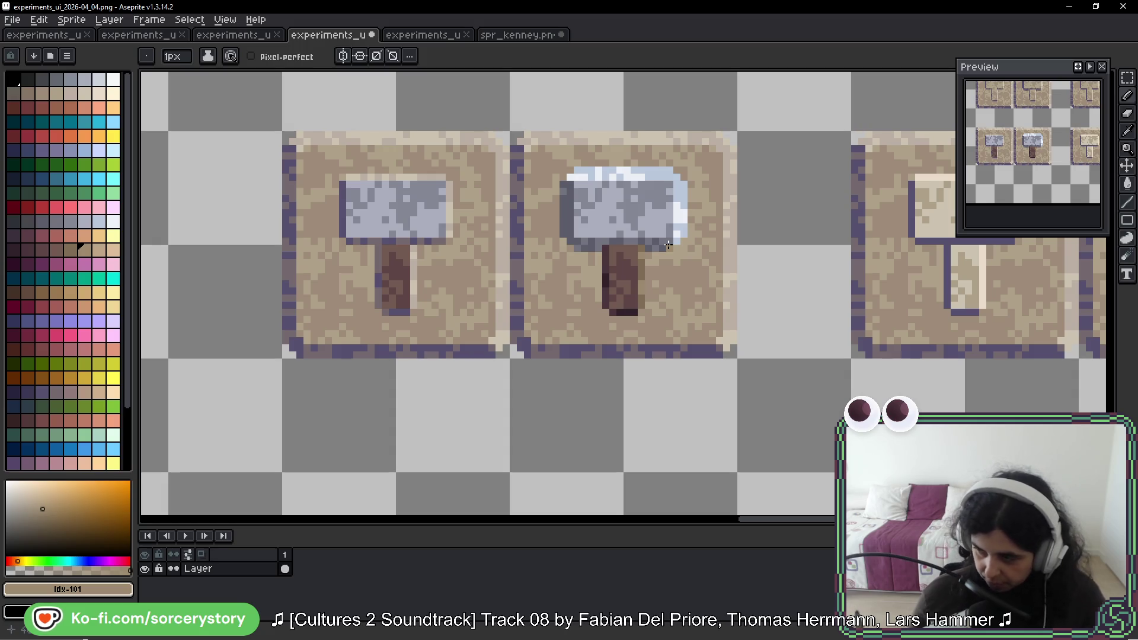
scroll(669, 245, up, 5)
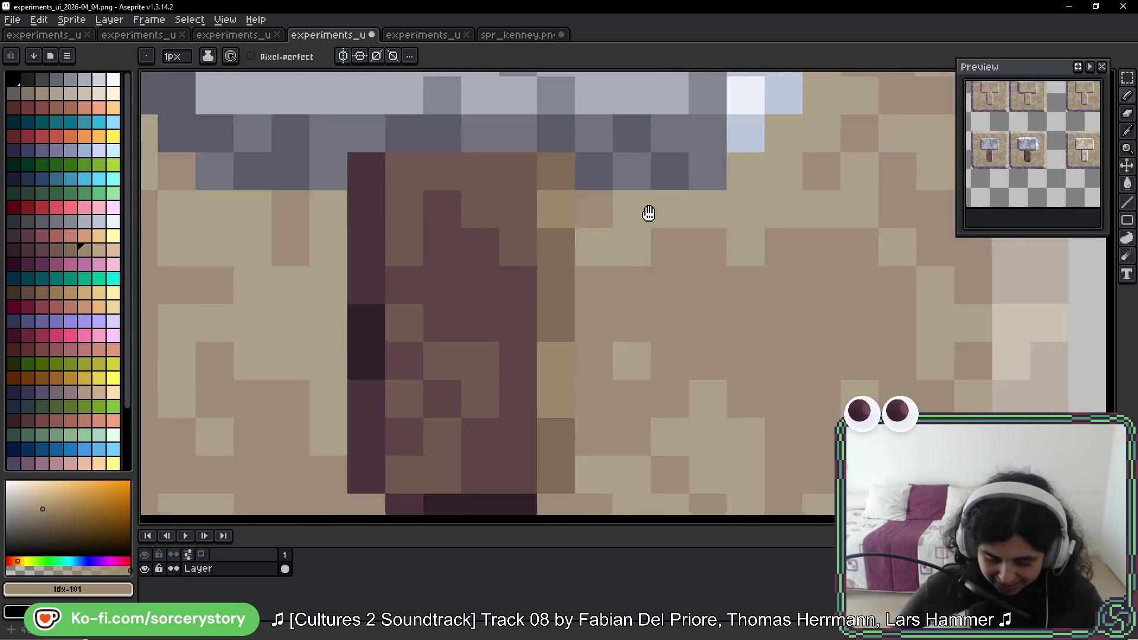
drag(649, 214, 709, 124)
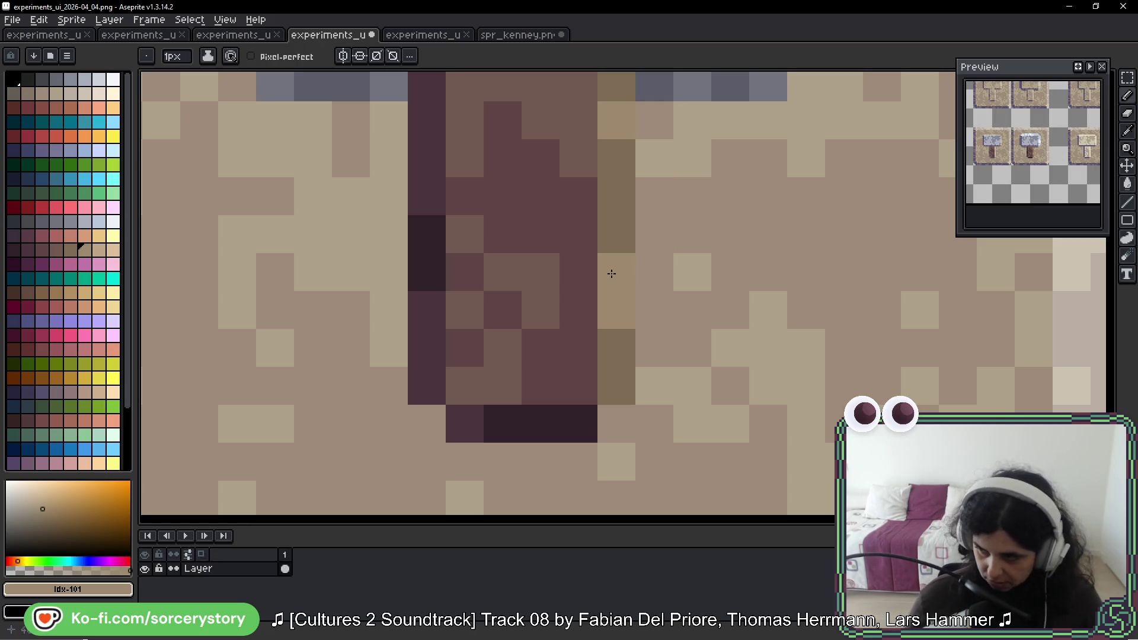
mouse_move(745, 170)
mouse_down()
mouse_move(757, 312)
mouse_move(762, 276)
mouse_move(760, 293)
mouse_up()
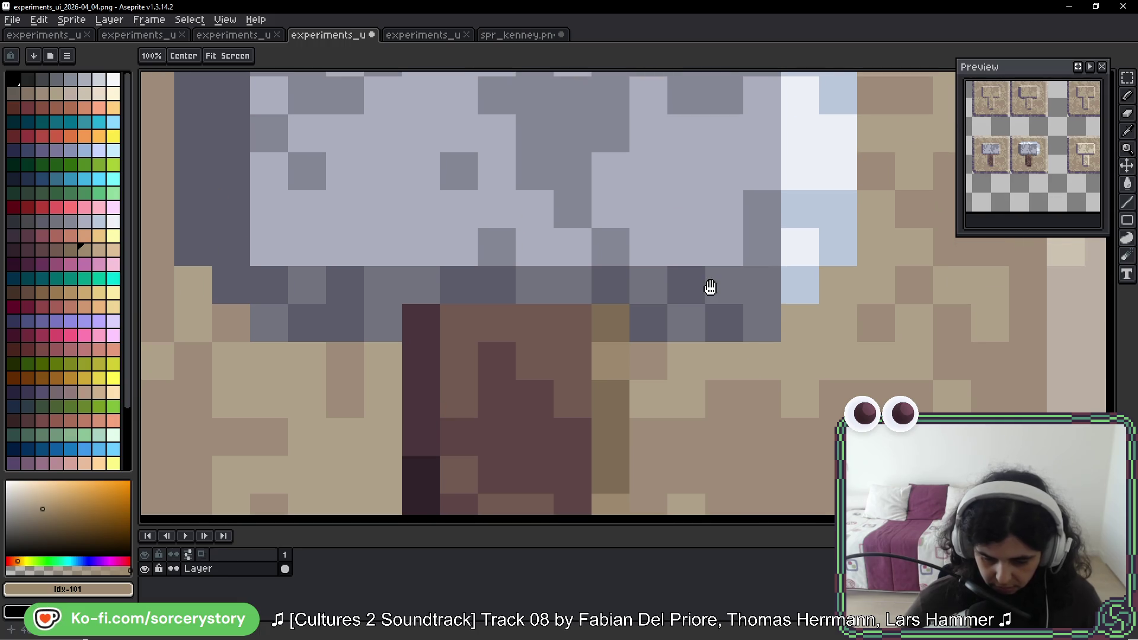
click(711, 288)
Step: Pan and zoom the view onto both metal hammers in the bottom row
scroll(710, 284, down, 6)
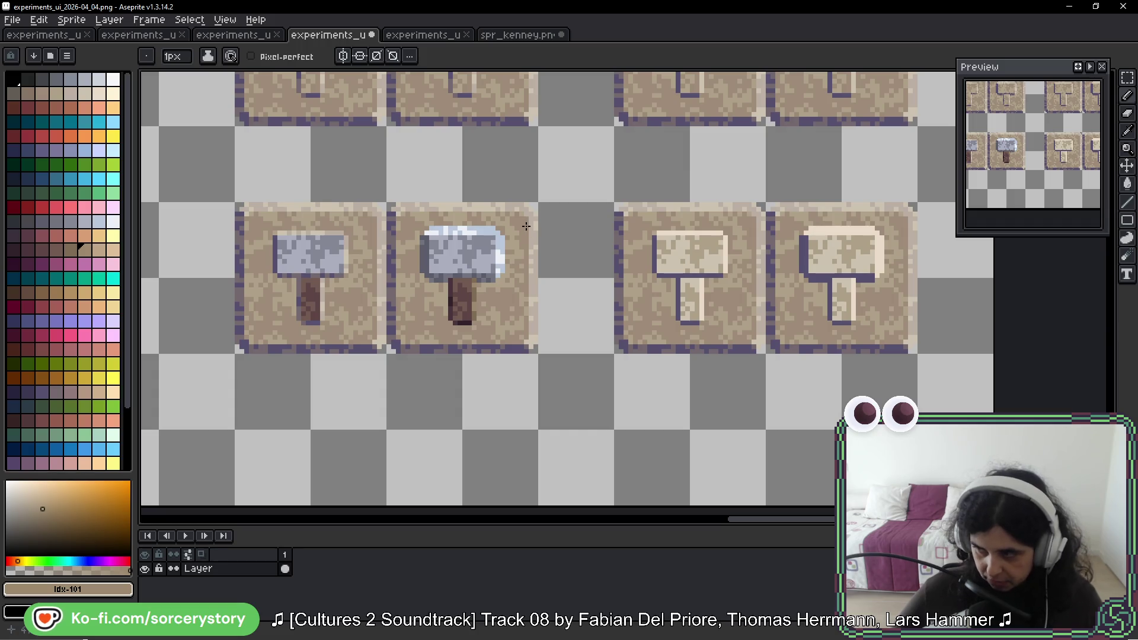
scroll(527, 225, down, 2)
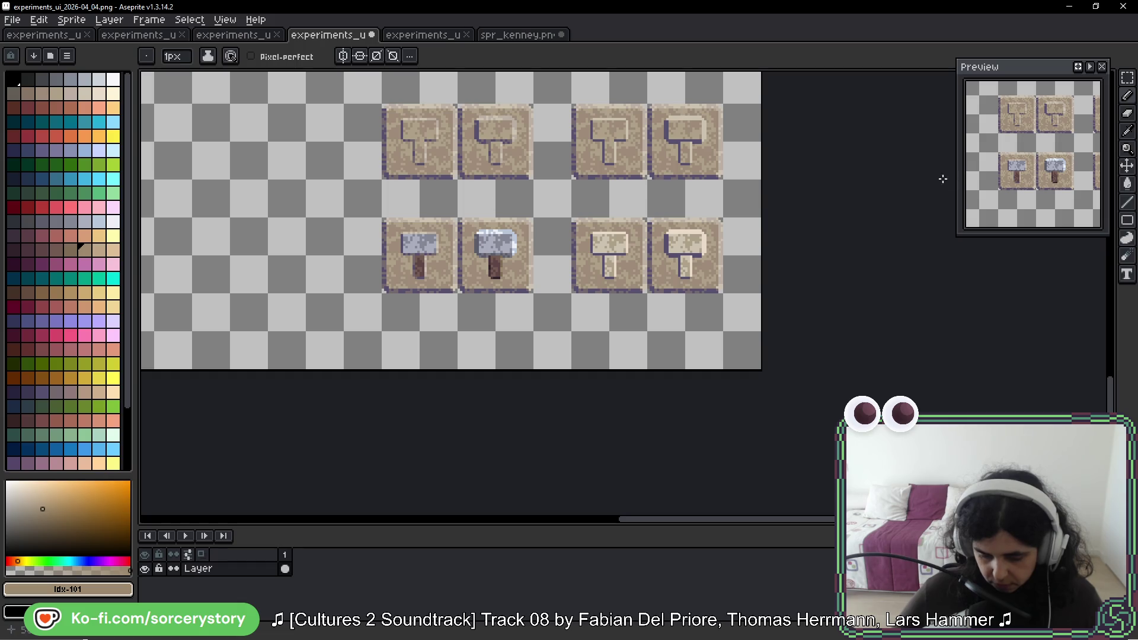
drag(490, 205, 508, 201)
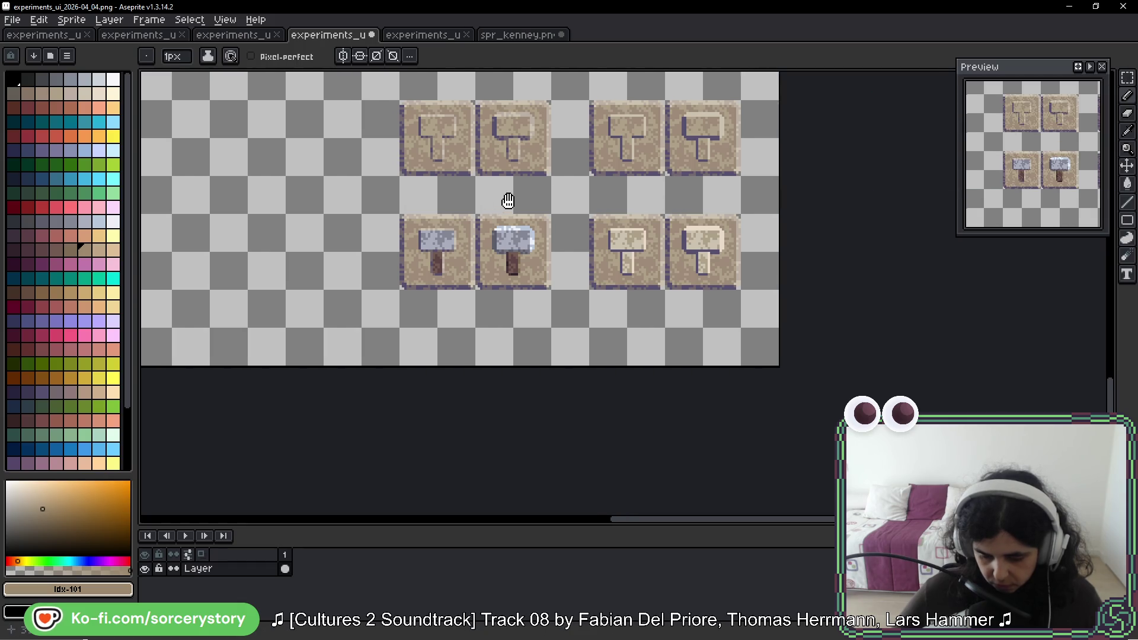
scroll(508, 201, up, 4)
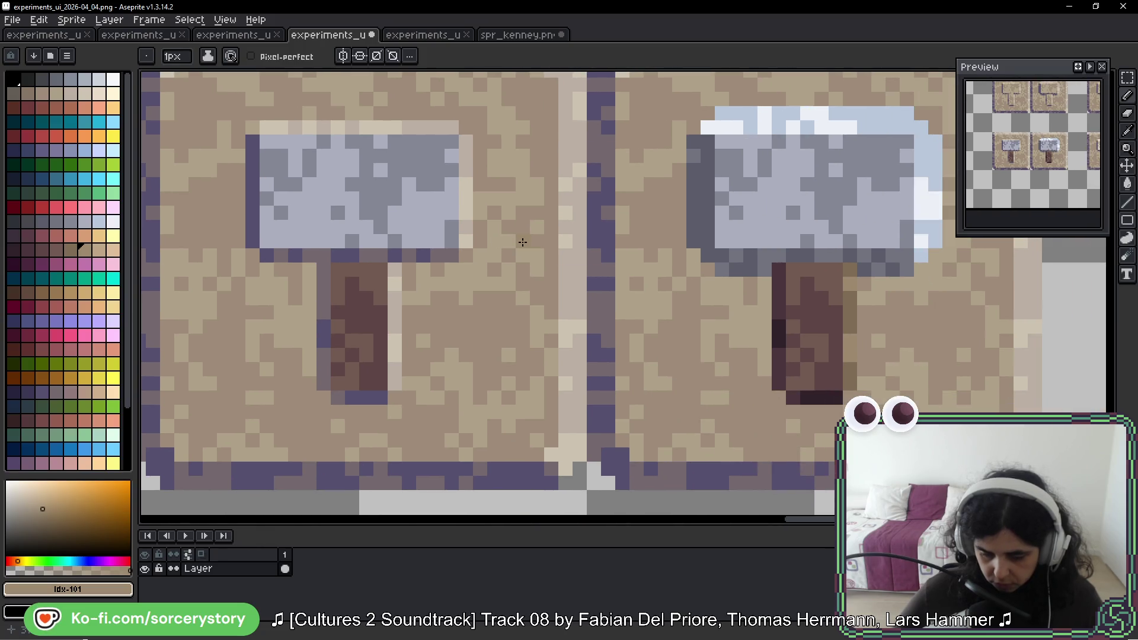
scroll(522, 242, down, 3)
drag(524, 246, 534, 302)
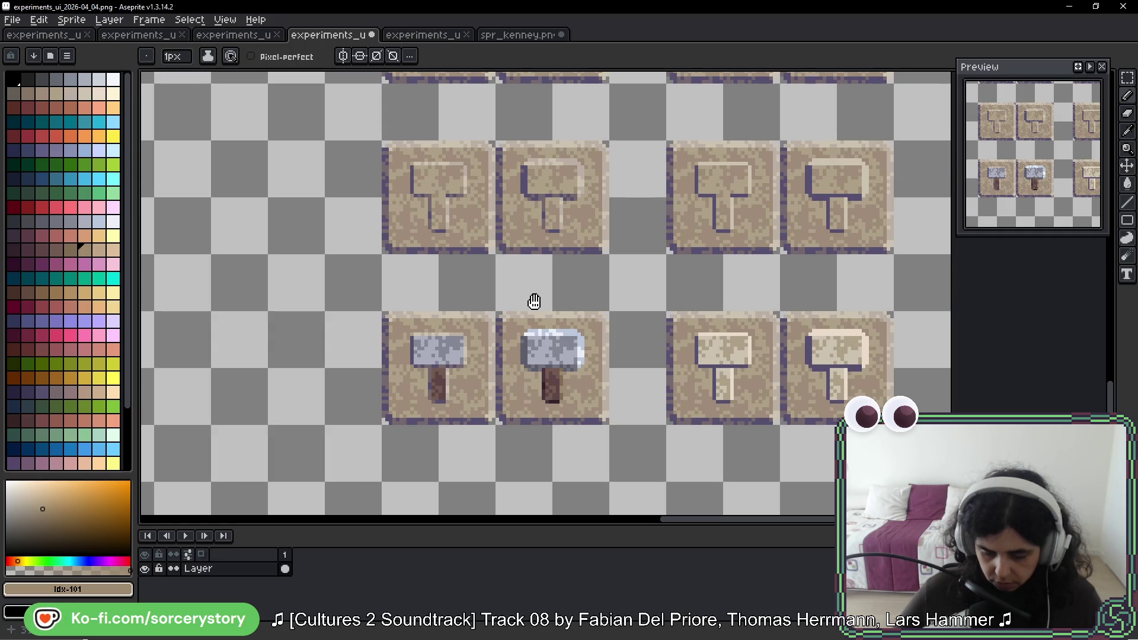
scroll(726, 371, down, 3)
scroll(726, 371, down, 2)
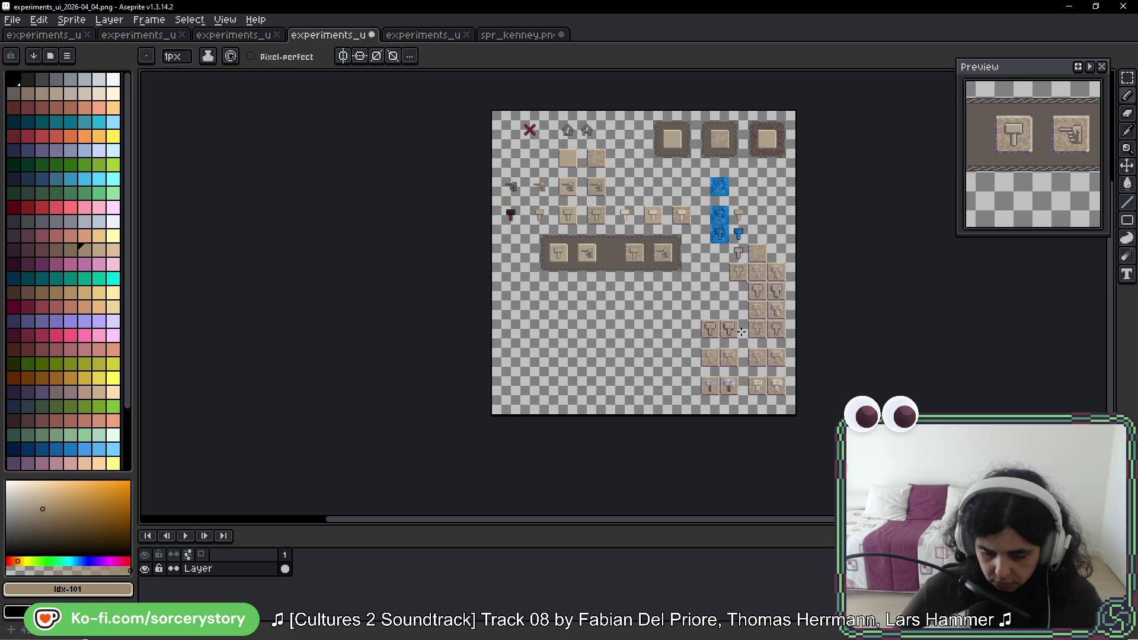
scroll(731, 379, up, 5)
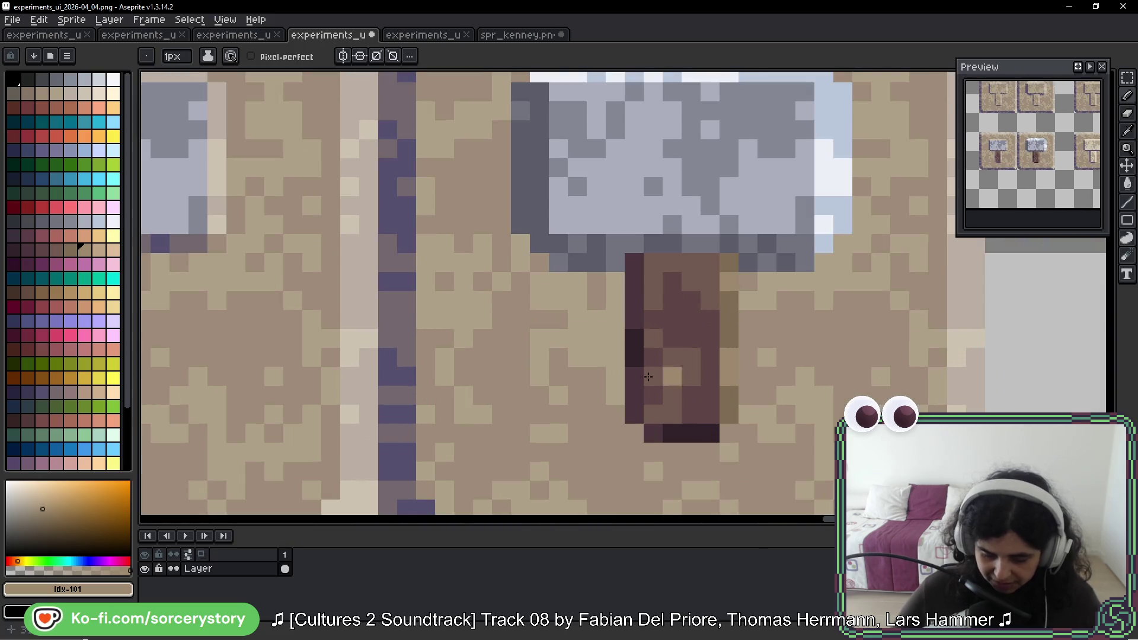
mouse_move(648, 377)
mouse_down()
mouse_move(945, 371)
mouse_move(890, 374)
mouse_up()
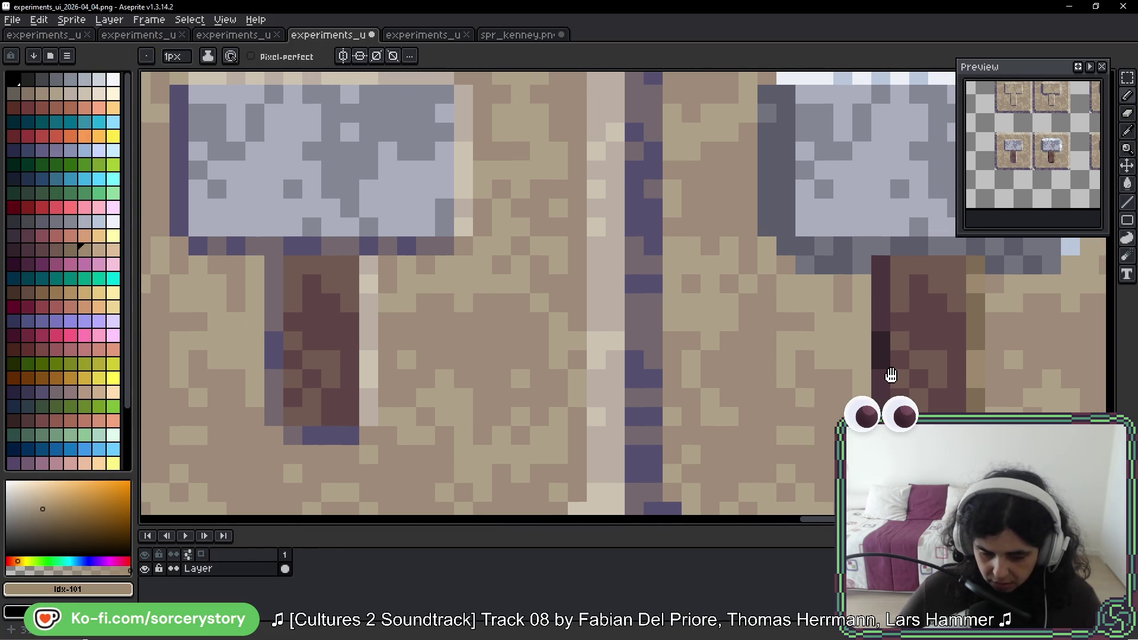
scroll(883, 389, down, 2)
click(1127, 78)
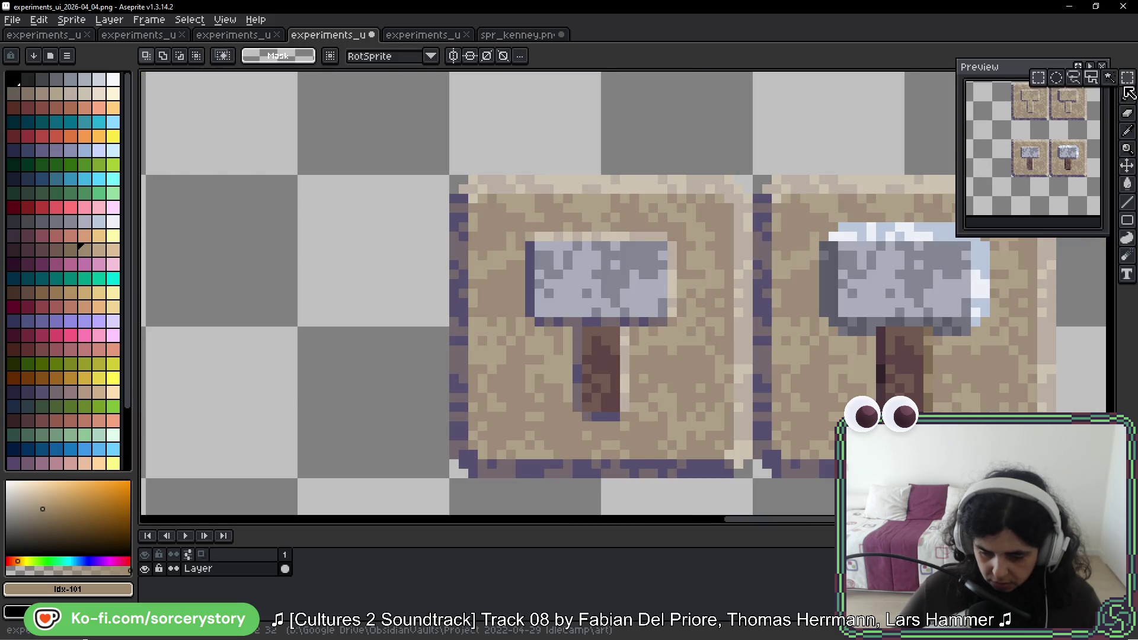
drag(899, 294, 716, 266)
scroll(535, 314, up, 2)
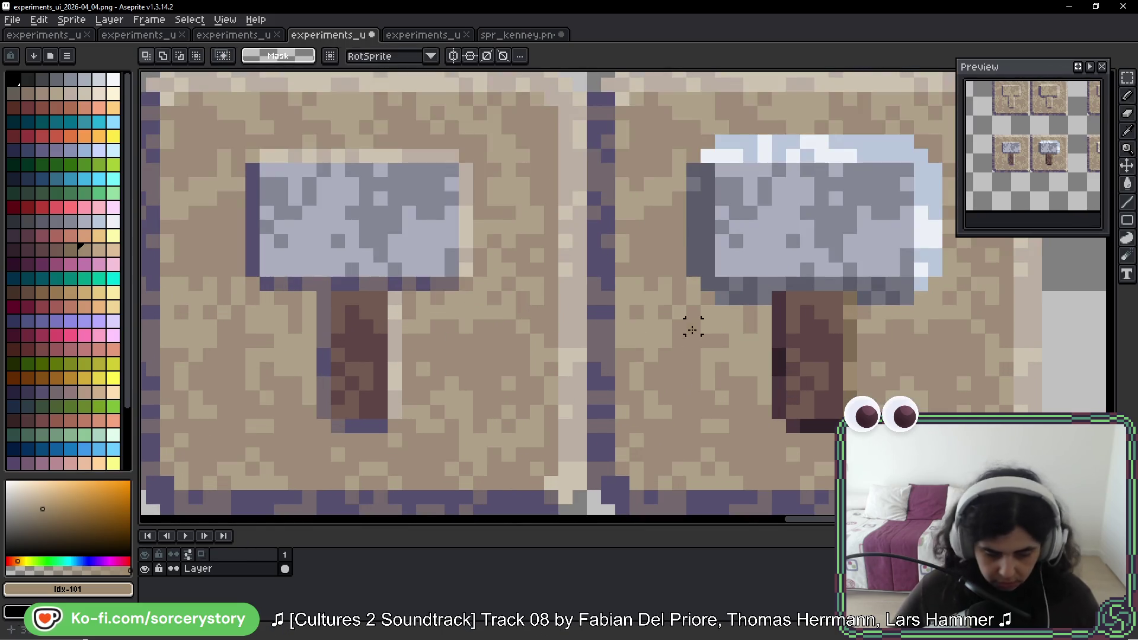
Step: Cover the left handle's light highlight pixels with colours sampled from the button surface
key(b)
alt+click(936, 277)
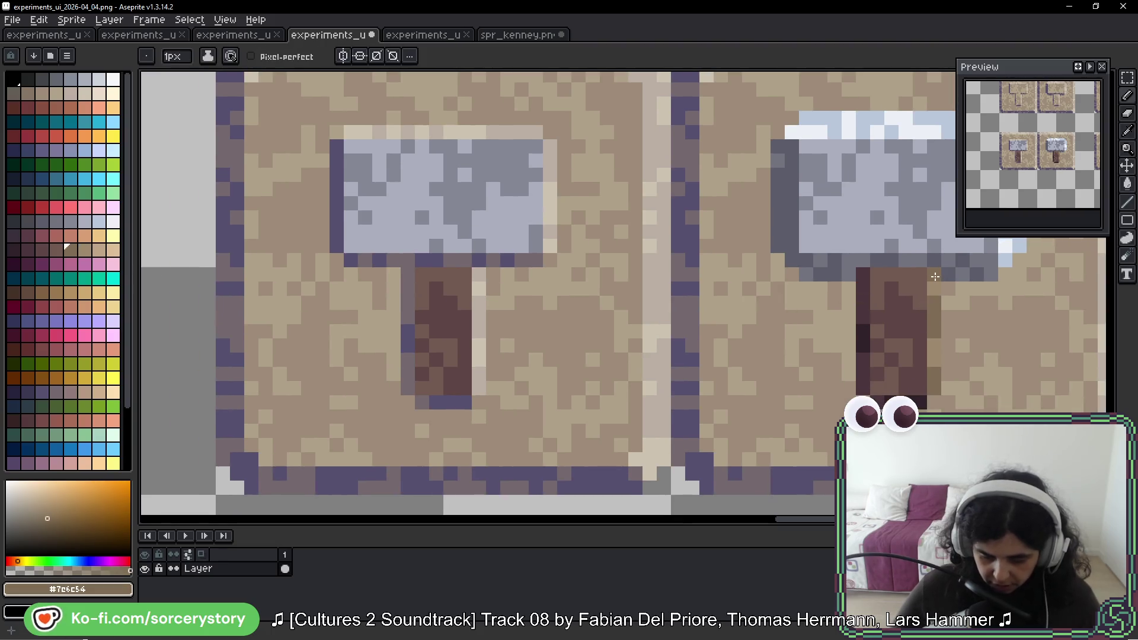
click(479, 274)
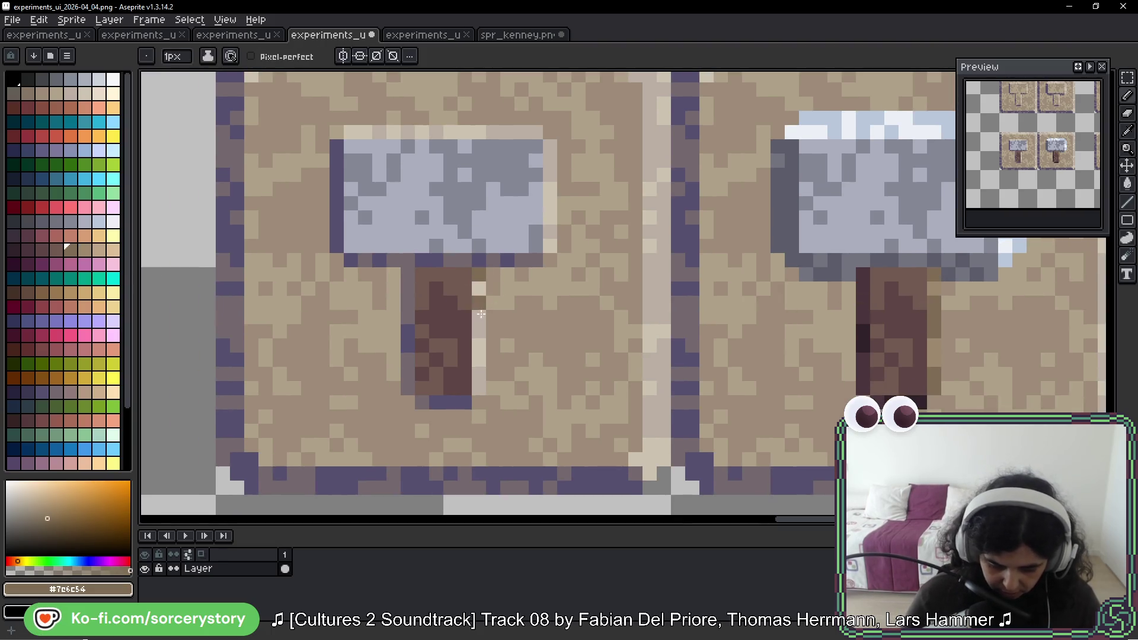
click(480, 386)
alt+click(919, 363)
click(483, 287)
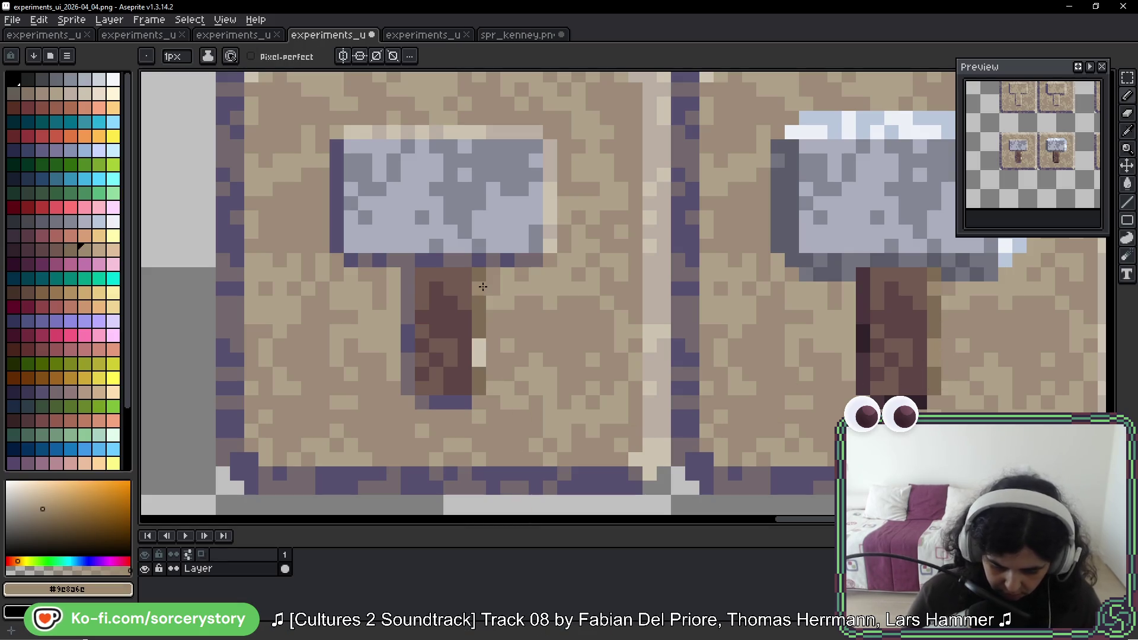
click(479, 360)
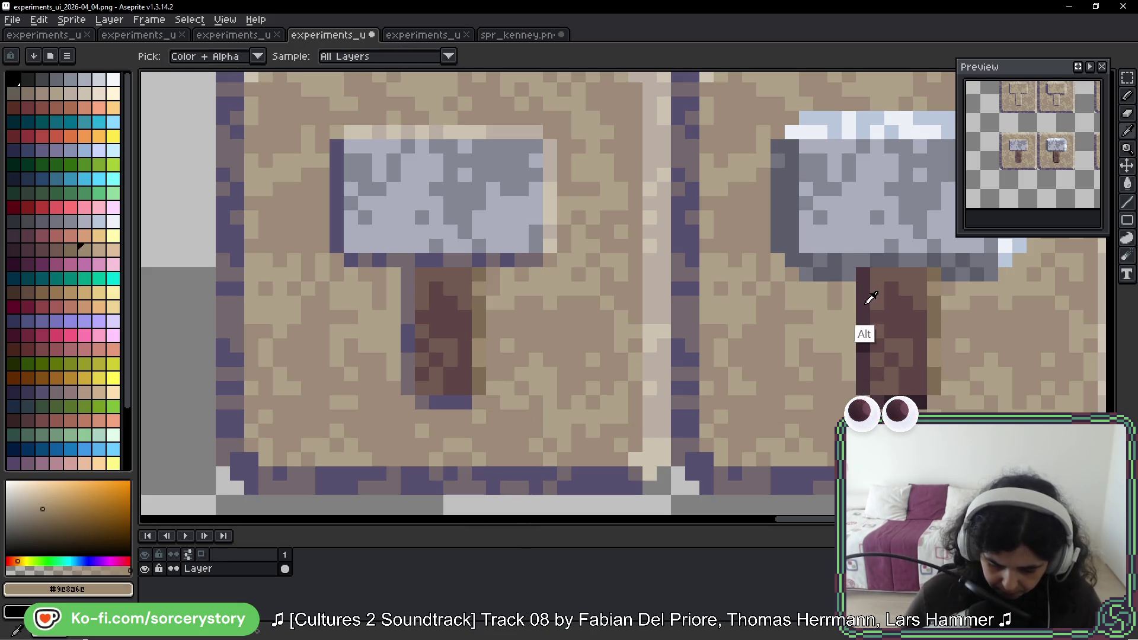
Step: Darken the left handle's left and lower edges with the right hammer's dark handle colour
alt+click(863, 335)
click(494, 388)
key(ctrl+z)
click(408, 279)
drag(408, 274, 407, 308)
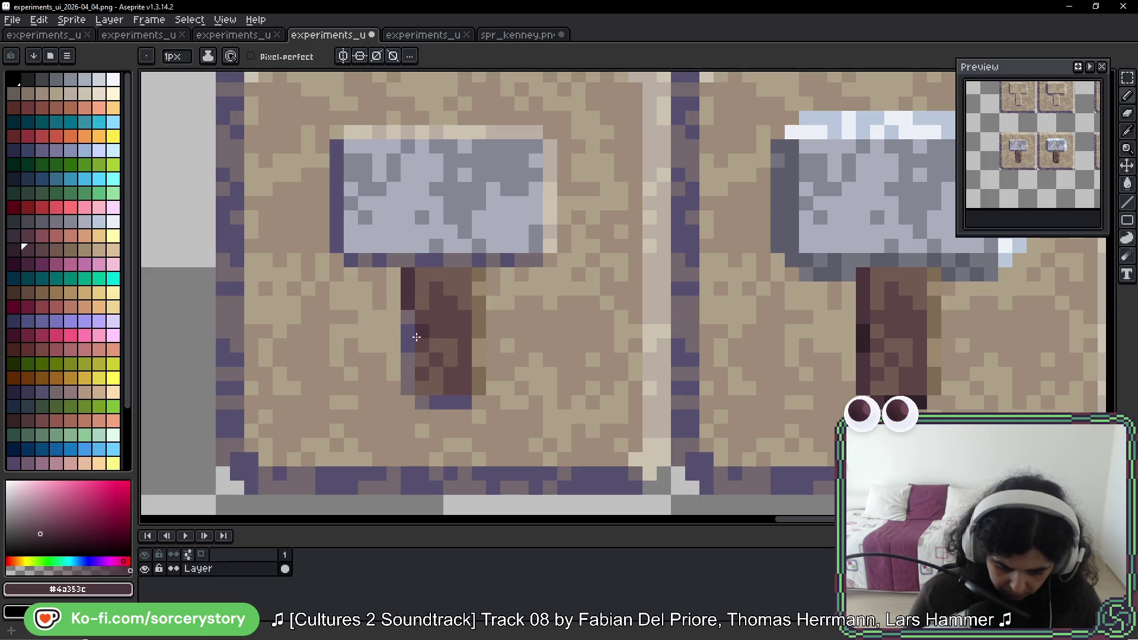
mouse_move(409, 372)
mouse_down()
mouse_move(422, 403)
mouse_move(465, 405)
mouse_up()
alt+click(916, 396)
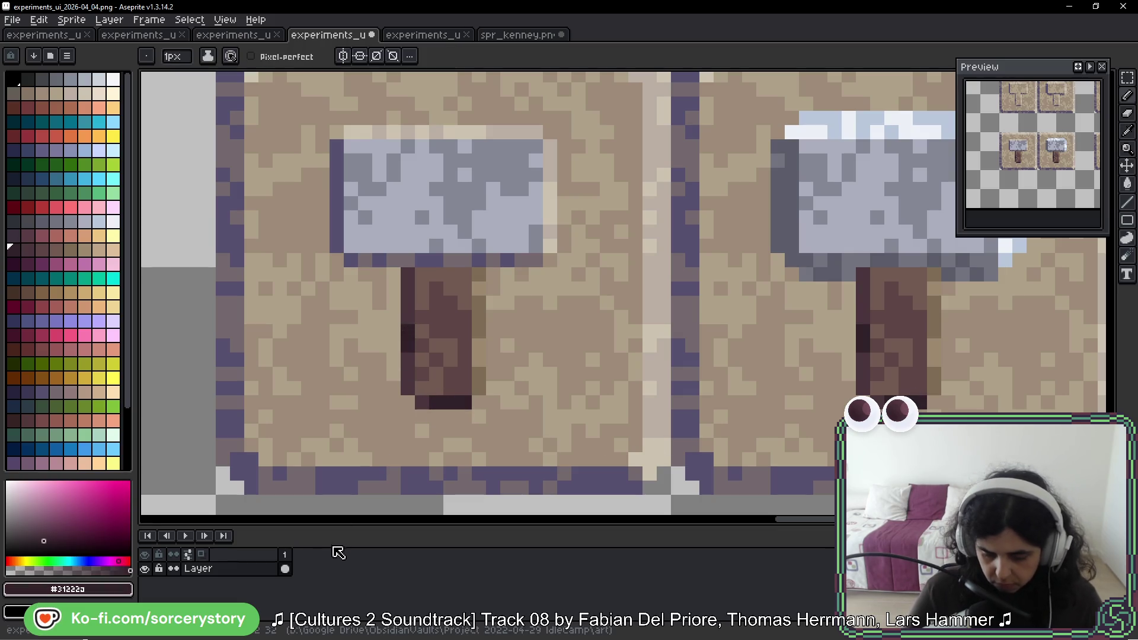
Step: Bring both hammer heads into view and sample their dark grey
key(h)
drag(831, 339, 732, 356)
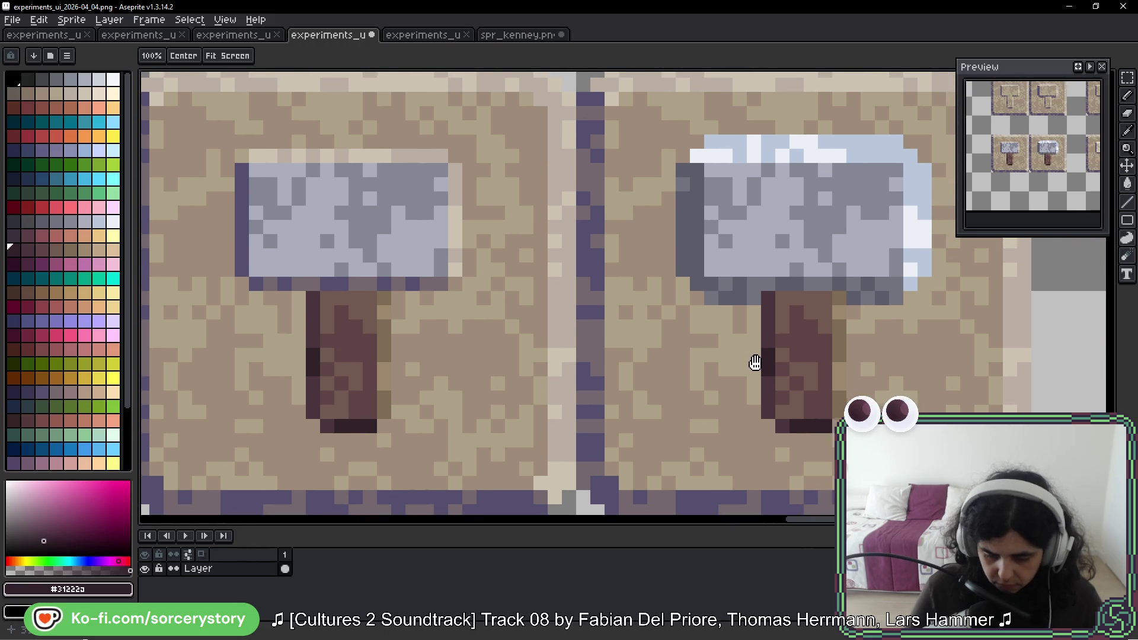
alt+click(786, 283)
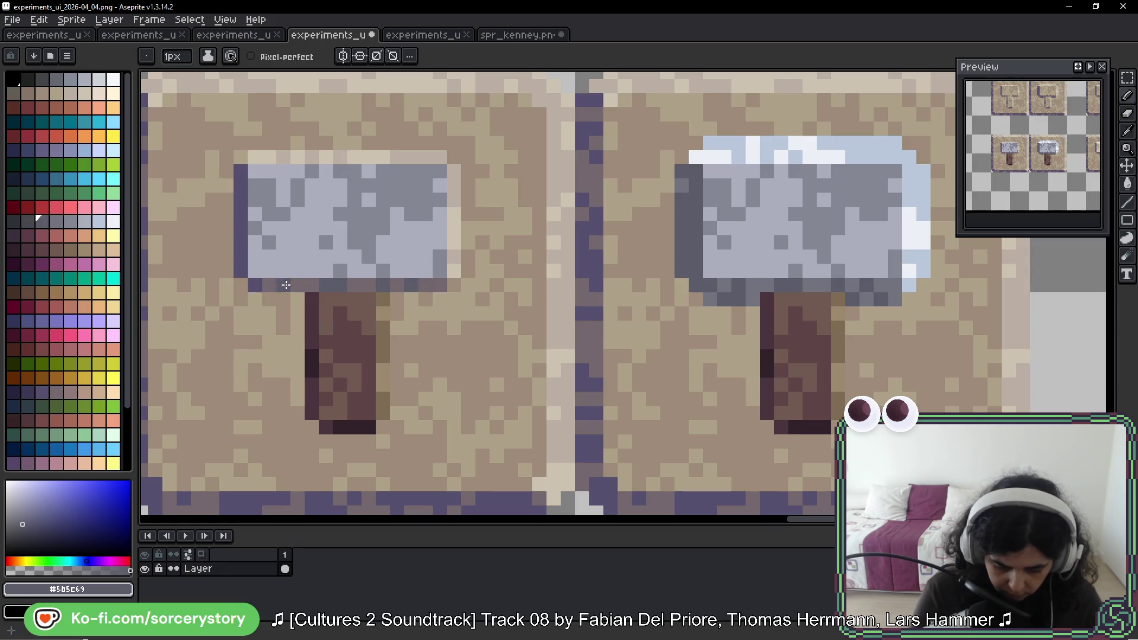
Step: Darken the left hammer head's left edge and add a light blue pixel on its top
drag(241, 270, 241, 172)
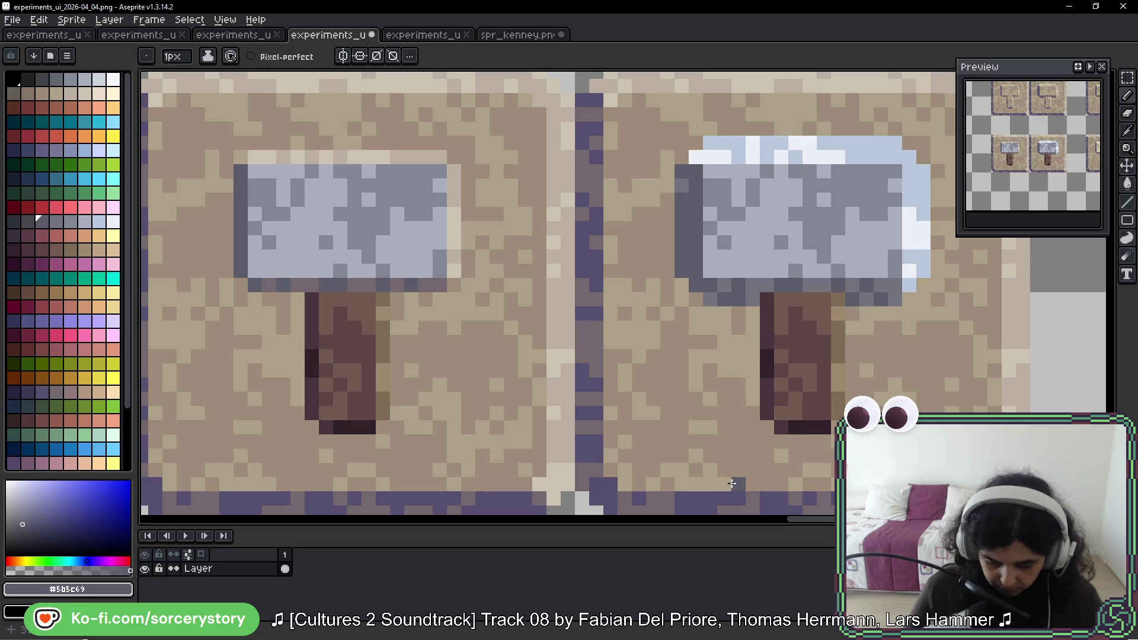
alt+click(856, 296)
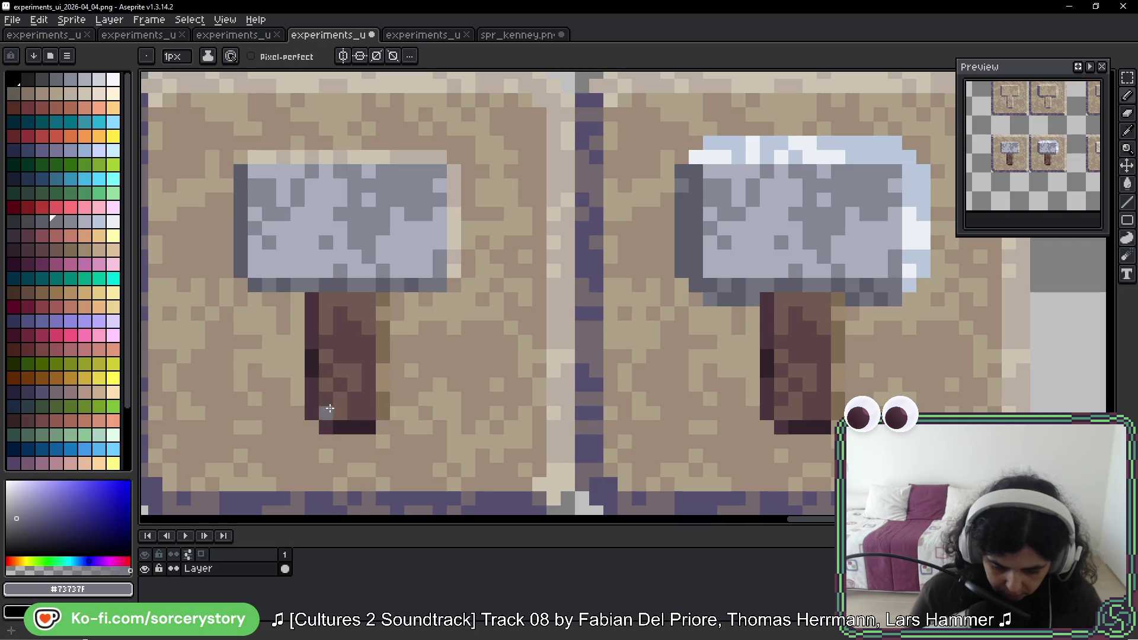
alt+click(914, 264)
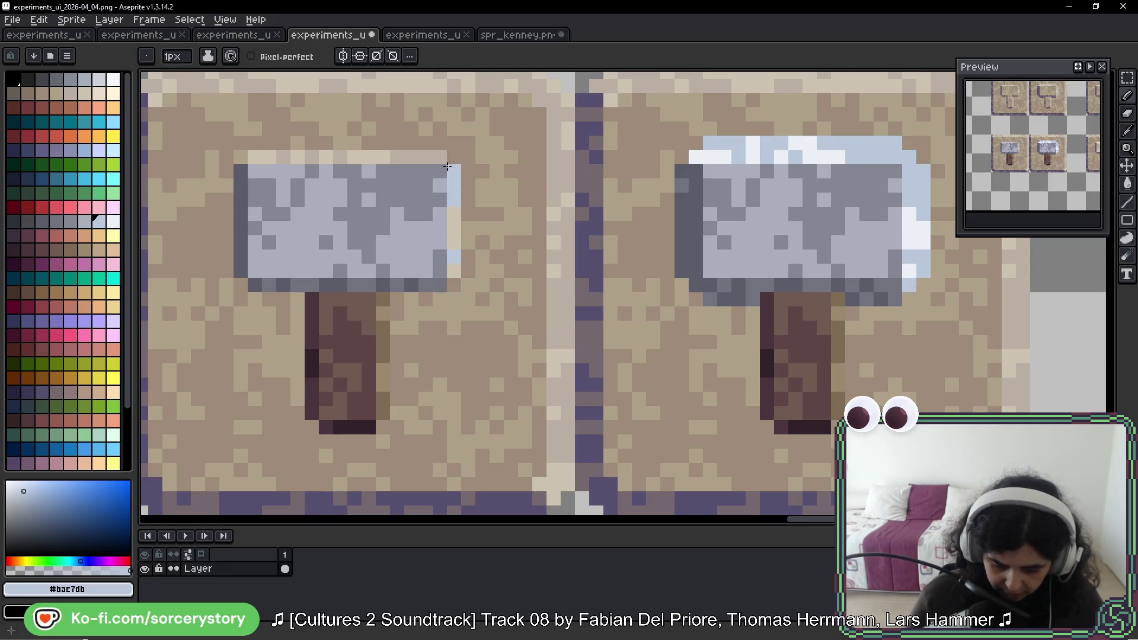
click(344, 156)
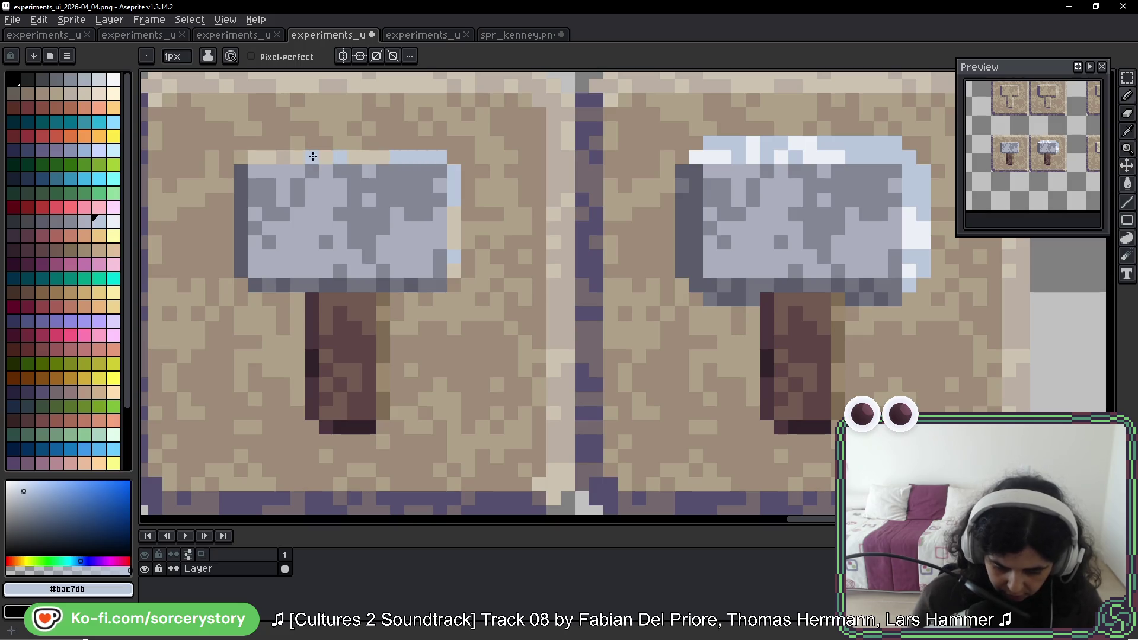
Step: Highlight the left head's top row and right edge in the right hammer's near-white
alt+click(817, 153)
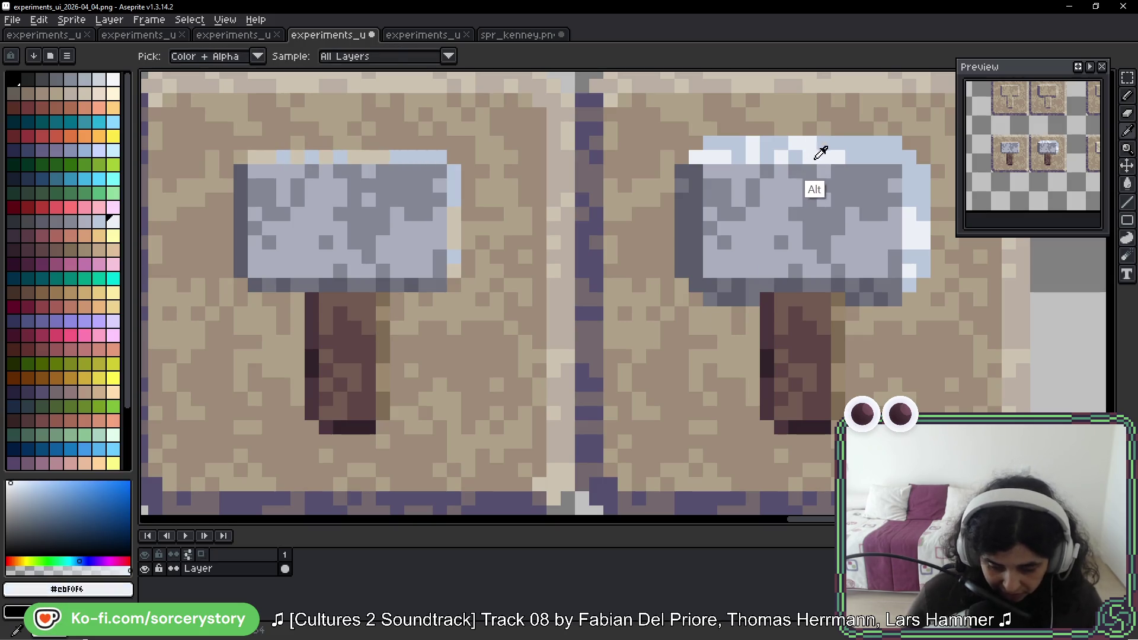
click(371, 157)
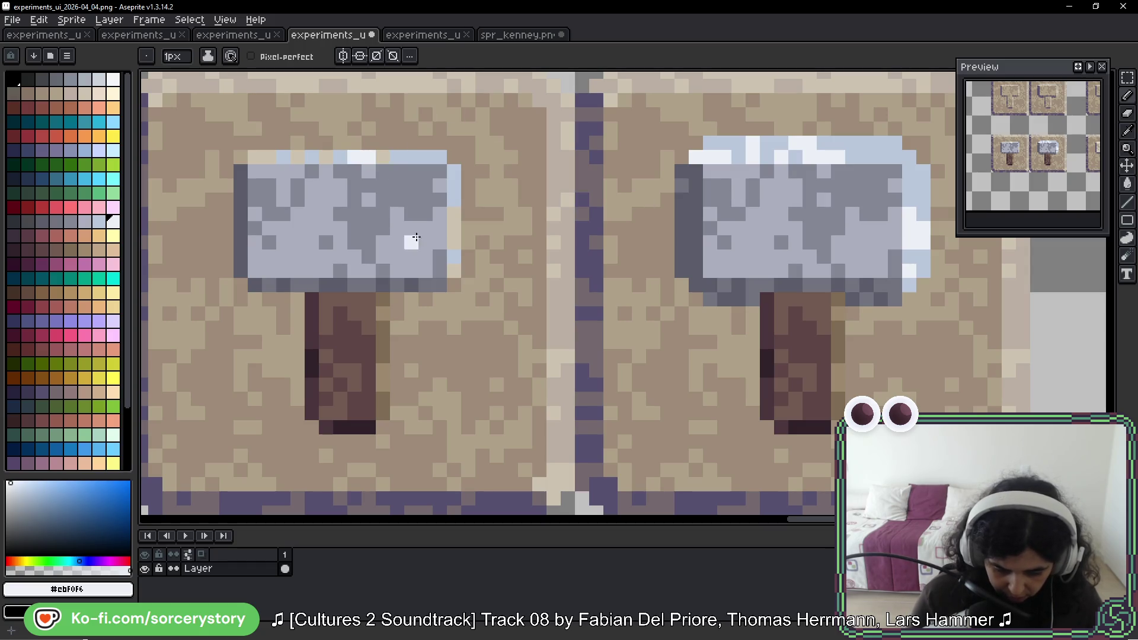
drag(454, 213, 454, 270)
drag(326, 158, 272, 157)
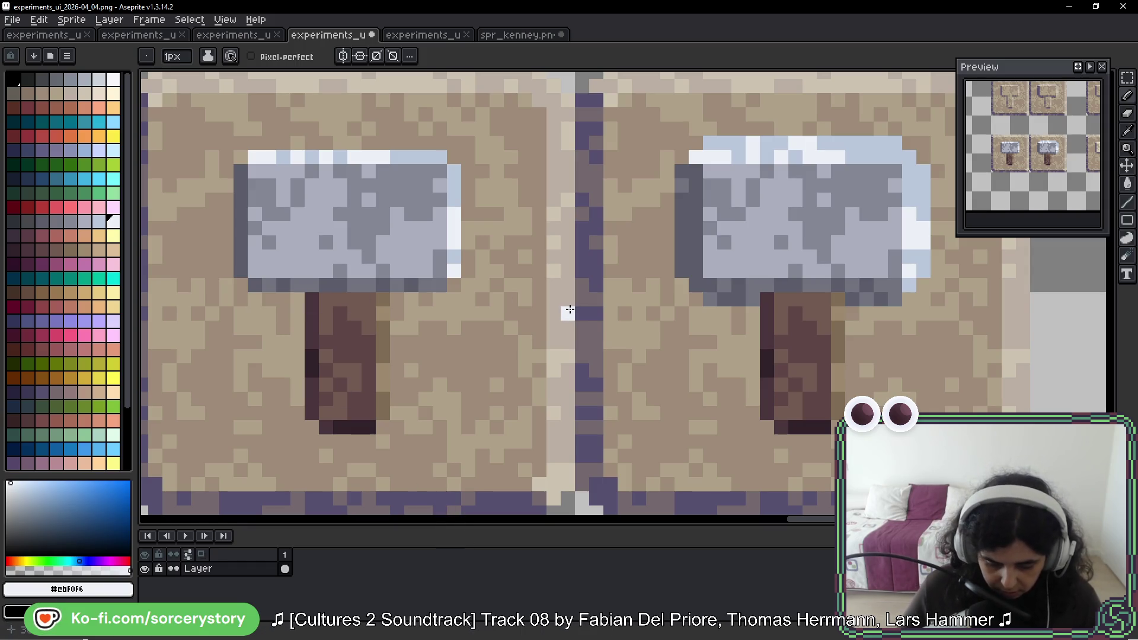
scroll(560, 320, down, 6)
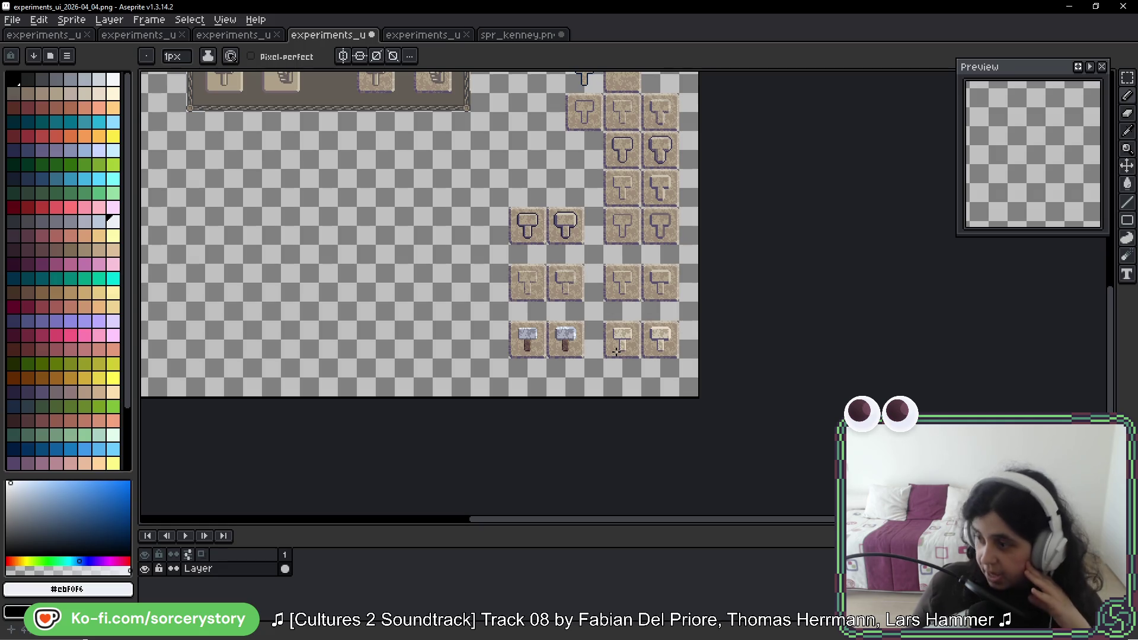
scroll(611, 344, up, 3)
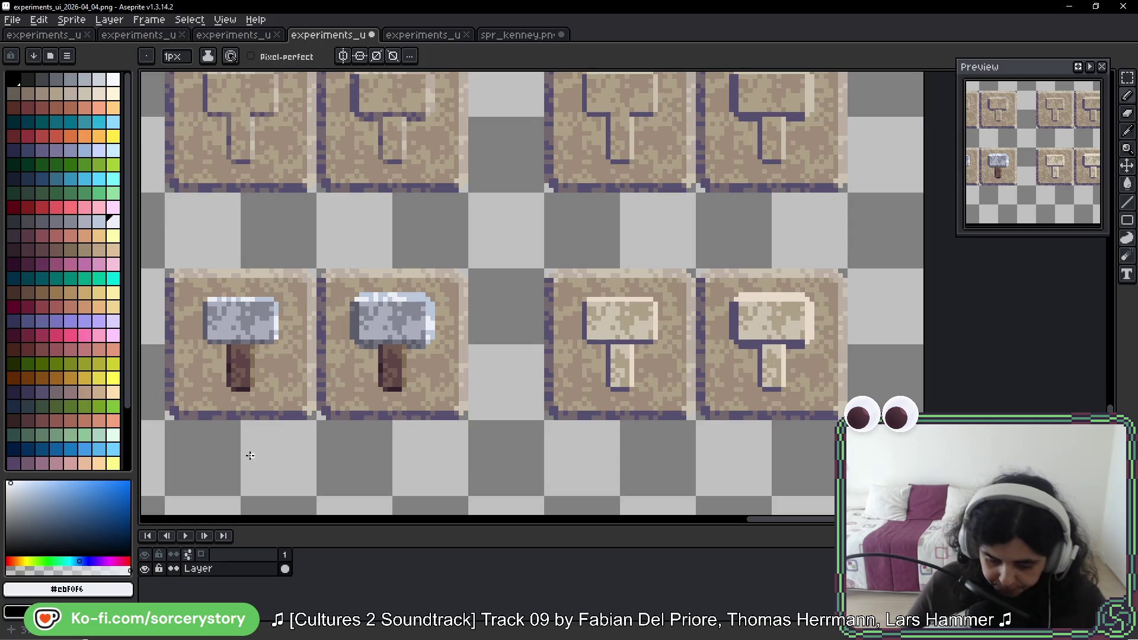
drag(223, 422, 381, 187)
scroll(480, 279, down, 4)
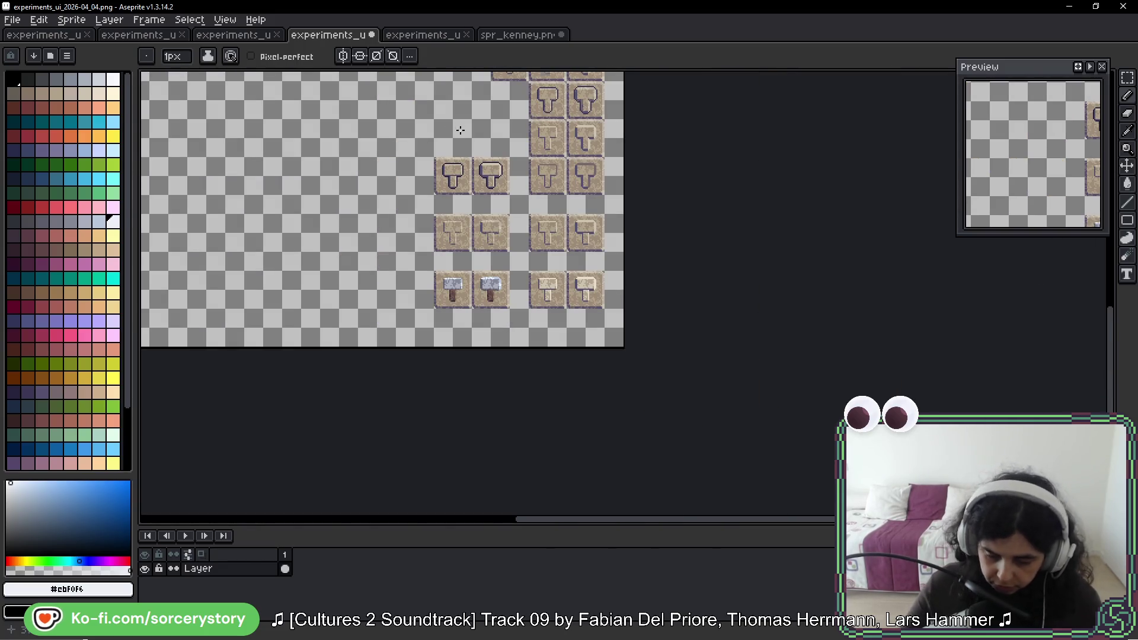
scroll(460, 127, up, 3)
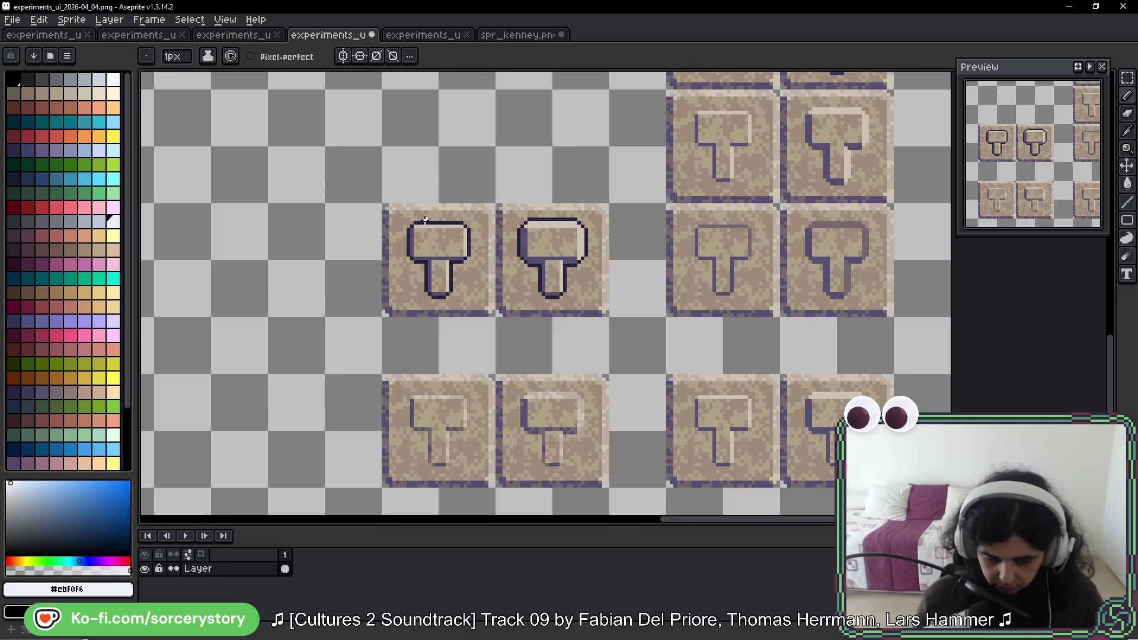
scroll(735, 403, down, 5)
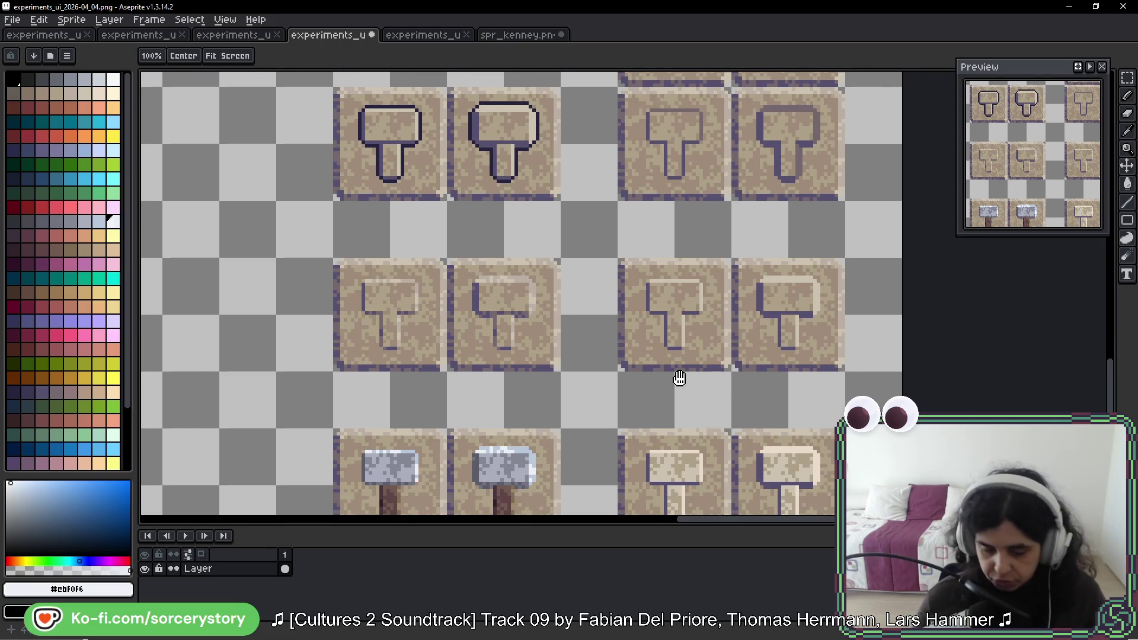
mouse_move(679, 378)
mouse_down()
mouse_move(787, 368)
mouse_move(793, 381)
mouse_move(739, 381)
mouse_move(788, 384)
mouse_move(818, 364)
mouse_move(799, 383)
mouse_up()
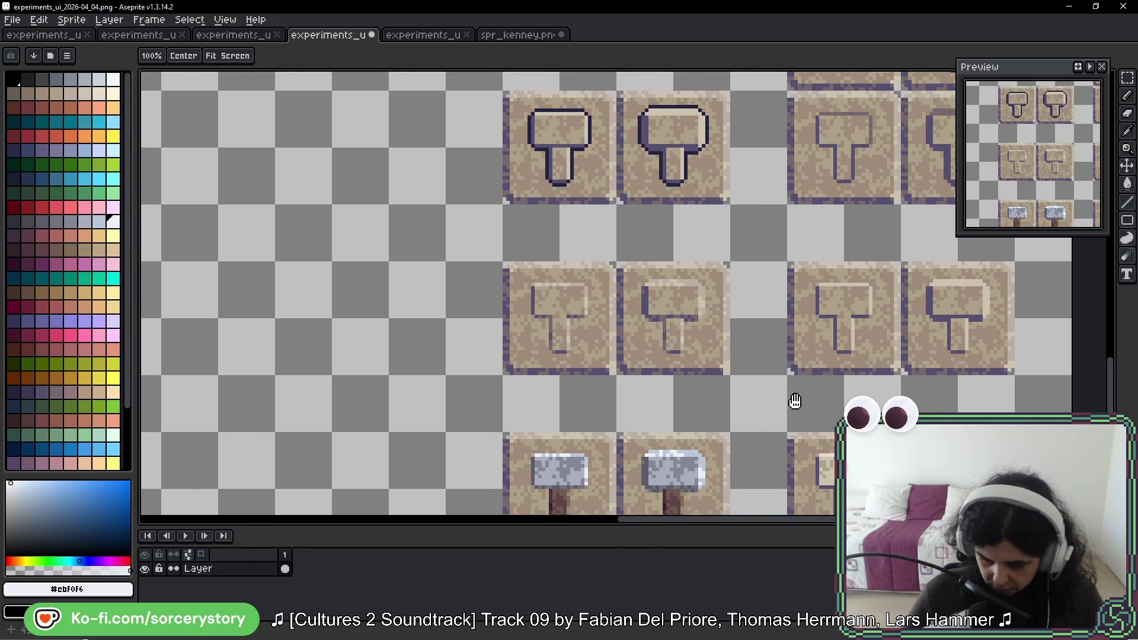
key(b)
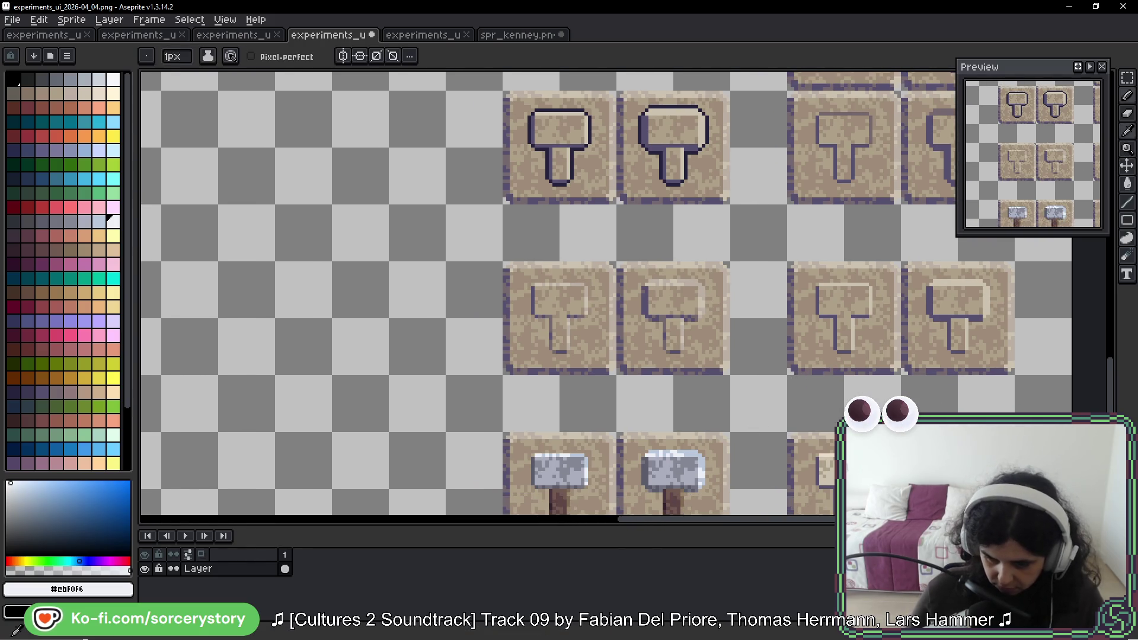
key(h)
drag(876, 316, 853, 309)
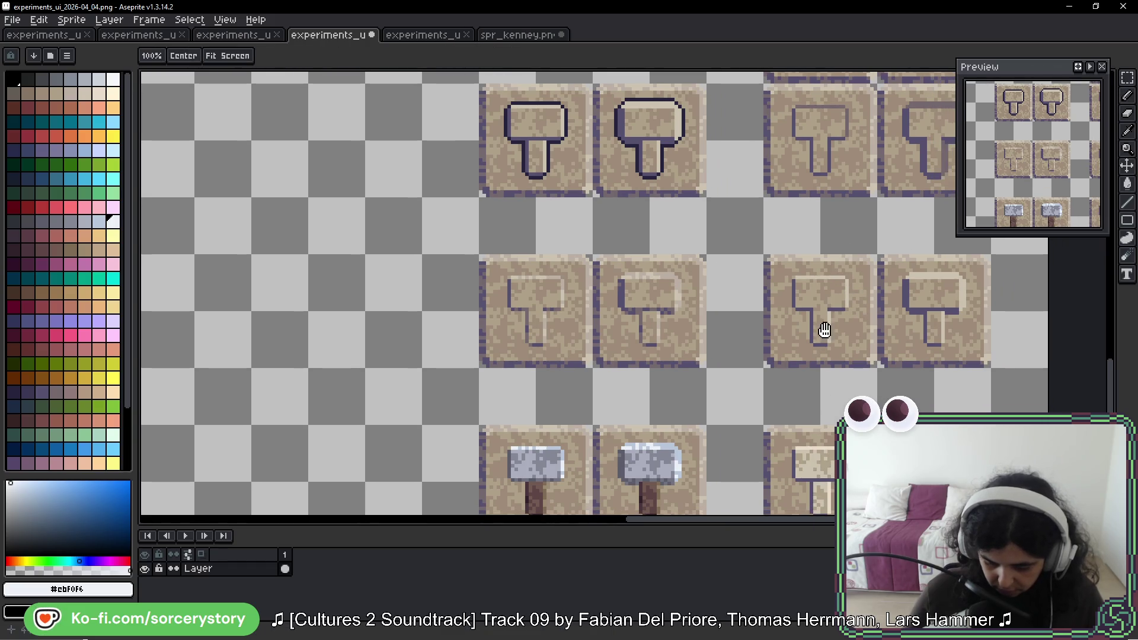
key(m)
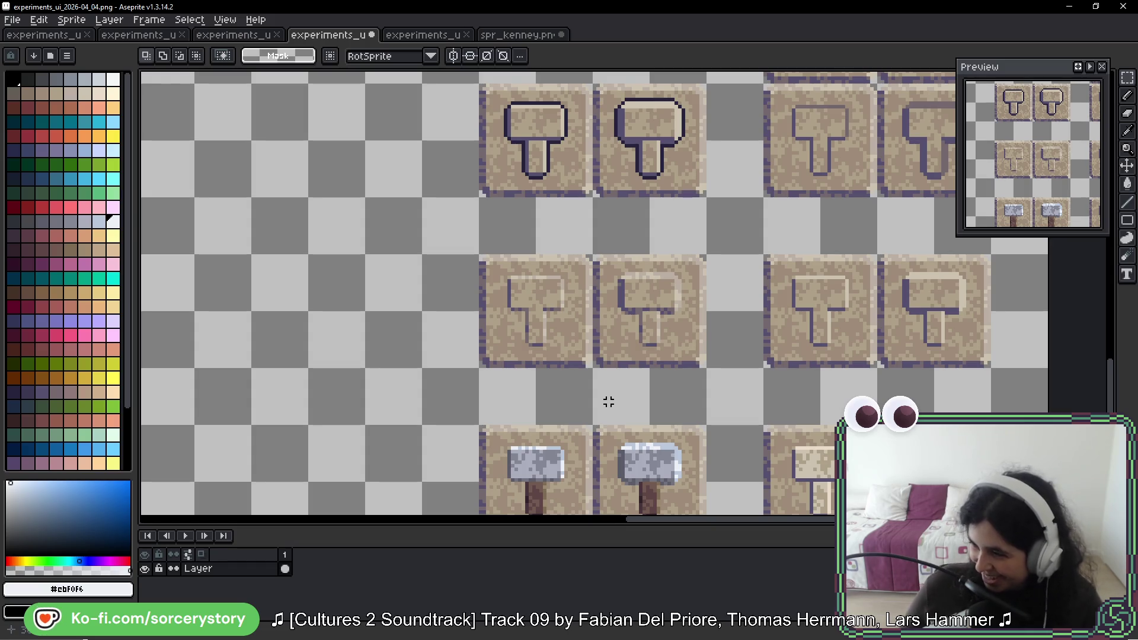
scroll(672, 423, down, 2)
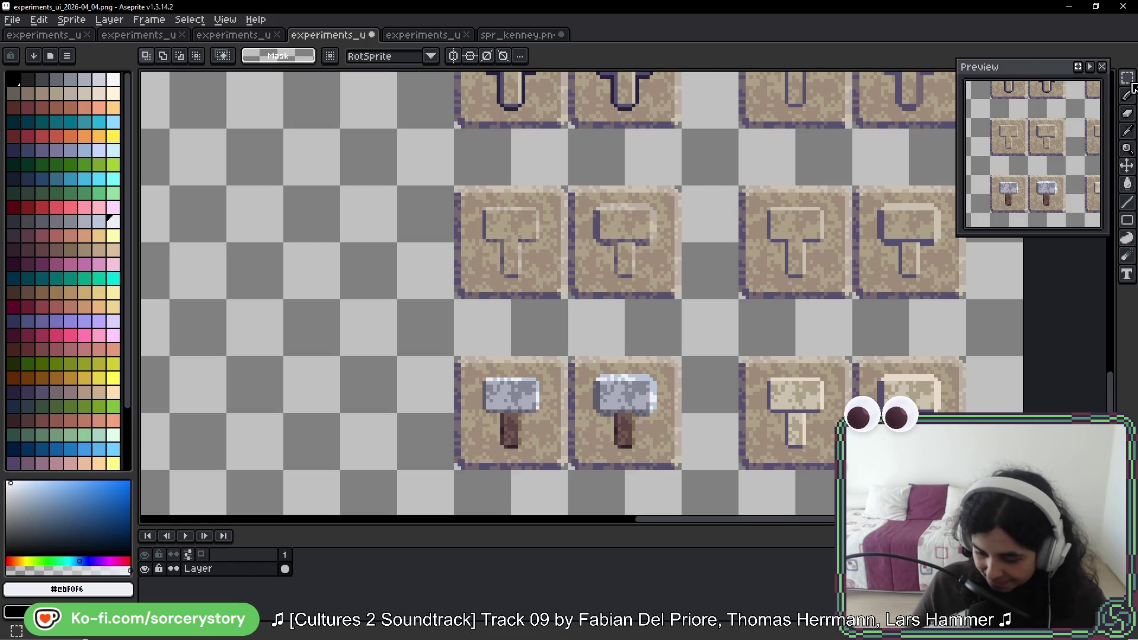
Step: Duplicate the two cream hammer tiles into the empty space beside the metal hammers
drag(766, 369, 658, 142)
scroll(652, 133, down, 3)
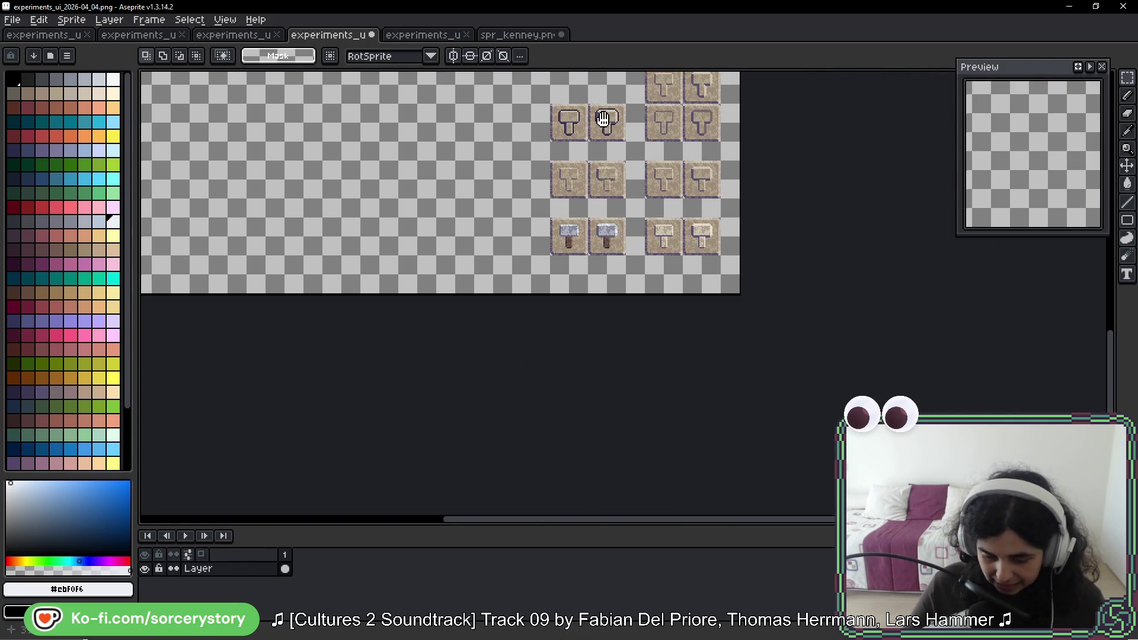
scroll(605, 207, up, 2)
mouse_move(605, 208)
mouse_down()
mouse_move(590, 309)
mouse_move(609, 189)
mouse_up()
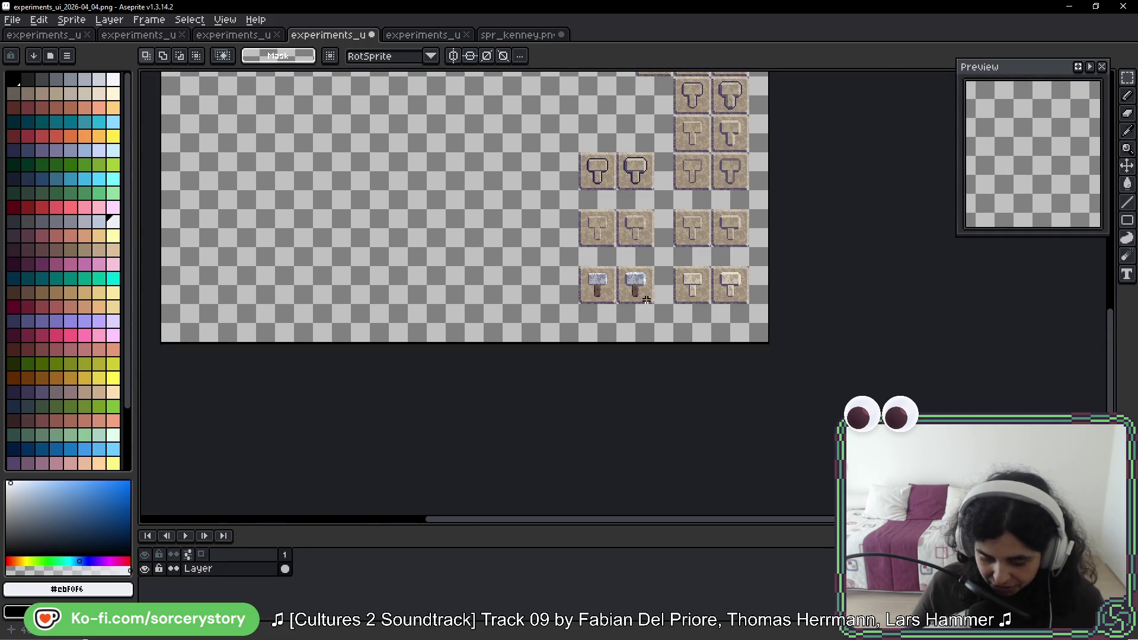
scroll(742, 213, up, 3)
mouse_move(770, 166)
mouse_down()
mouse_move(945, 253)
mouse_move(998, 264)
mouse_move(775, 275)
mouse_move(226, 248)
mouse_move(737, 300)
mouse_move(681, 298)
mouse_up()
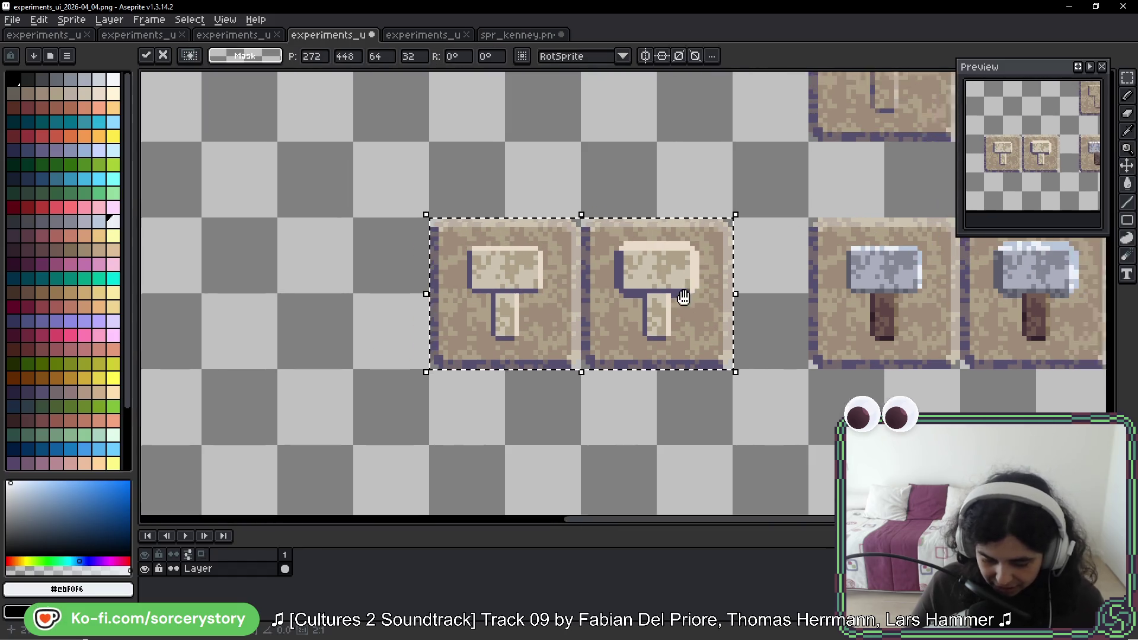
scroll(682, 298, up, 2)
key(g)
Step: Eyedrop the metal hammer's light grey #abacbc and fill the left copied hammer head with it
drag(758, 310, 572, 304)
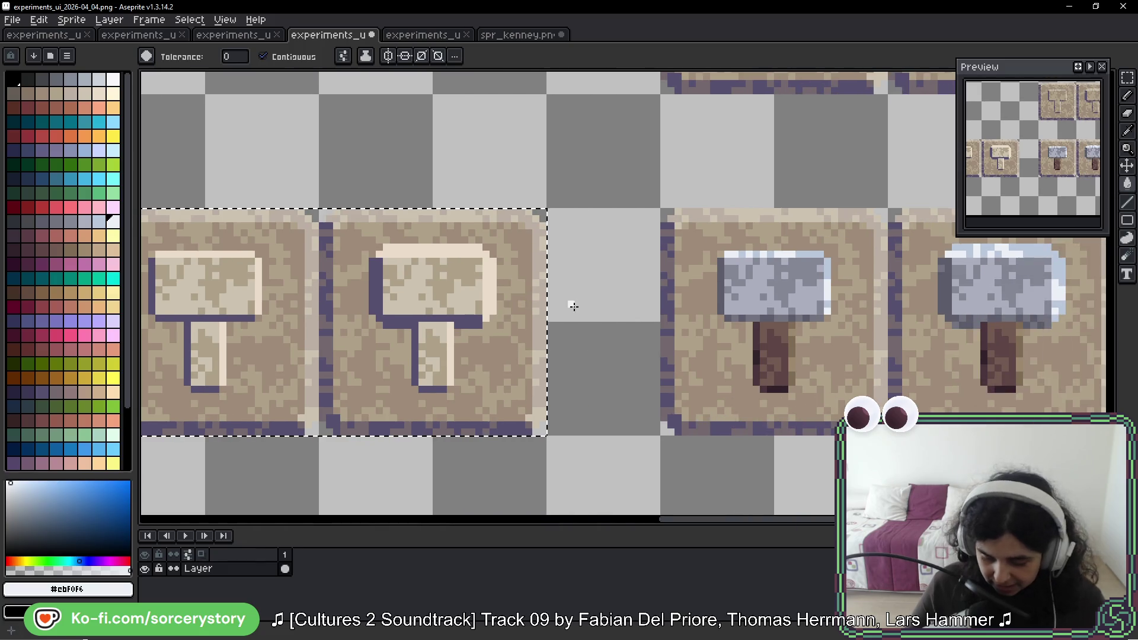
alt+click(767, 287)
click(237, 296)
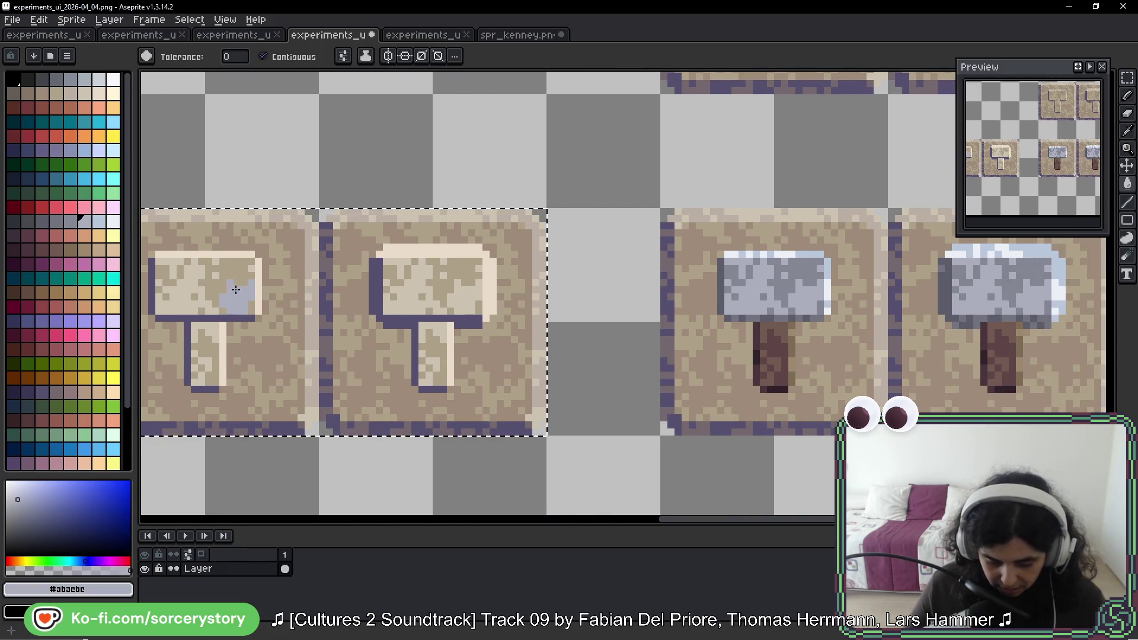
click(187, 286)
scroll(190, 287, up, 3)
drag(152, 255, 413, 279)
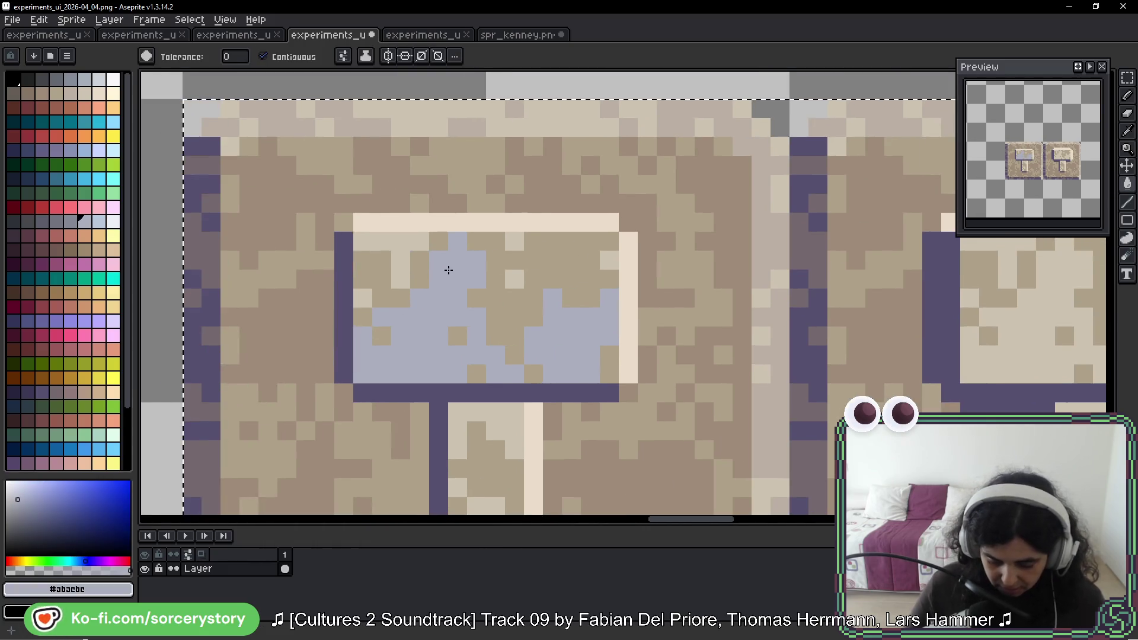
click(388, 246)
click(516, 280)
click(514, 242)
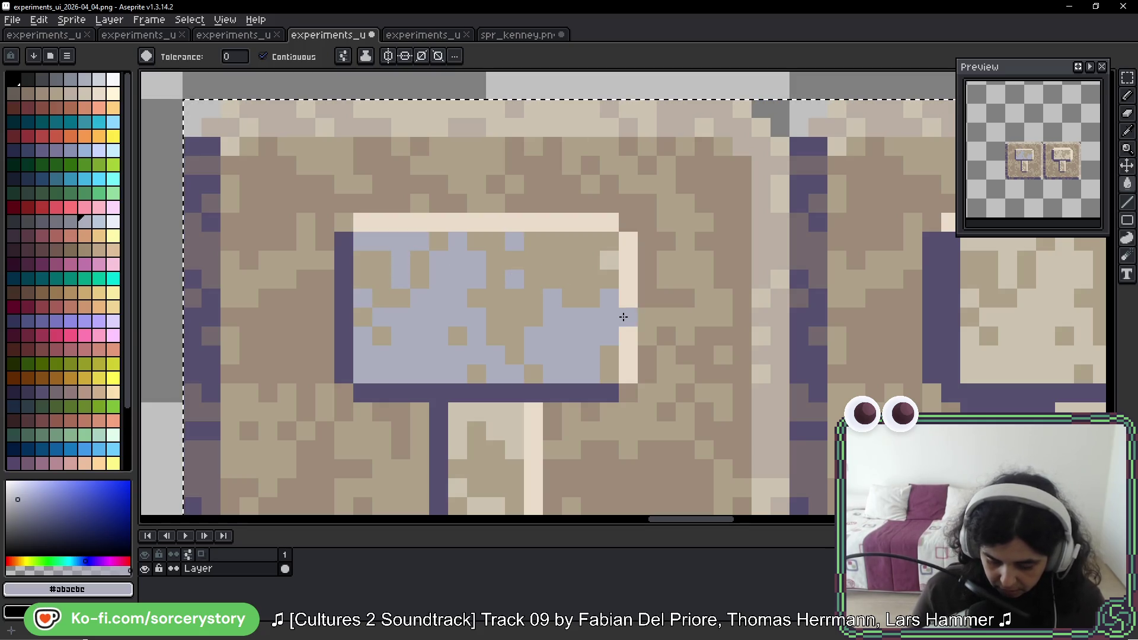
click(609, 260)
click(893, 250)
Step: Fill the second copied hammer head light grey, including its leftover tan and light pixels
drag(1059, 365, 747, 350)
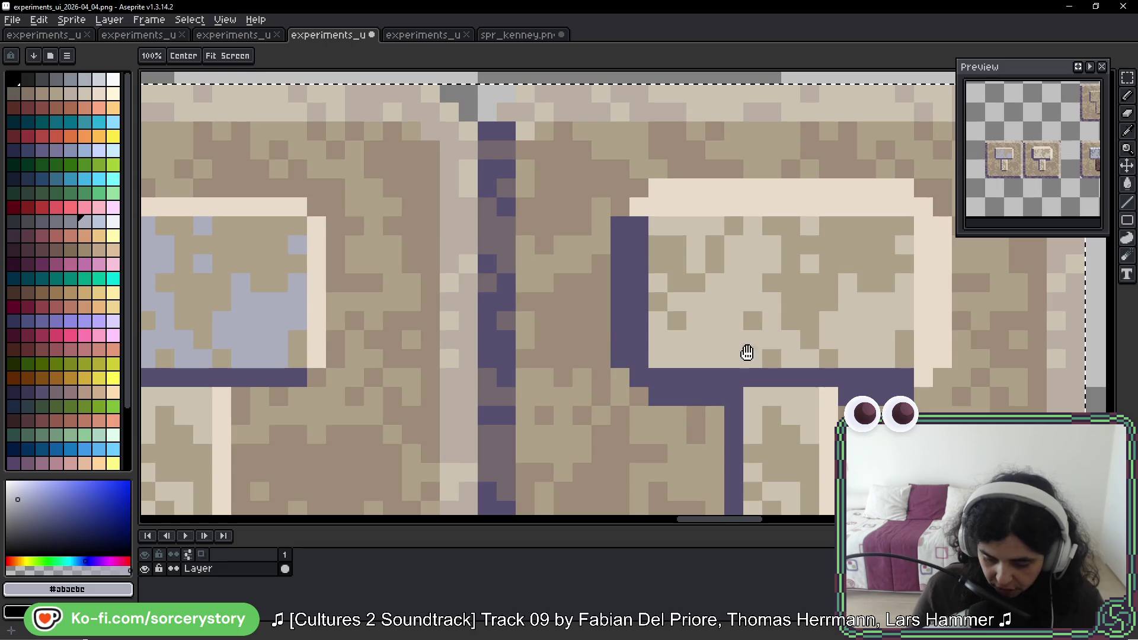
click(732, 302)
click(718, 267)
click(810, 226)
click(809, 264)
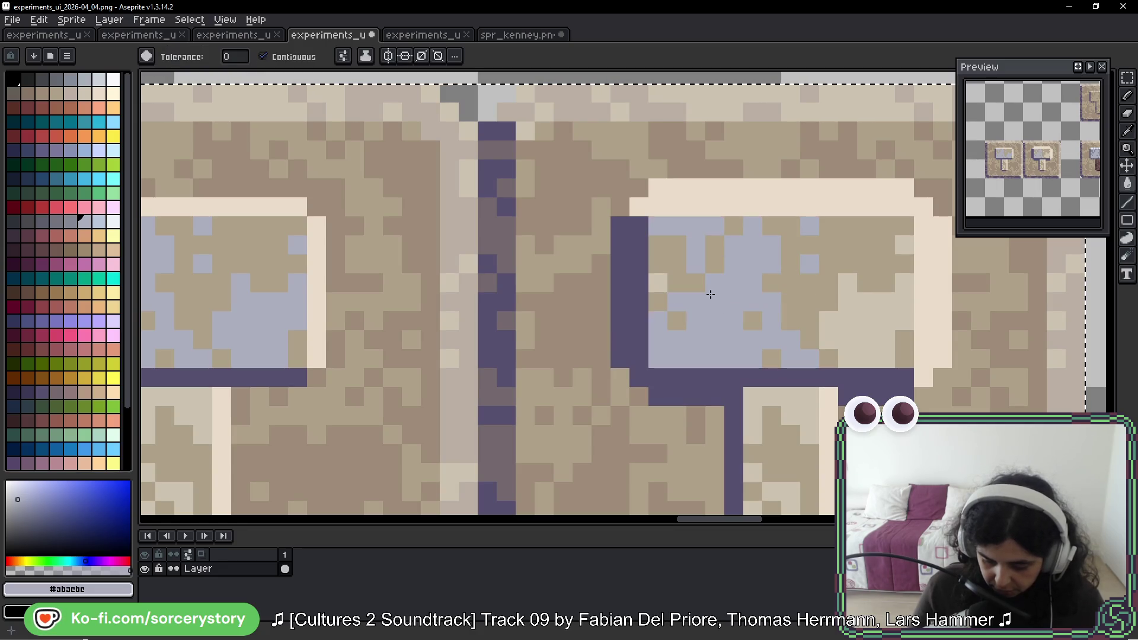
click(658, 283)
click(869, 311)
click(904, 244)
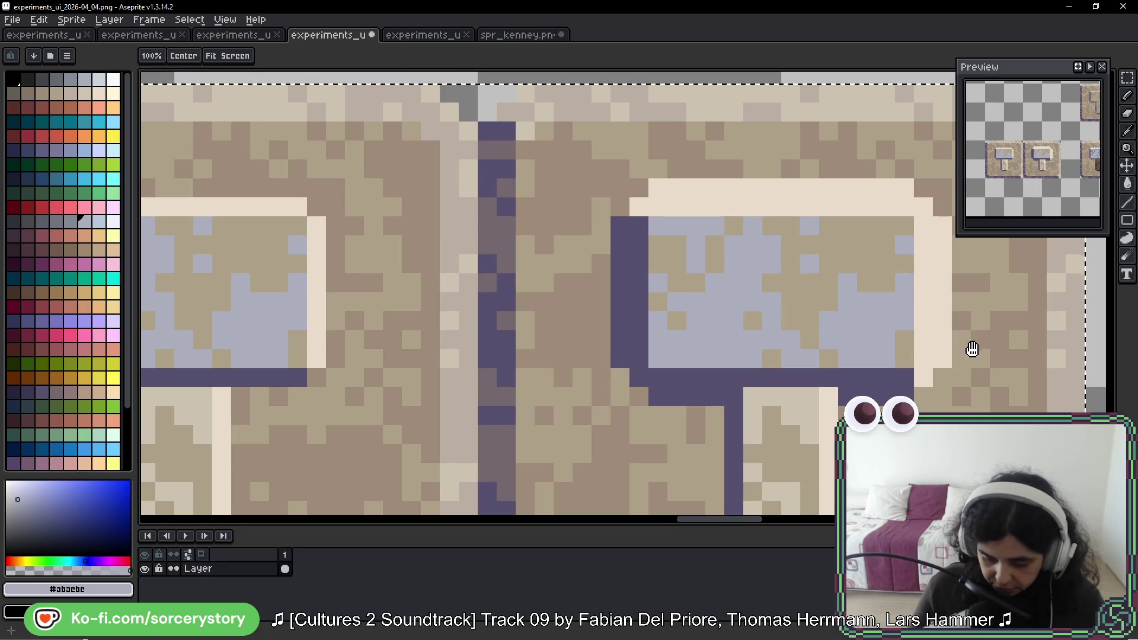
mouse_move(970, 348)
mouse_down()
mouse_move(917, 325)
mouse_move(931, 287)
mouse_up()
scroll(927, 318, right, 6)
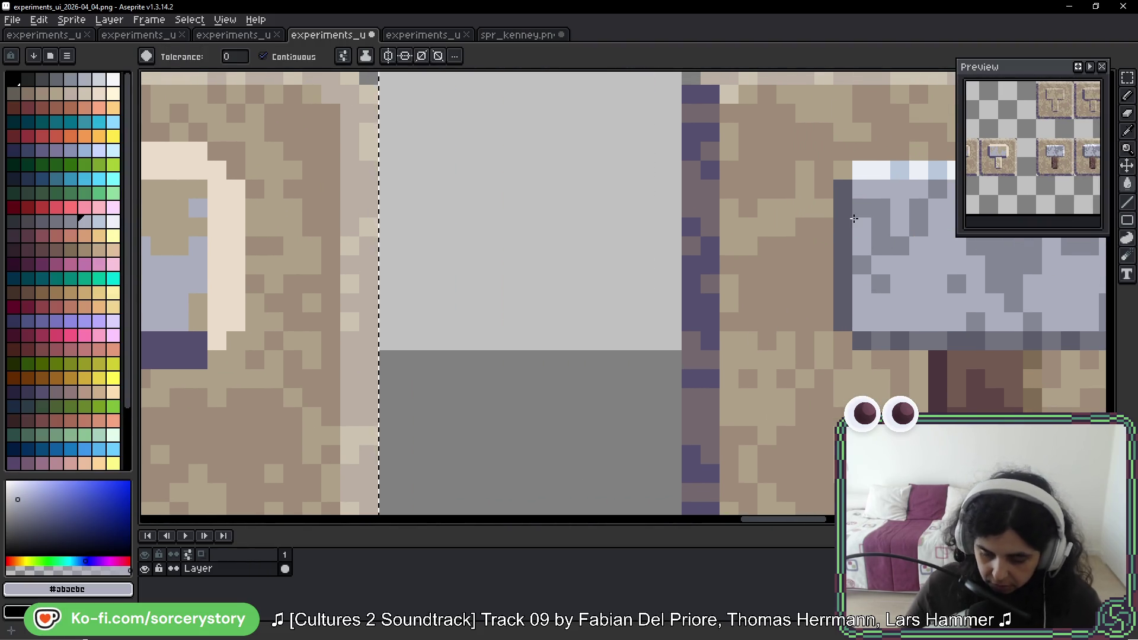
scroll(910, 284, down, 3)
scroll(922, 300, right, 4)
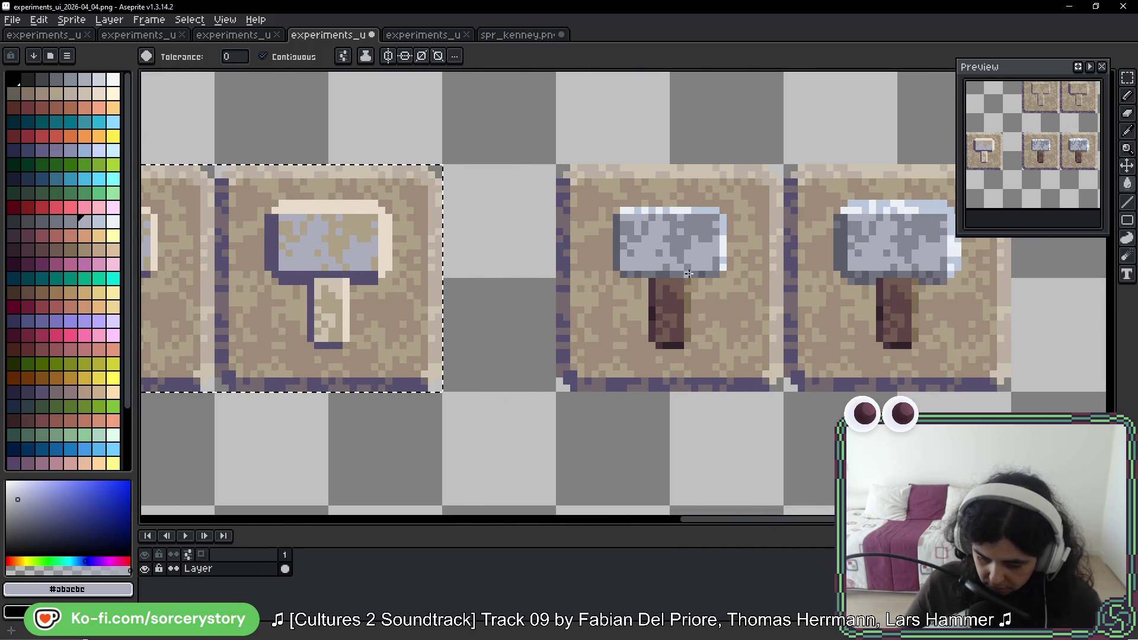
Step: Eyedrop the darker grey #848795 and speckle the first copied hammer head with it
alt+click(703, 220)
scroll(508, 243, left, 3)
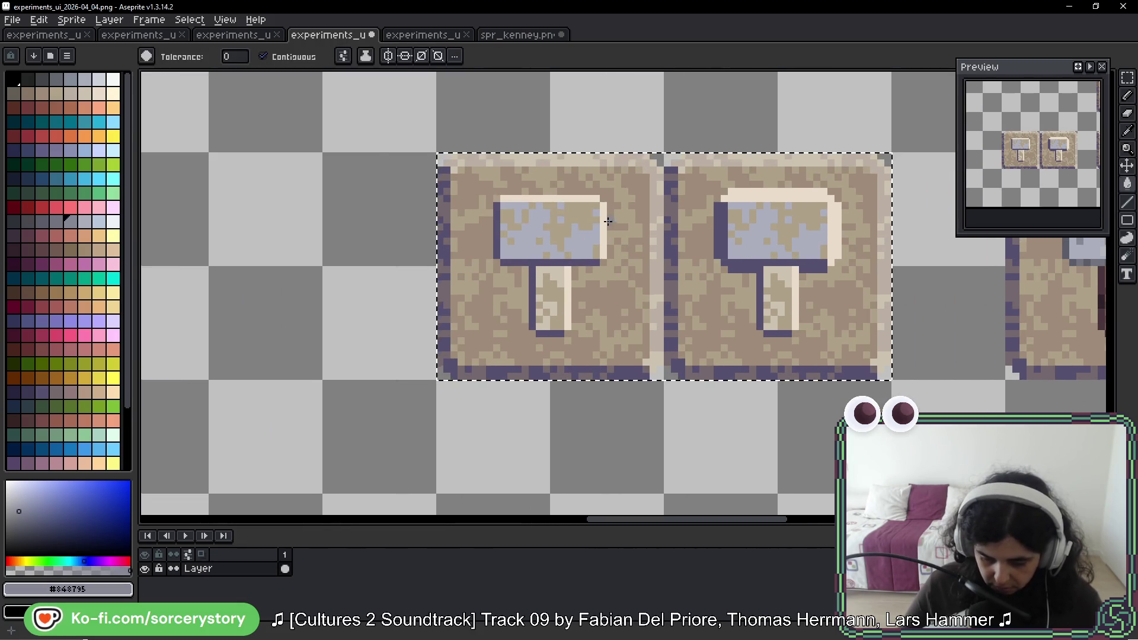
scroll(498, 208, up, 3)
click(586, 219)
click(457, 216)
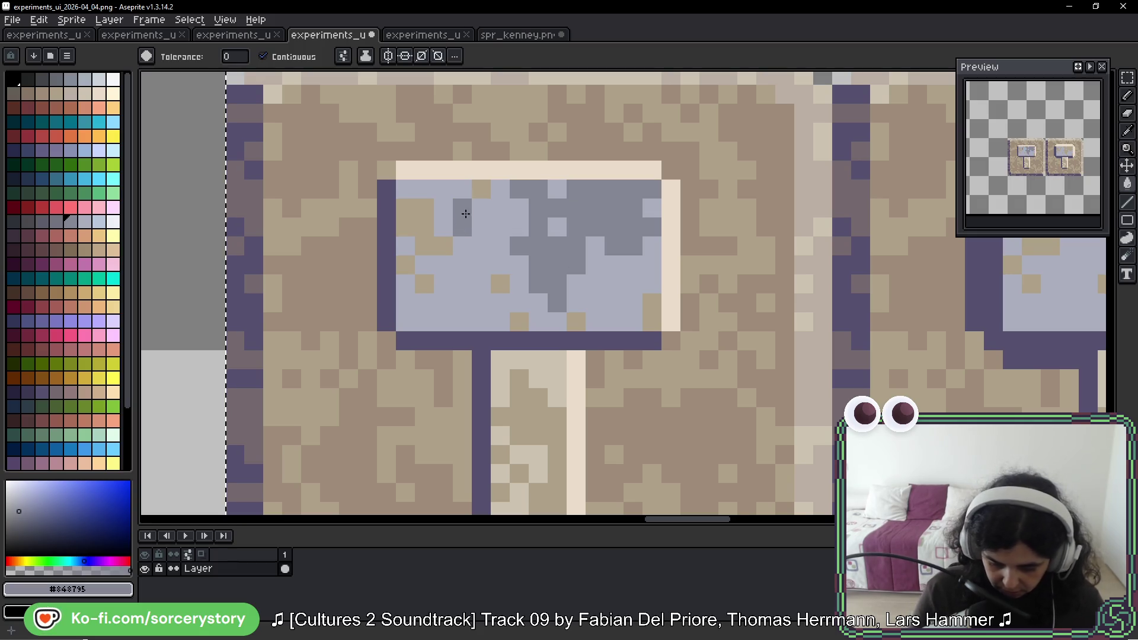
click(481, 190)
click(421, 229)
click(414, 261)
click(414, 262)
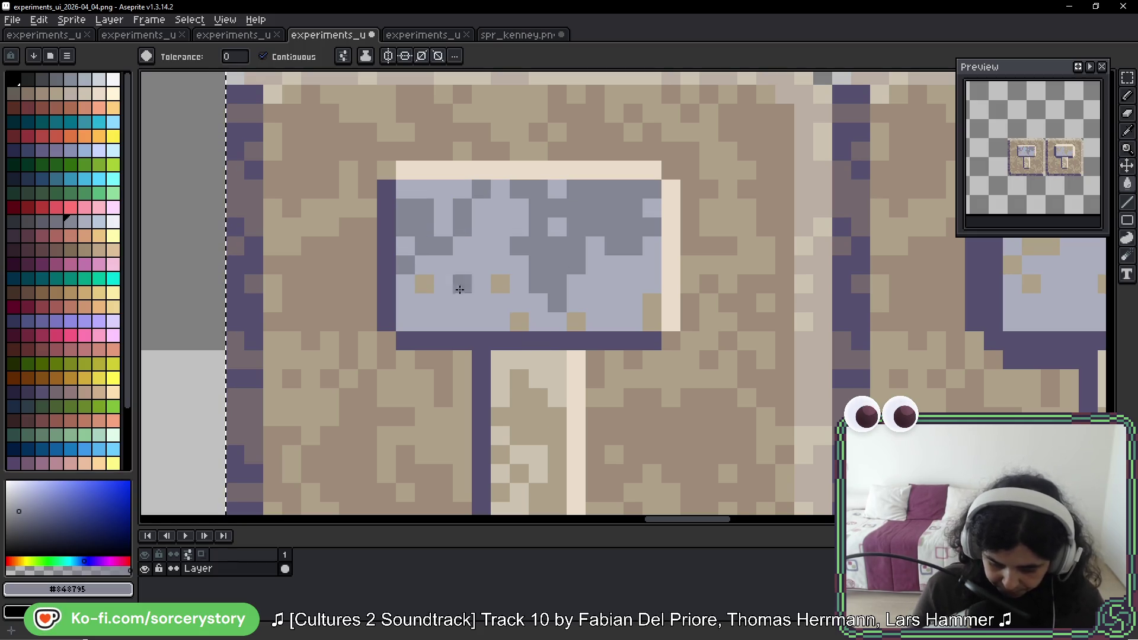
click(424, 283)
click(501, 283)
click(520, 323)
click(577, 322)
click(652, 320)
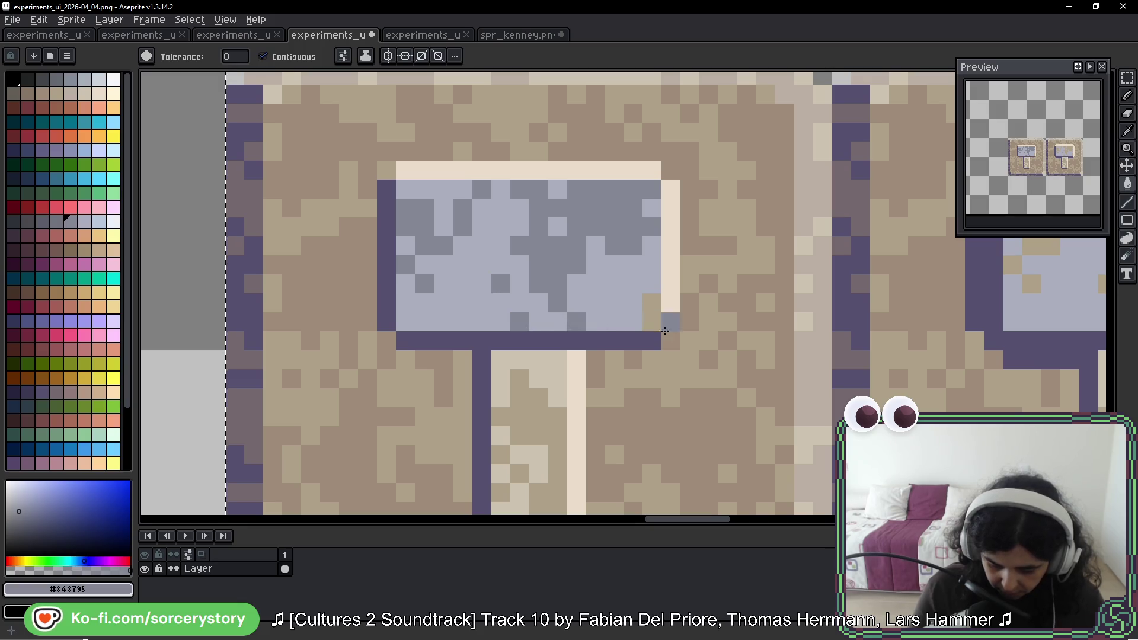
click(724, 270)
Step: Add darker #848795 patches across the second copied hammer head, covering leftover tan pixels
scroll(736, 273, down, 2)
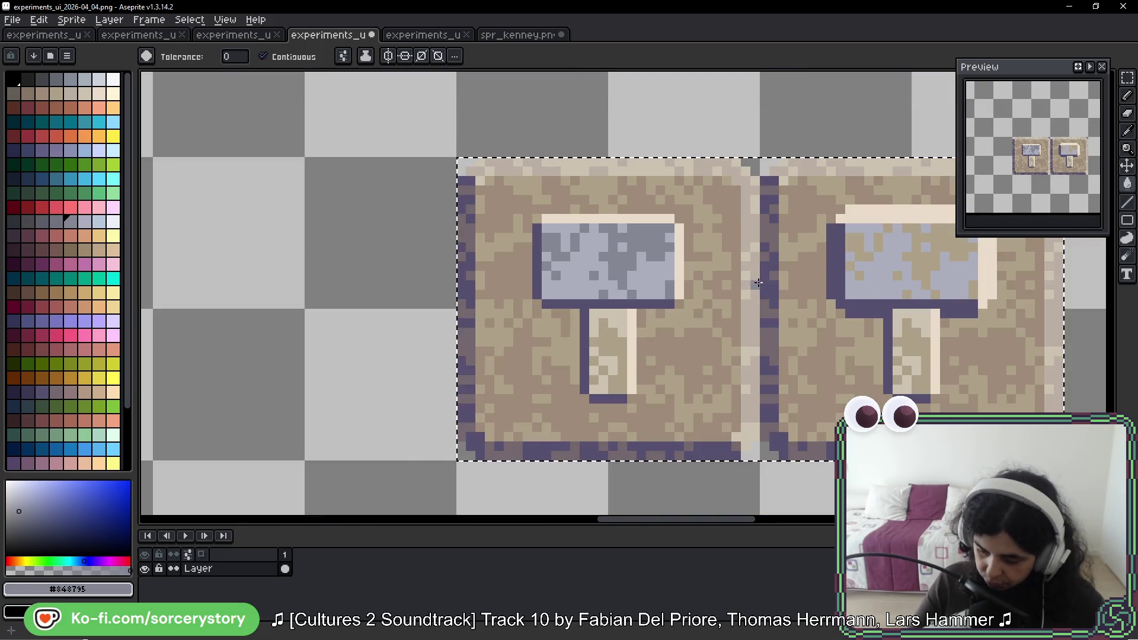
scroll(840, 282, right, 3)
scroll(630, 249, up, 3)
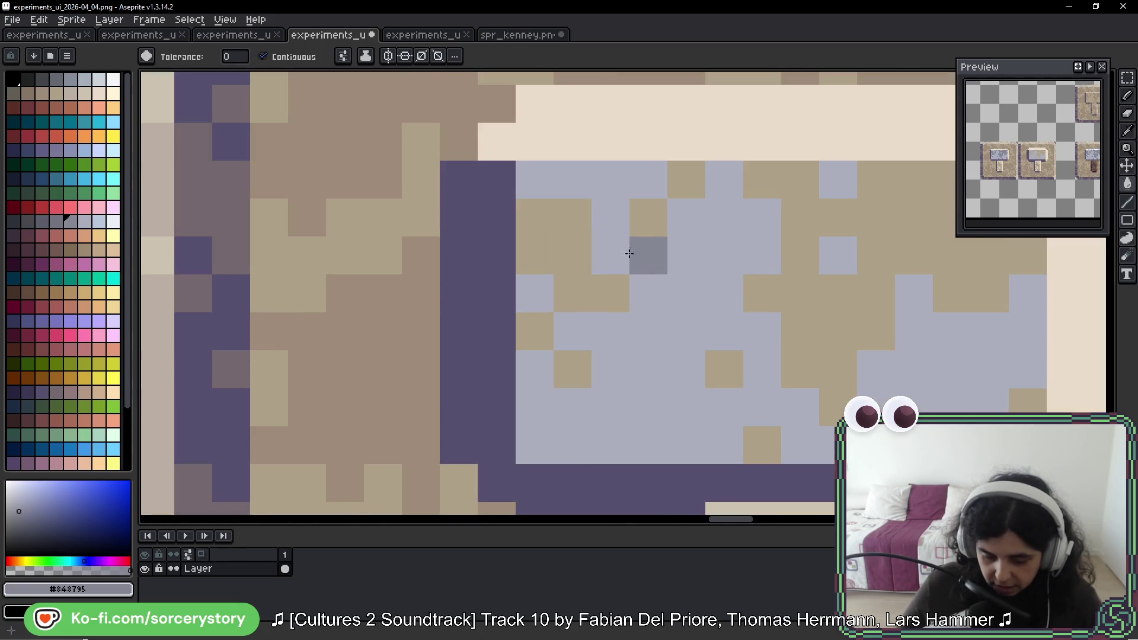
click(561, 277)
click(540, 323)
click(572, 369)
click(638, 234)
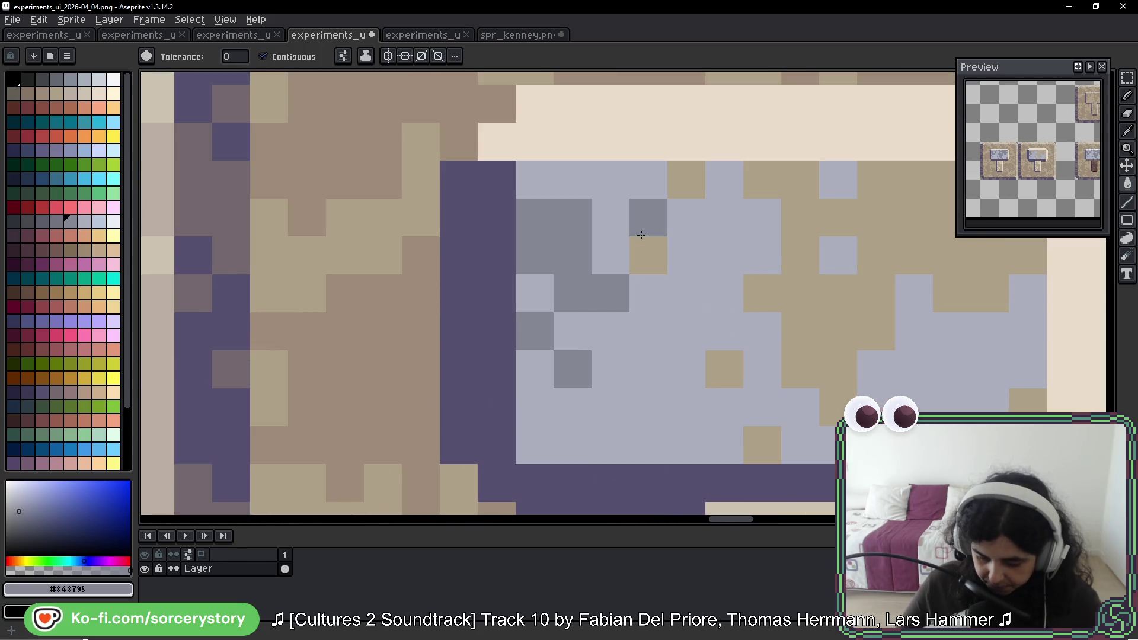
click(681, 178)
click(814, 209)
click(724, 369)
click(760, 443)
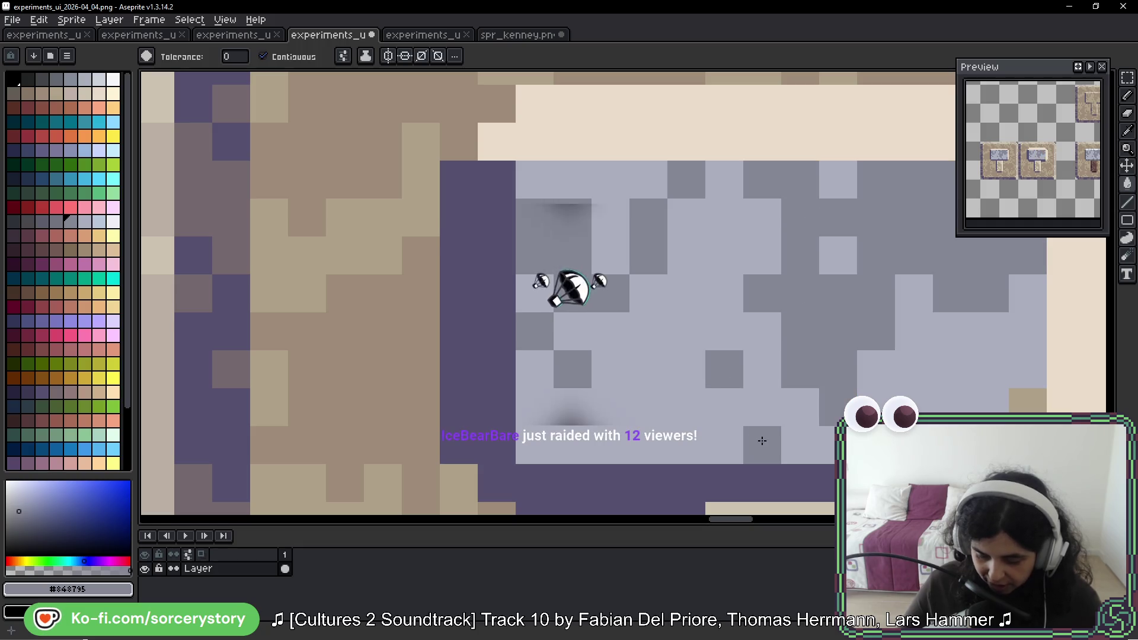
scroll(785, 225, down, 5)
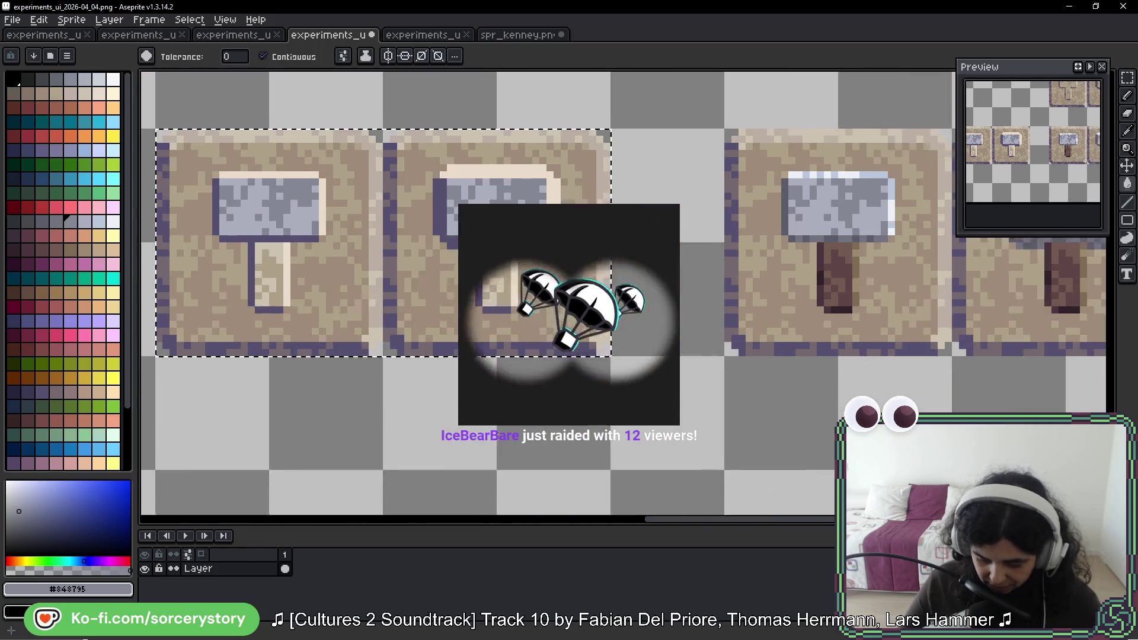
Step: Pick up the brown handle colour and return to the Paint Bucket
key(i)
click(797, 243)
key(g)
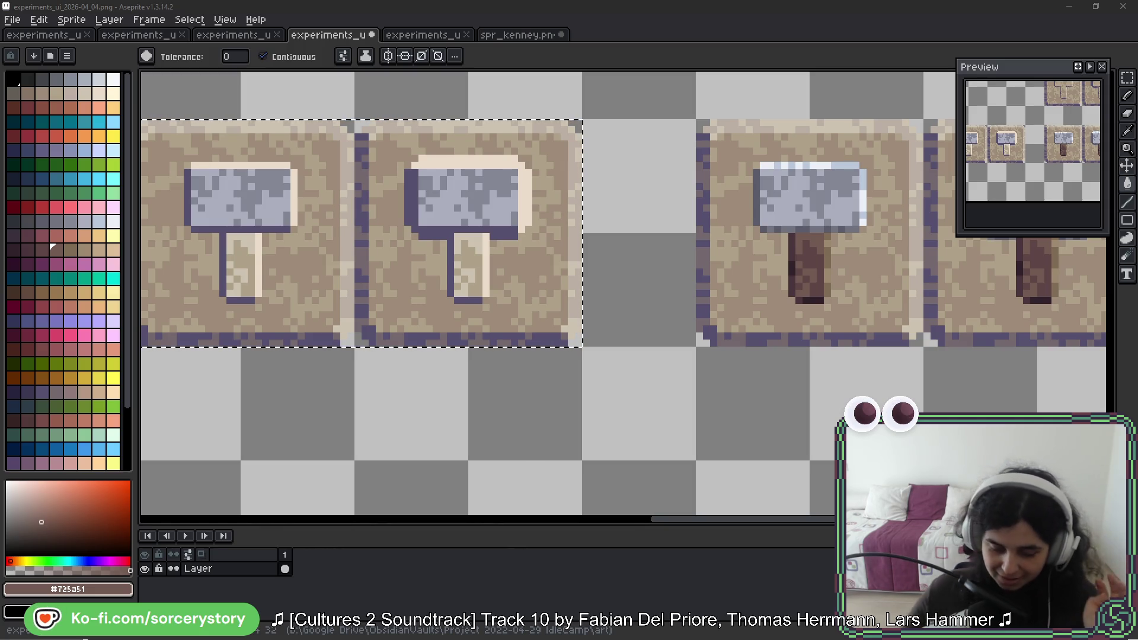
Step: Fill both copied hammer handles with dark brown #5c4646 sampled from the third handle
drag(813, 245, 878, 281)
key(alt)
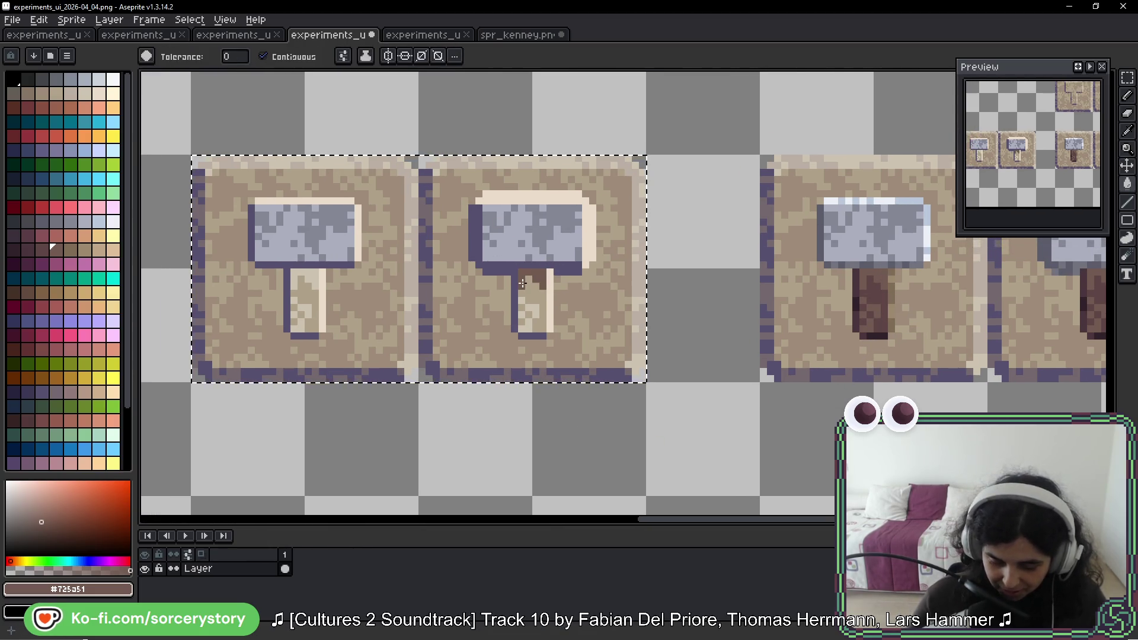
click(528, 313)
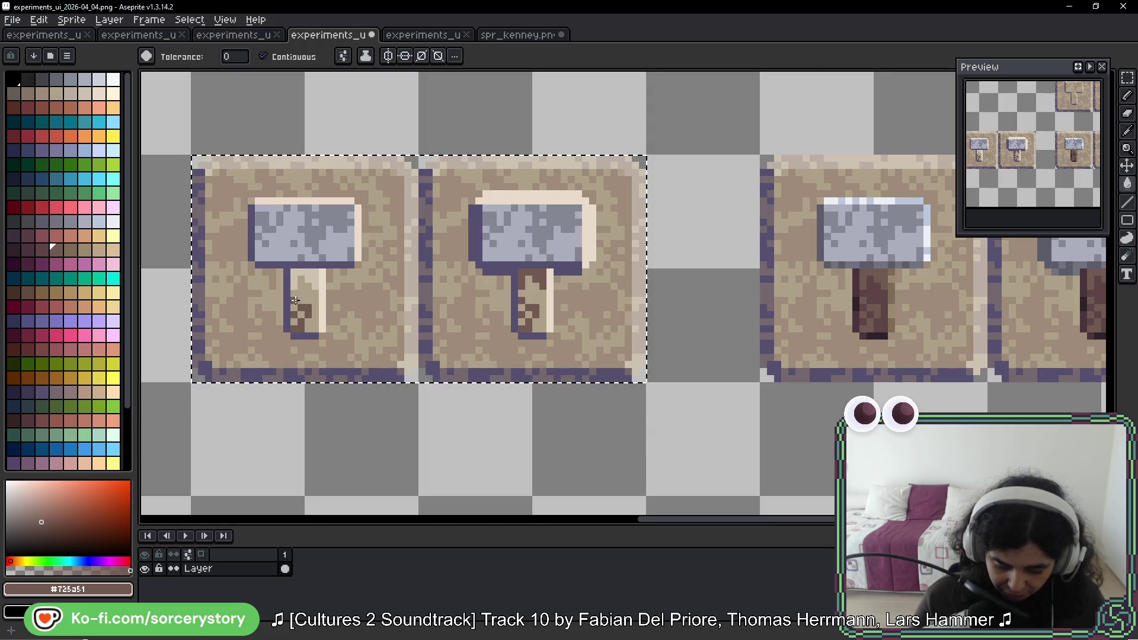
alt+click(879, 342)
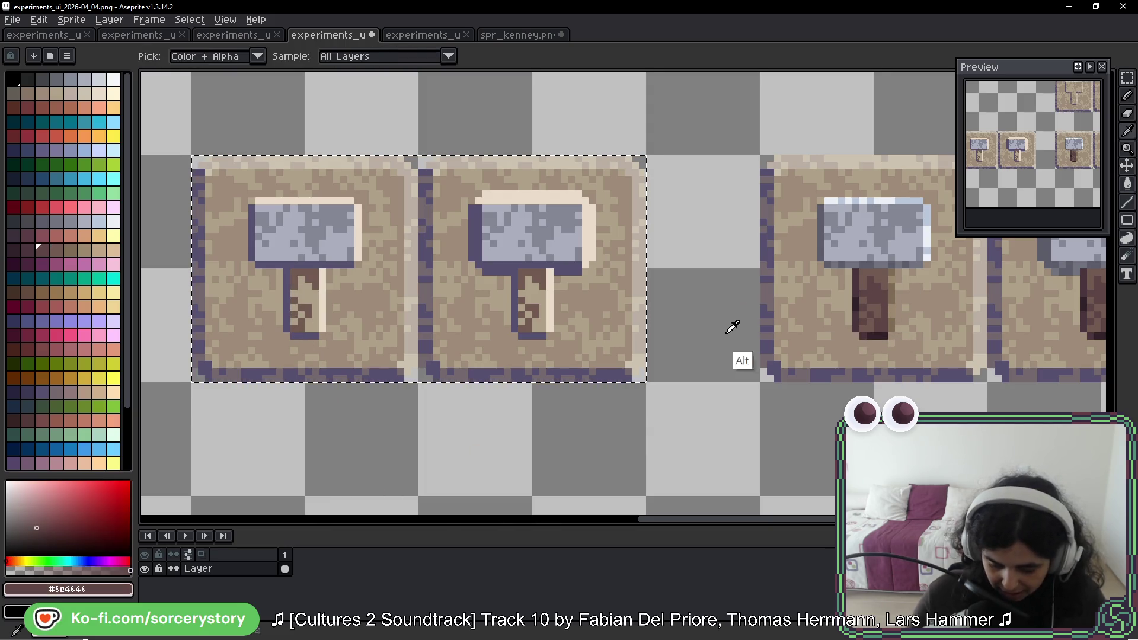
click(543, 315)
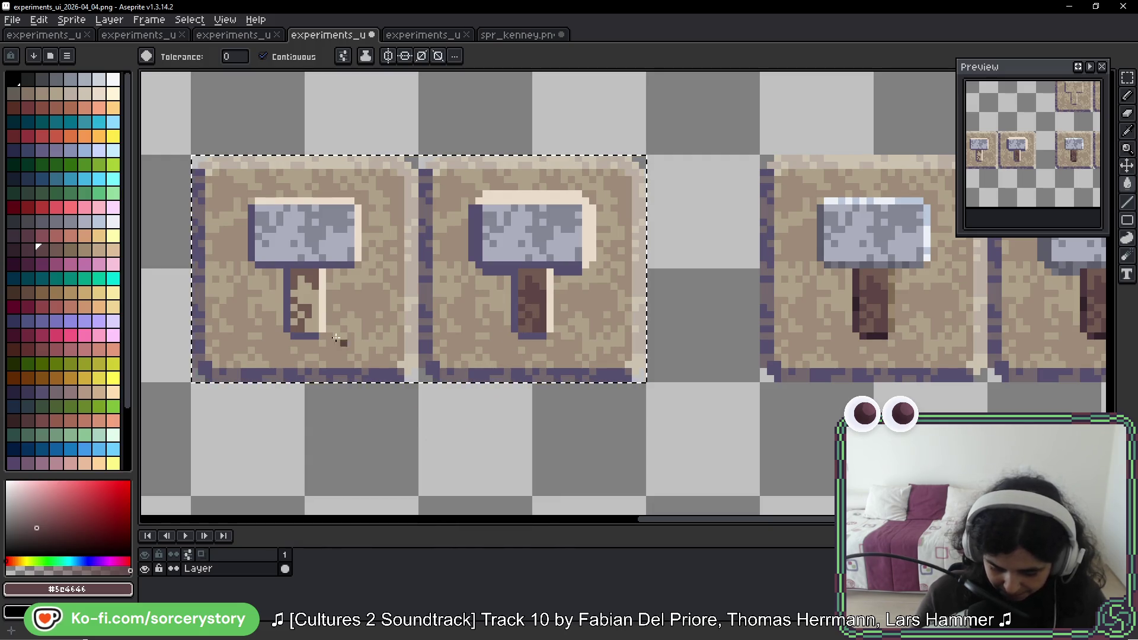
click(302, 315)
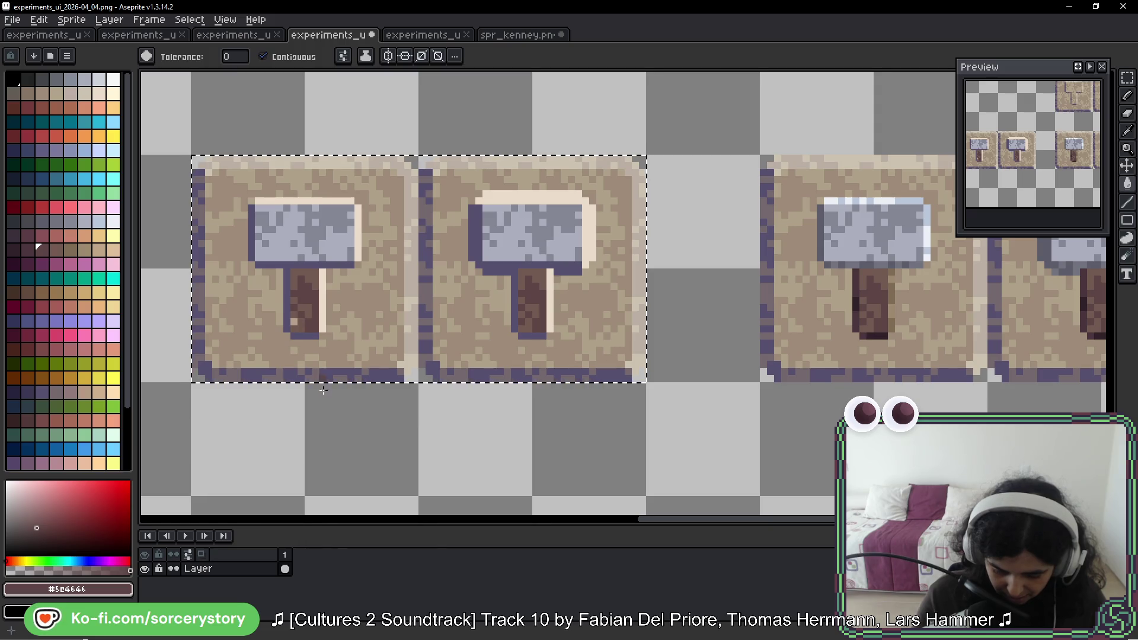
click(293, 323)
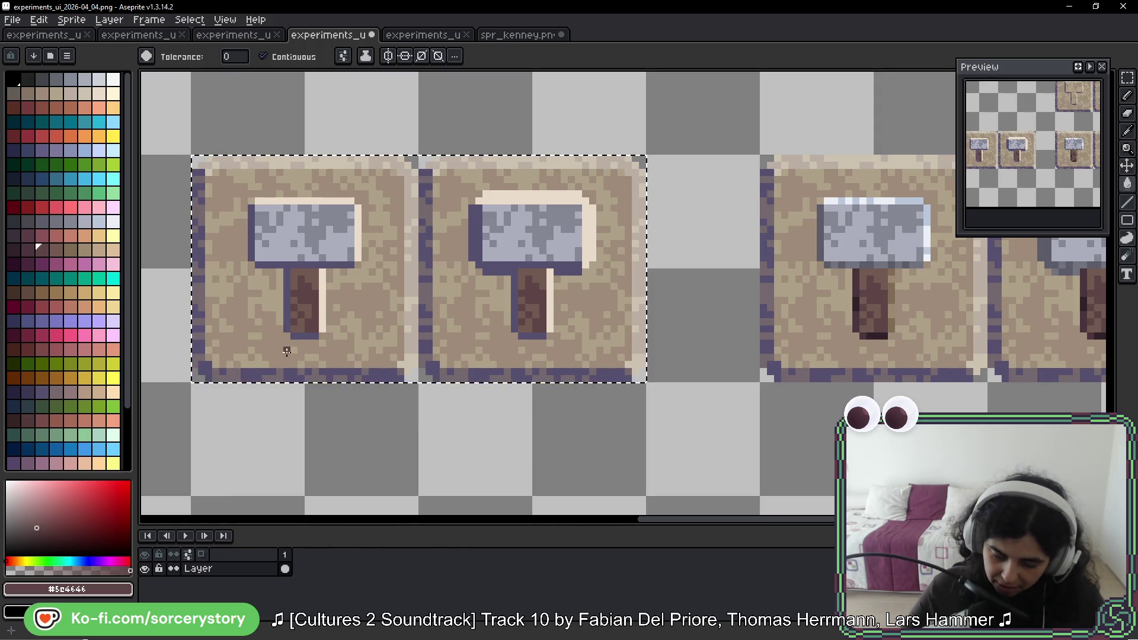
scroll(594, 317, down, 5)
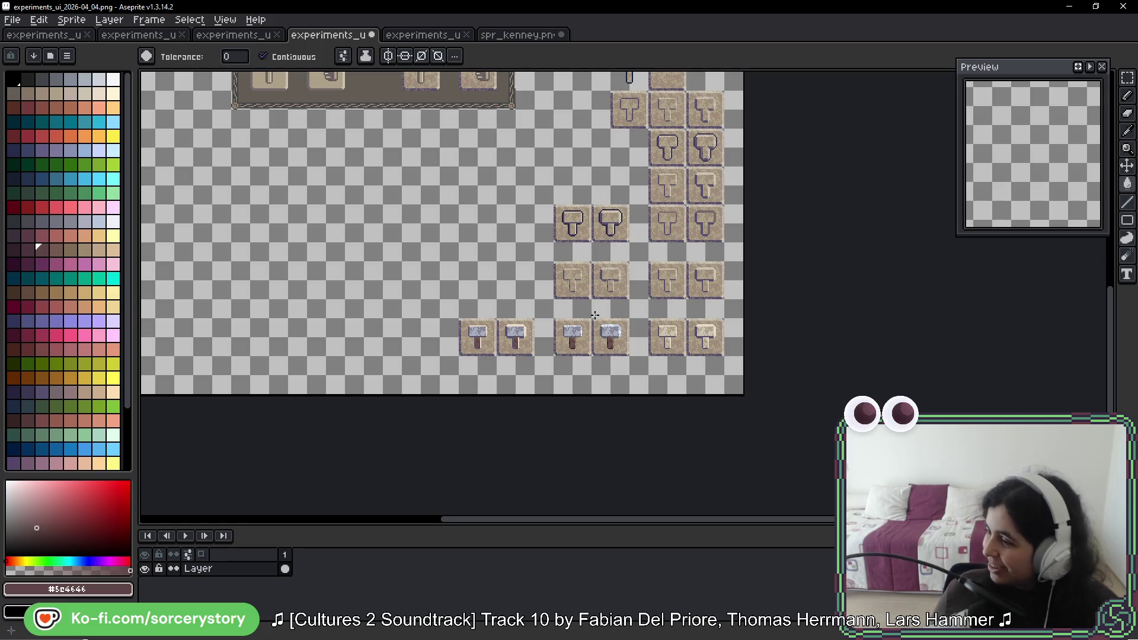
Step: Switch to the Eyedropper while reviewing the whole hammer sheet
key(i)
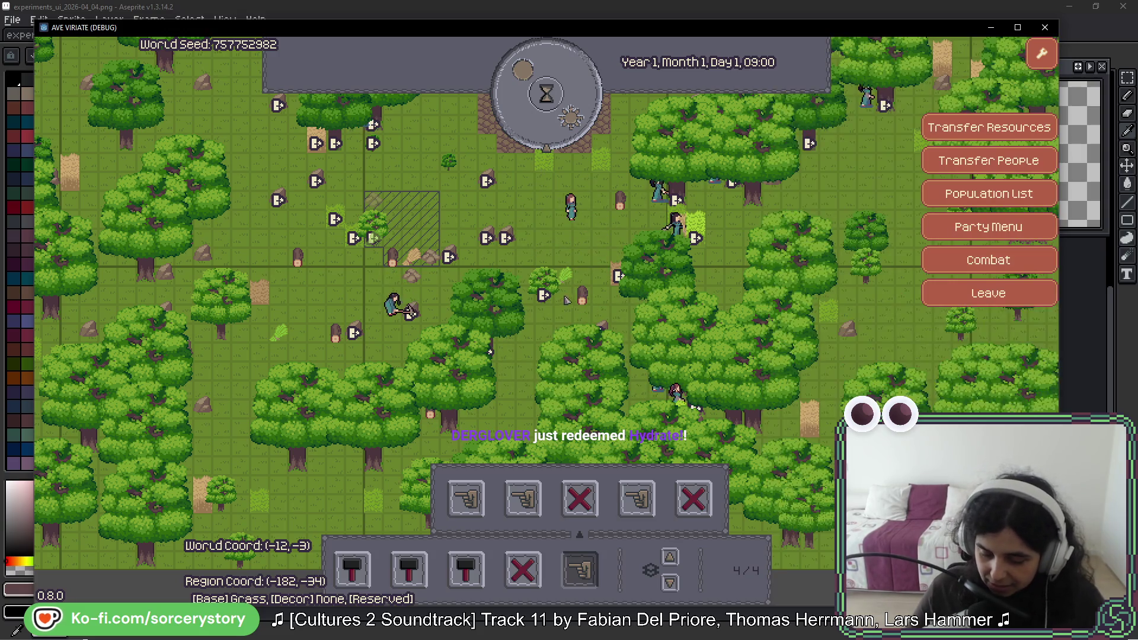
Step: Pan the map up and open the house building options from the first hammer button
key(w)
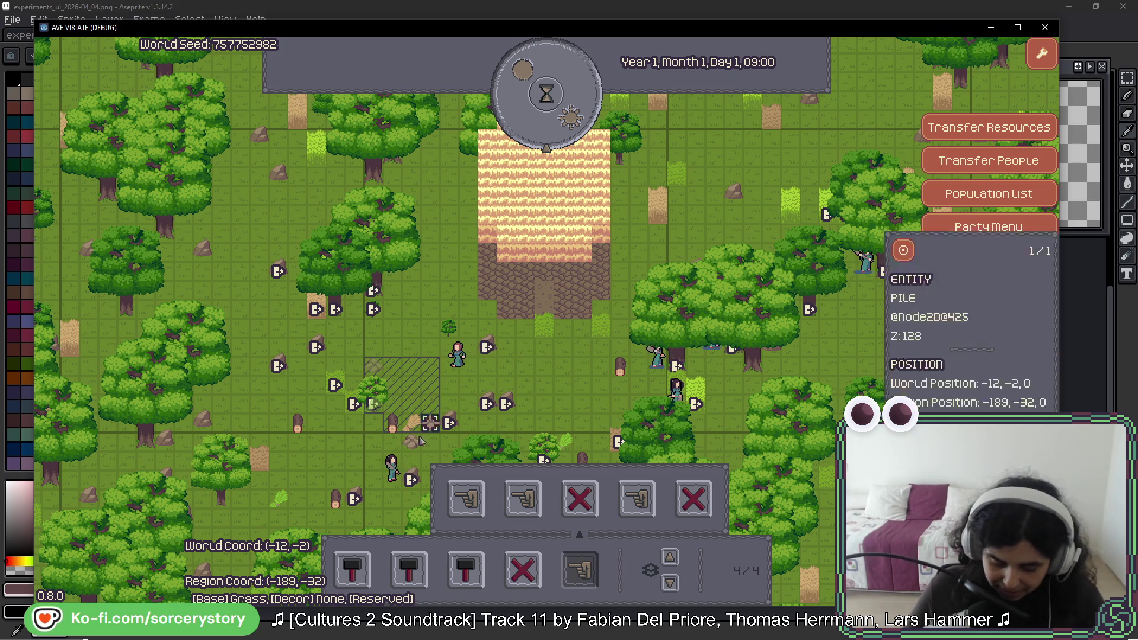
click(569, 569)
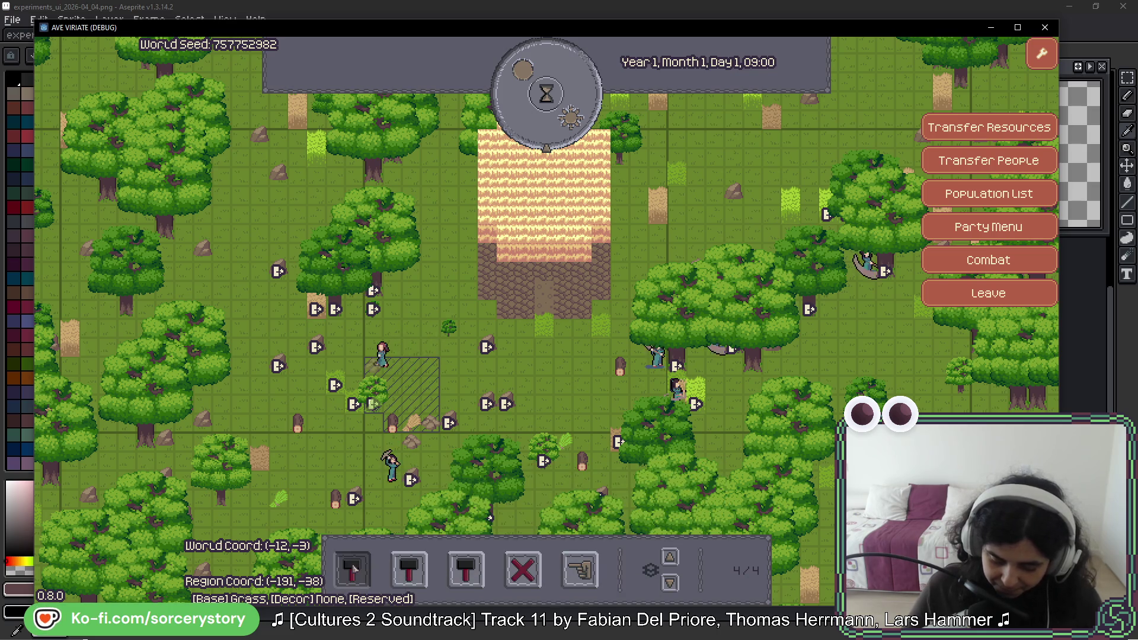
click(352, 569)
Step: Try placing the stone building in the central plaza, then undo it
click(250, 510)
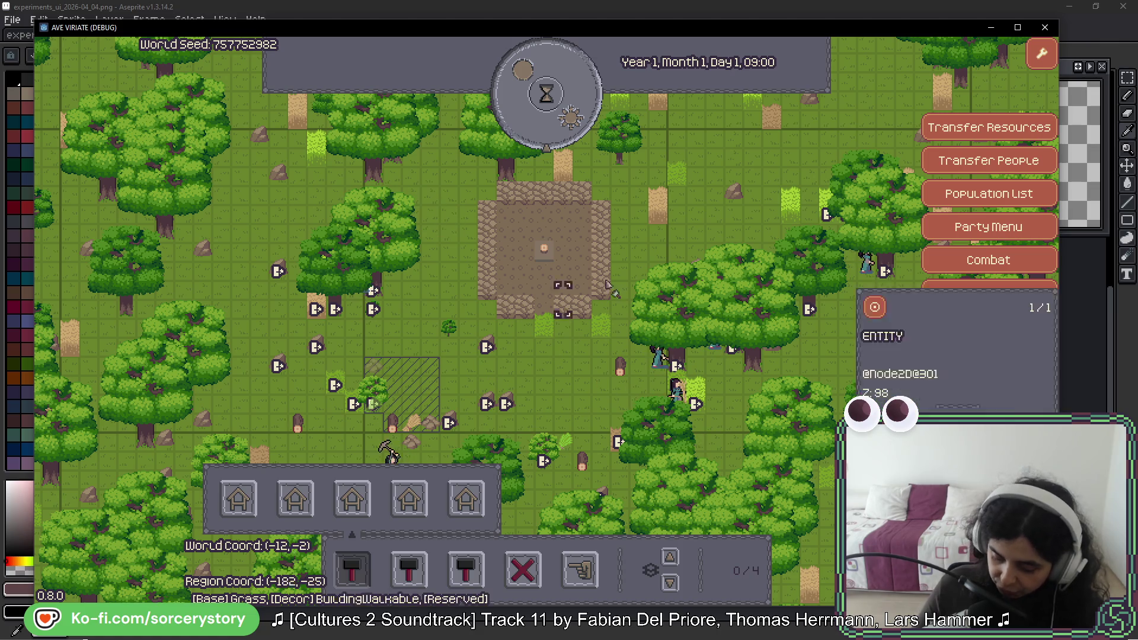
mouse_move(593, 319)
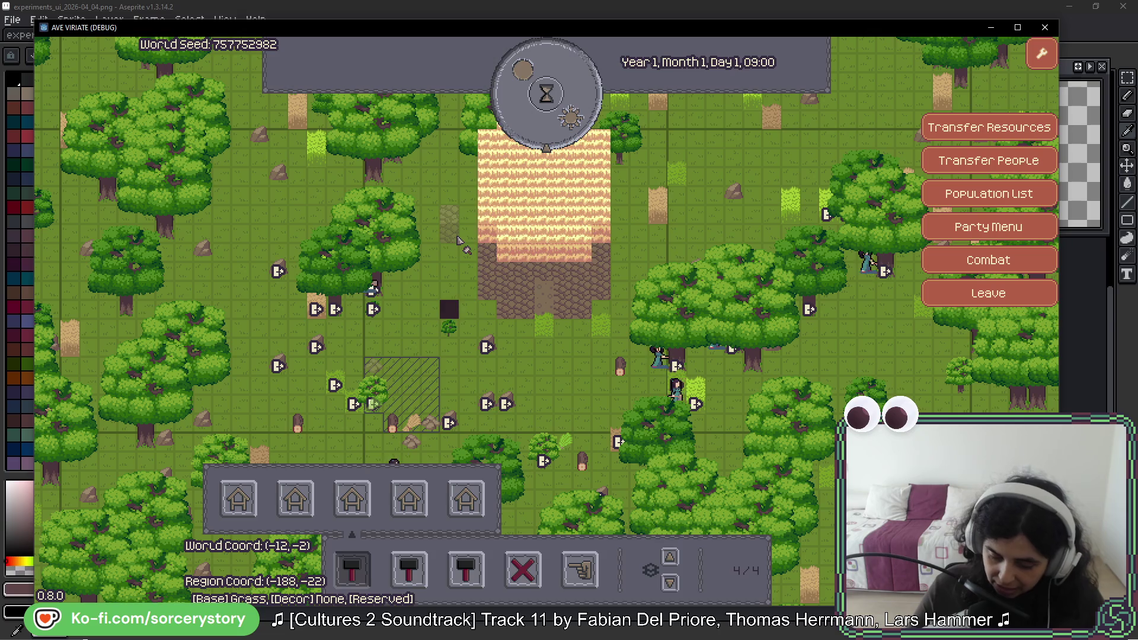
click(543, 285)
key(ctrl+z)
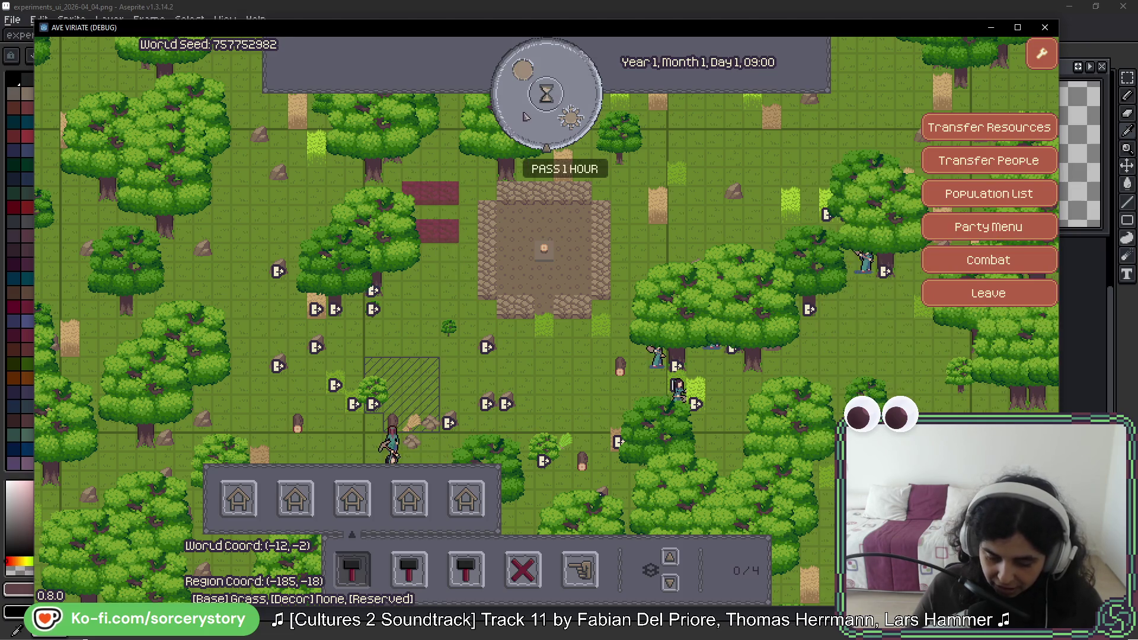
Step: Pass game time hour by hour until the clock reads 14:00
click(539, 166)
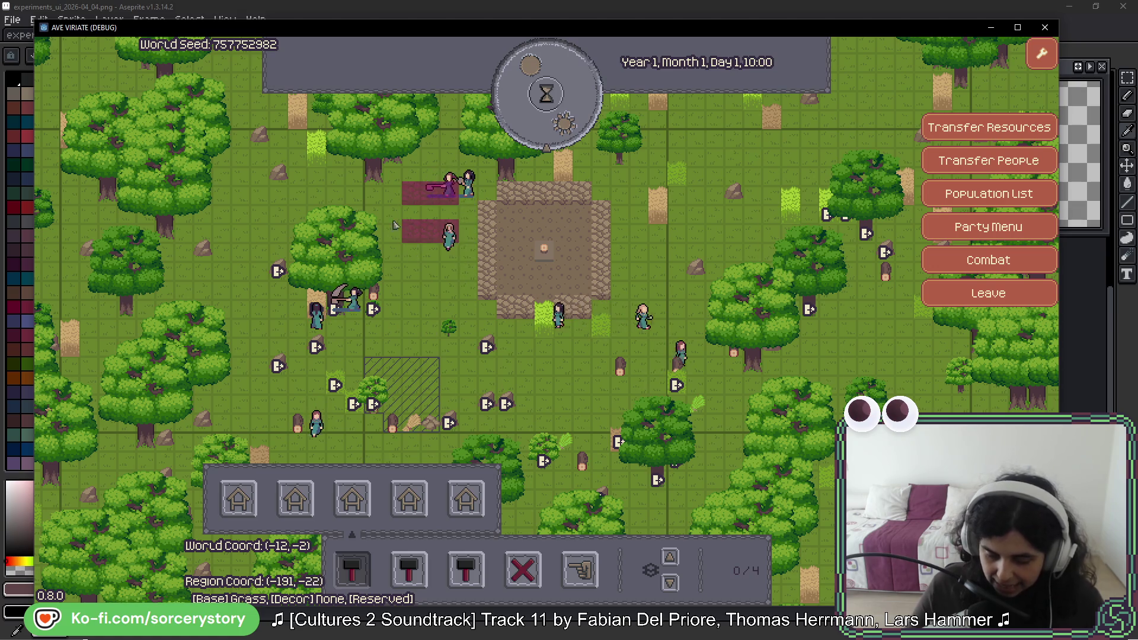
click(567, 114)
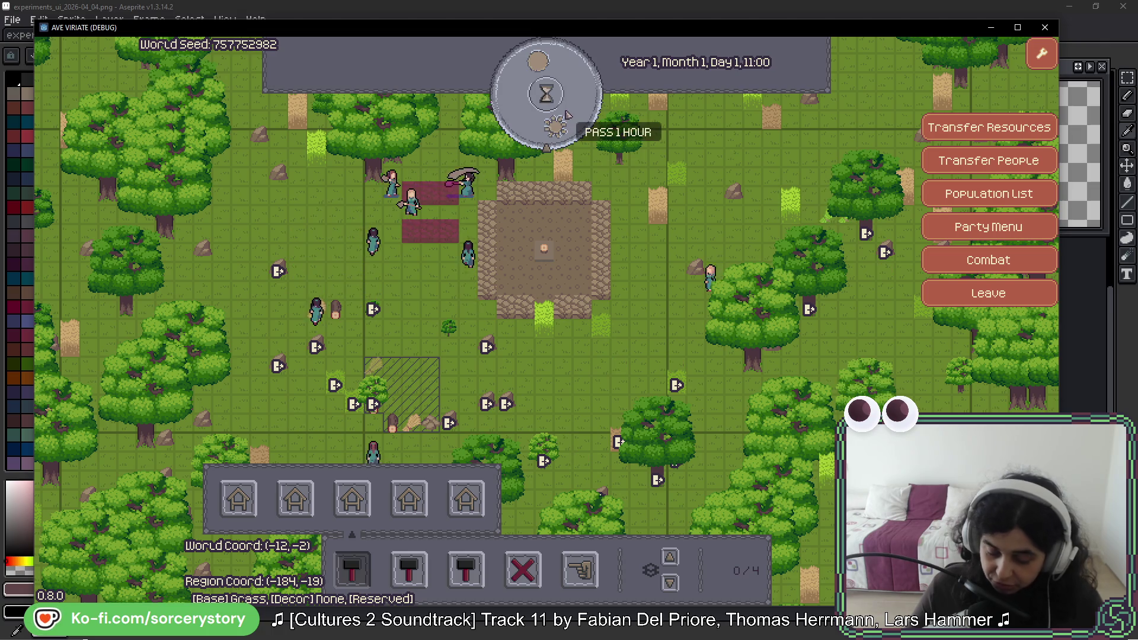
click(567, 114)
click(568, 115)
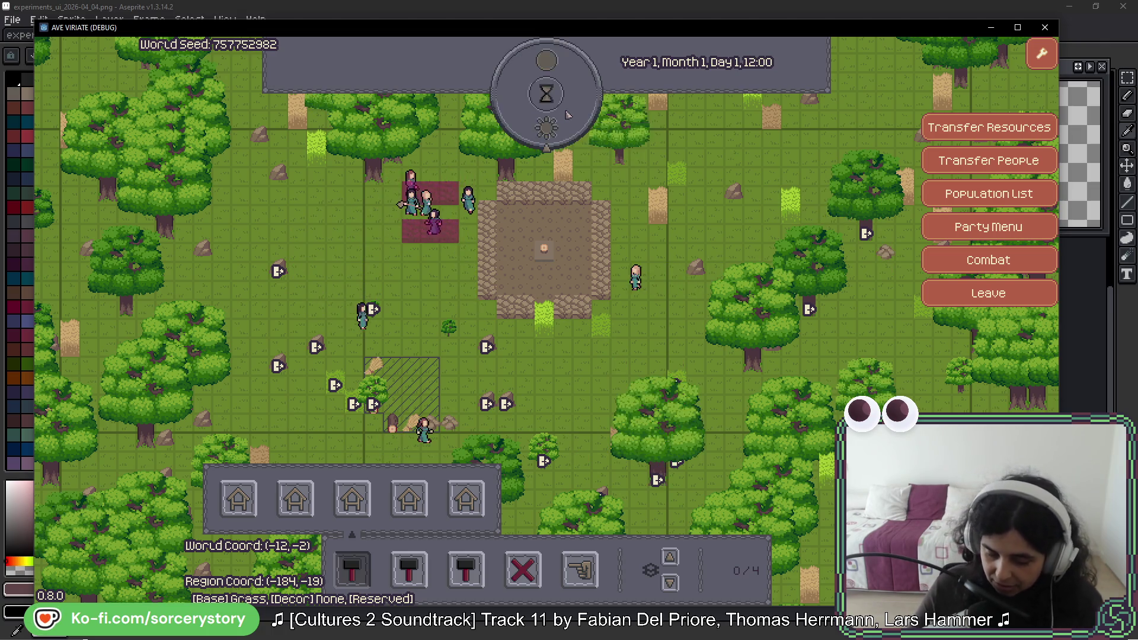
click(539, 140)
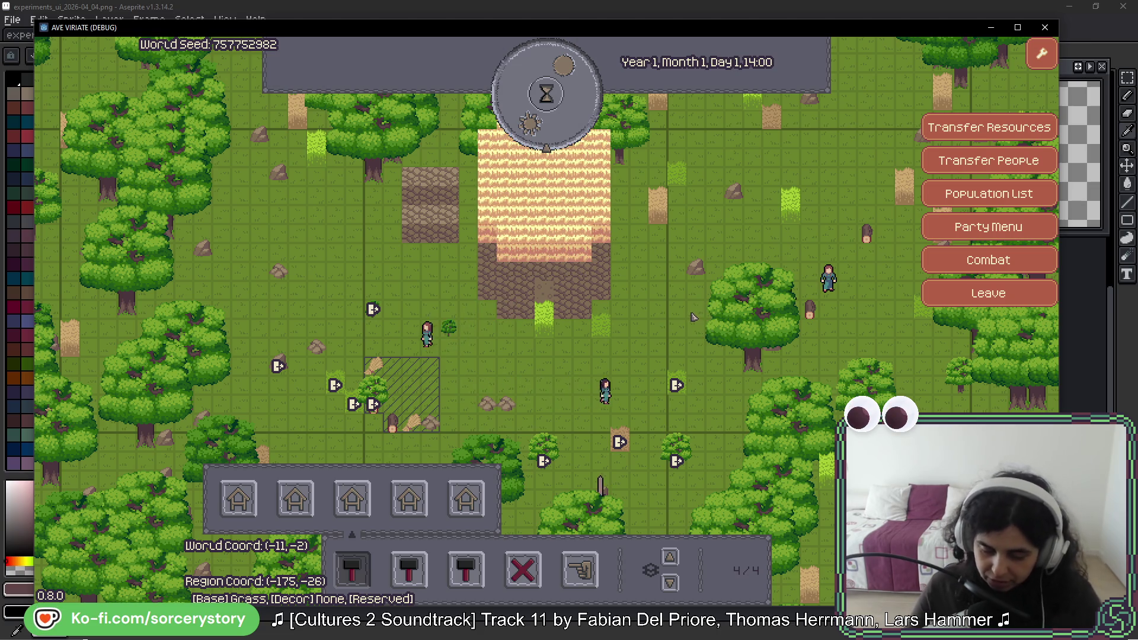
Step: Inspect a wheat plant's entity details, then switch over to Aseprite
key(w)
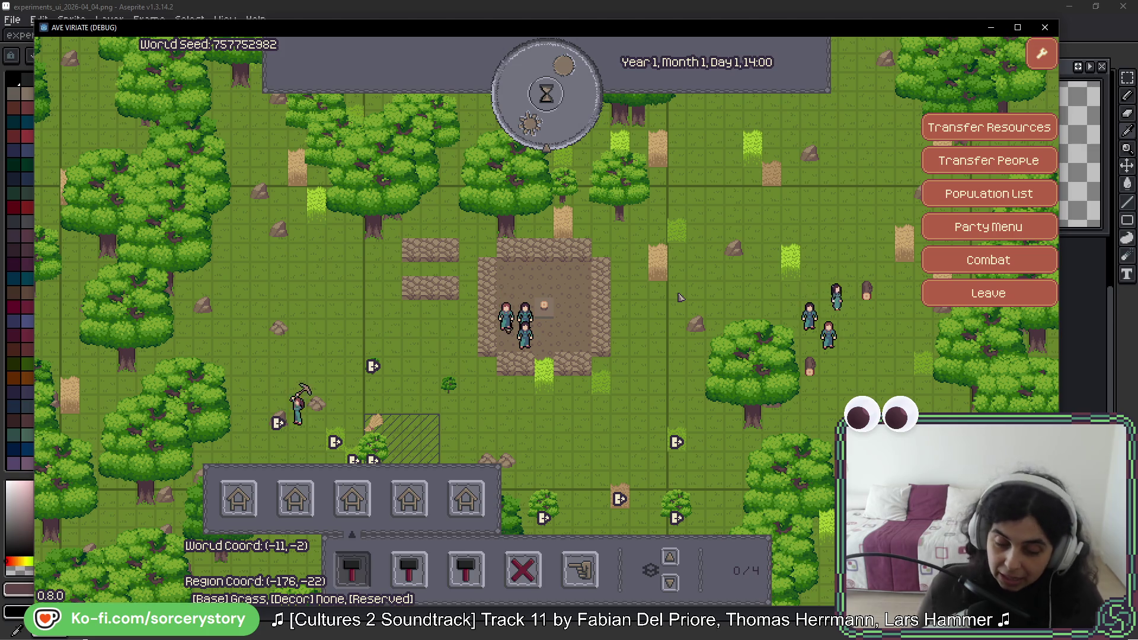
click(661, 283)
key(alt+Tab)
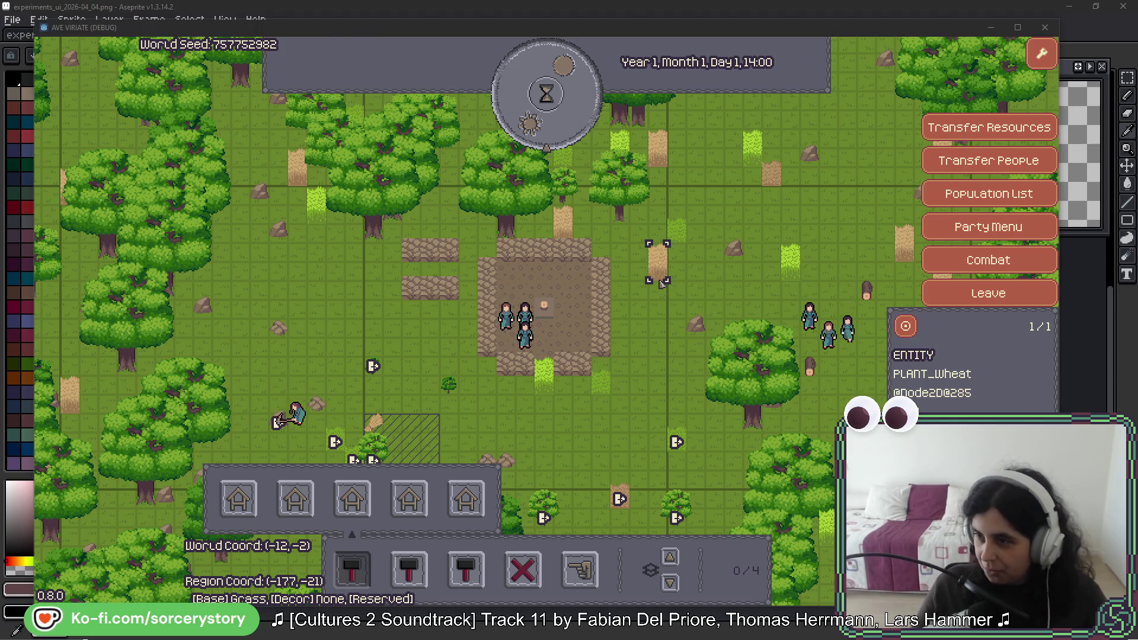
scroll(677, 256, up, 3)
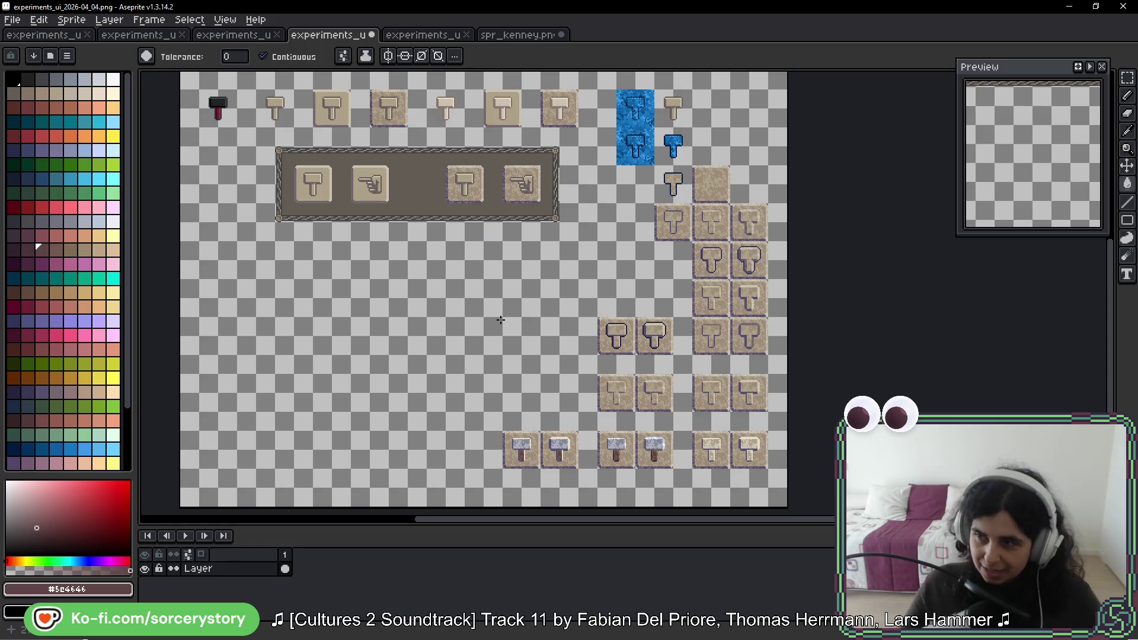
Step: Switch from Aseprite back to the Ave Viriate debug window
key(alt+Tab)
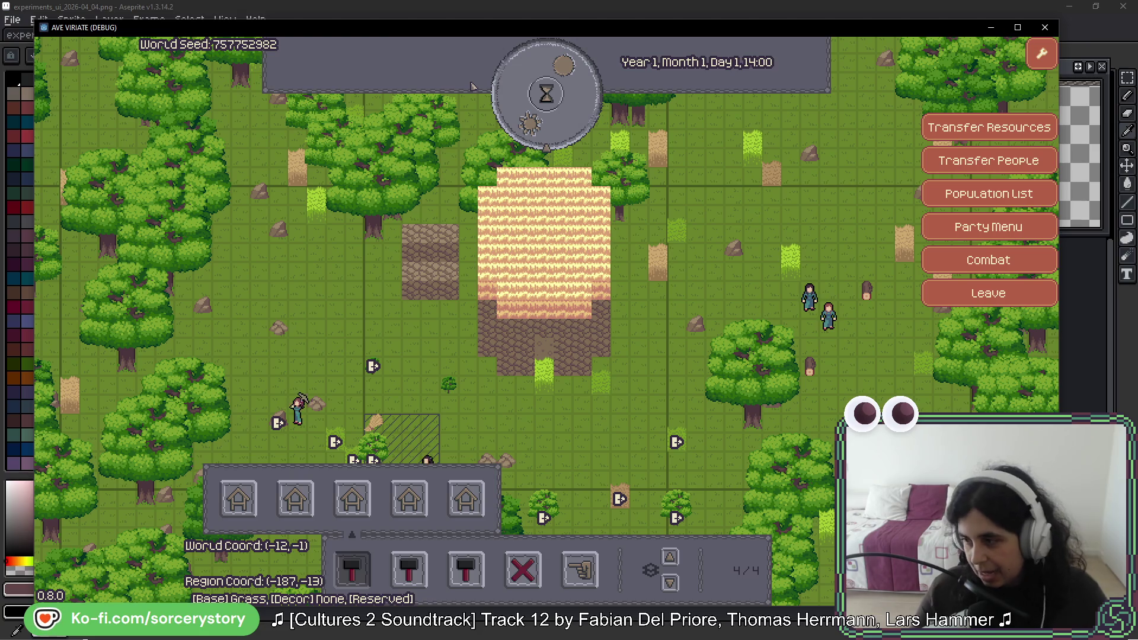
Step: Return from the game to Aseprite's hammer sprite sheet
key(alt+Tab)
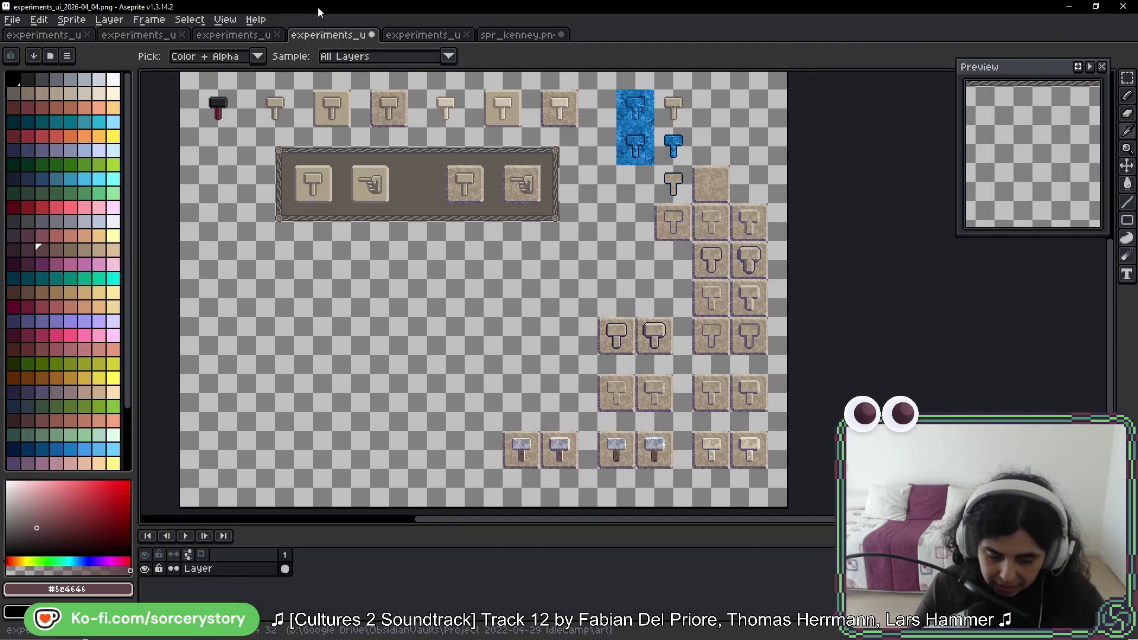
Step: Flip between the experiments_ui_2026-04_03 and experiments_ui_2026-04_02 sprite sheets
click(233, 35)
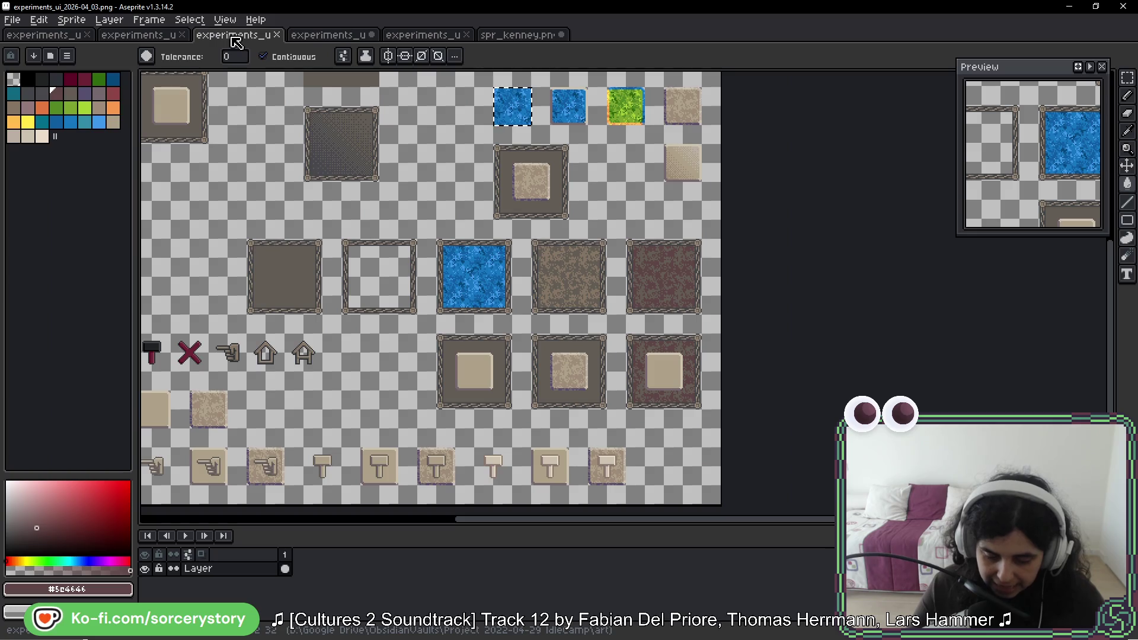
click(156, 36)
scroll(414, 216, up, 5)
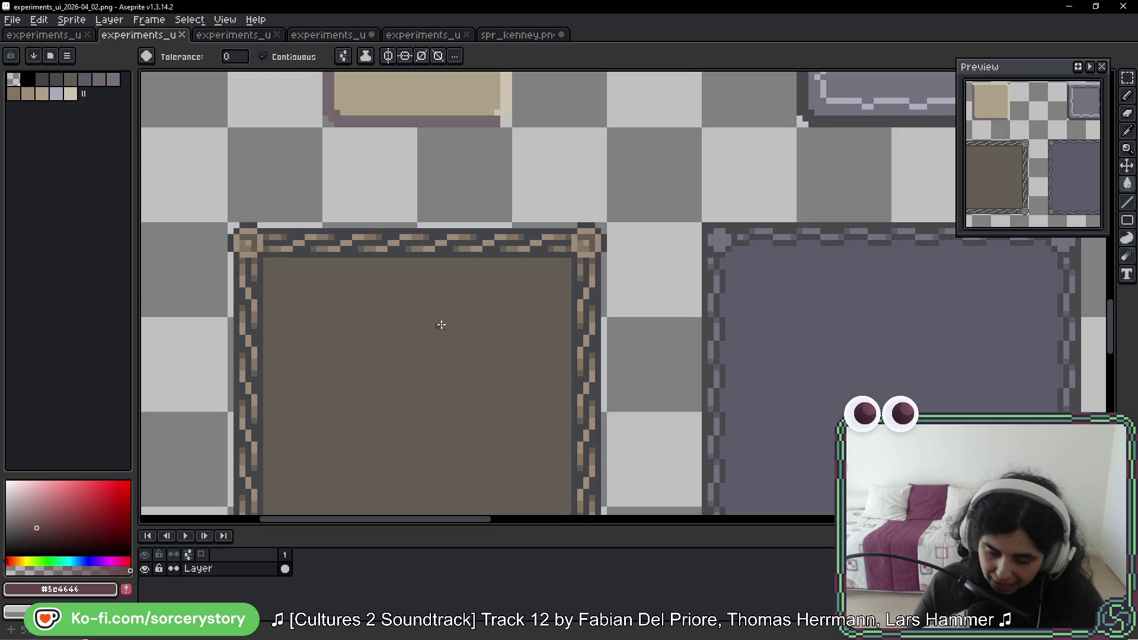
scroll(353, 206, down, 1)
Step: Test a red fill and red pencil loops around the tiles, undo them, and show the 04_03 sheet
click(490, 211)
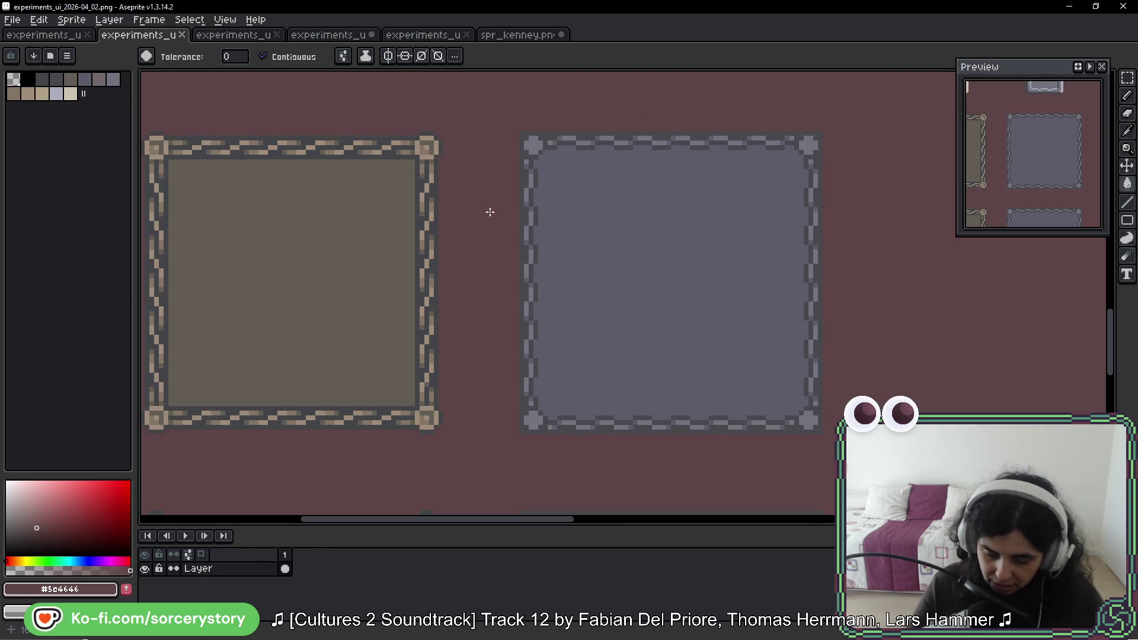
key(b)
key(ctrl+z)
mouse_move(804, 129)
mouse_down()
mouse_move(515, 162)
mouse_move(474, 237)
mouse_move(729, 154)
mouse_up()
key(ctrl+z)
drag(450, 210, 538, 209)
mouse_move(572, 221)
mouse_down()
mouse_move(444, 113)
mouse_move(623, 279)
mouse_move(516, 352)
mouse_up()
key(ctrl+z)
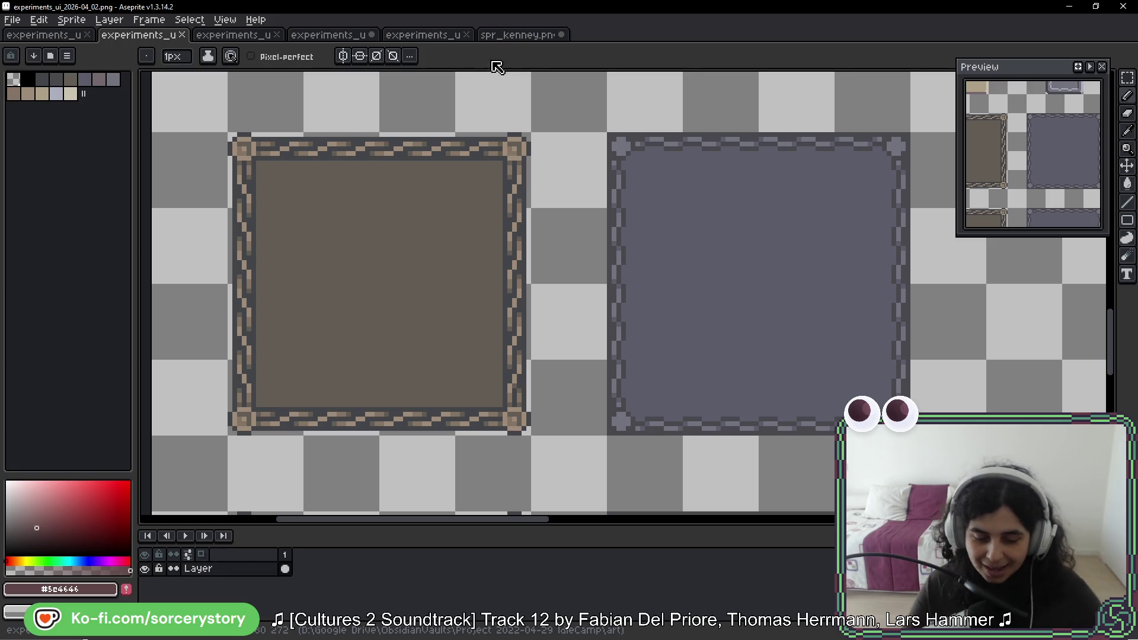
click(263, 36)
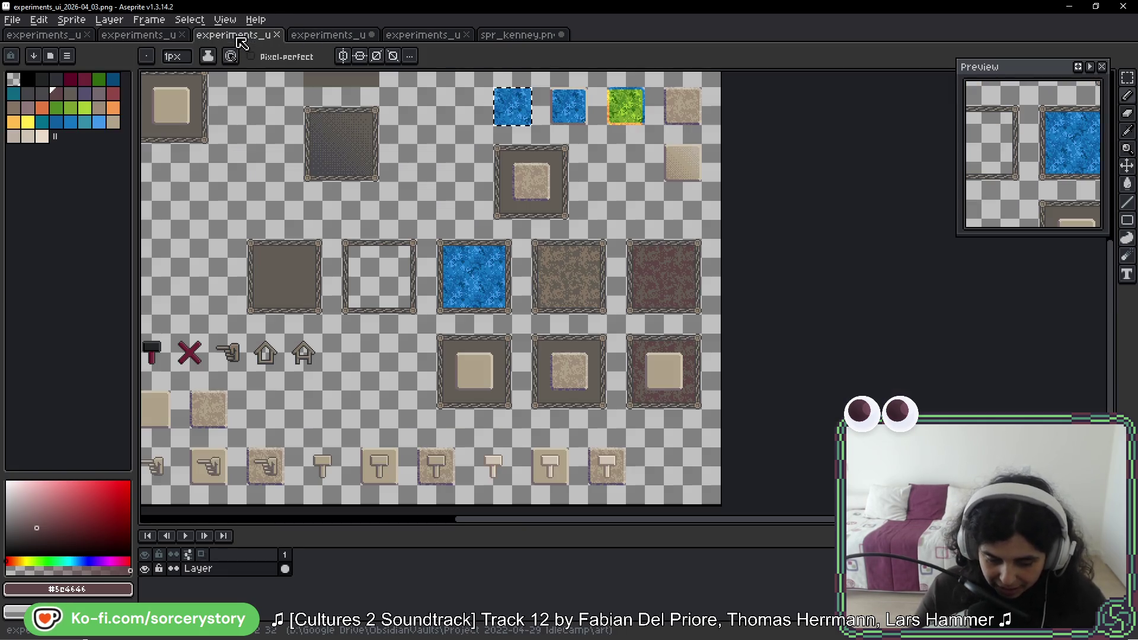
Step: Open the experiments_ui_2026-04_04 sprite sheet
drag(311, 224, 412, 172)
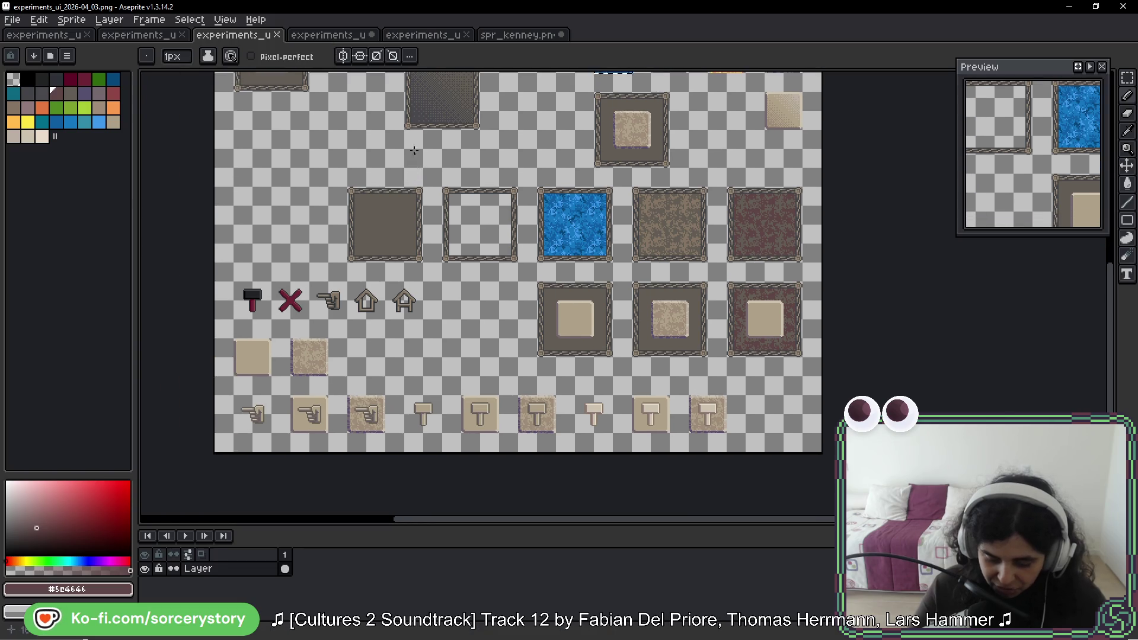
click(328, 35)
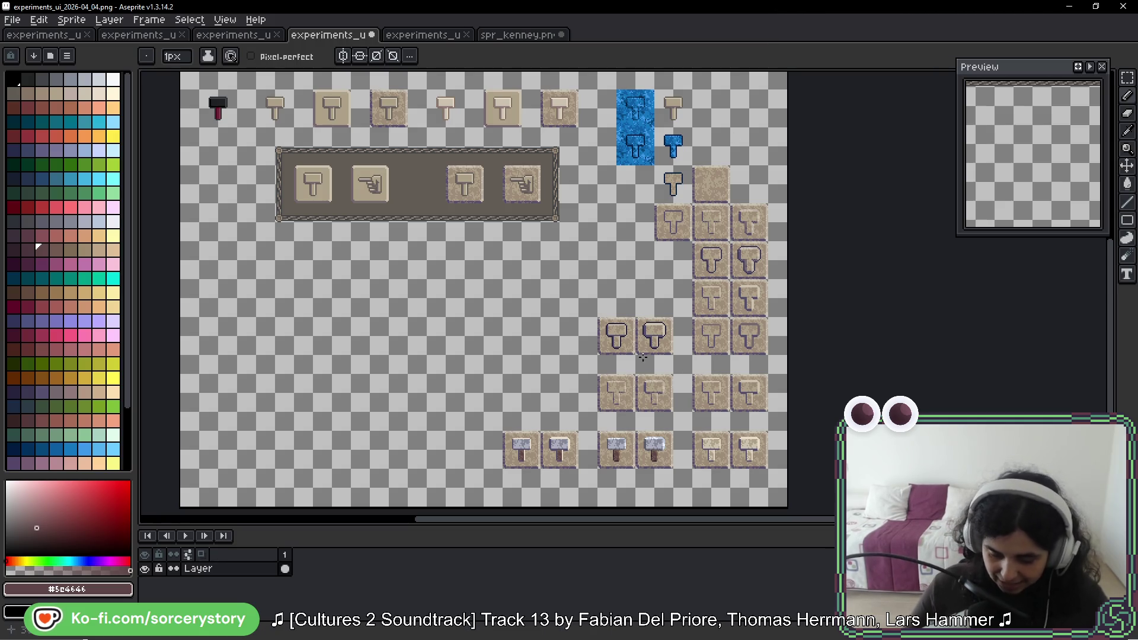
scroll(583, 432, down, 4)
scroll(601, 300, up, 5)
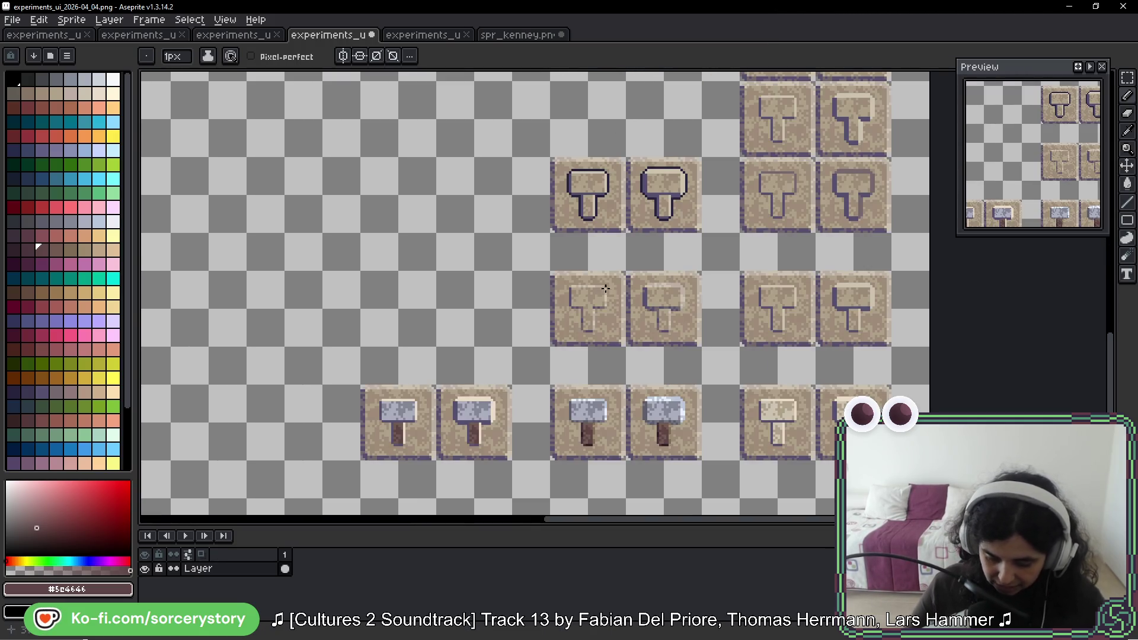
scroll(579, 288, down, 3)
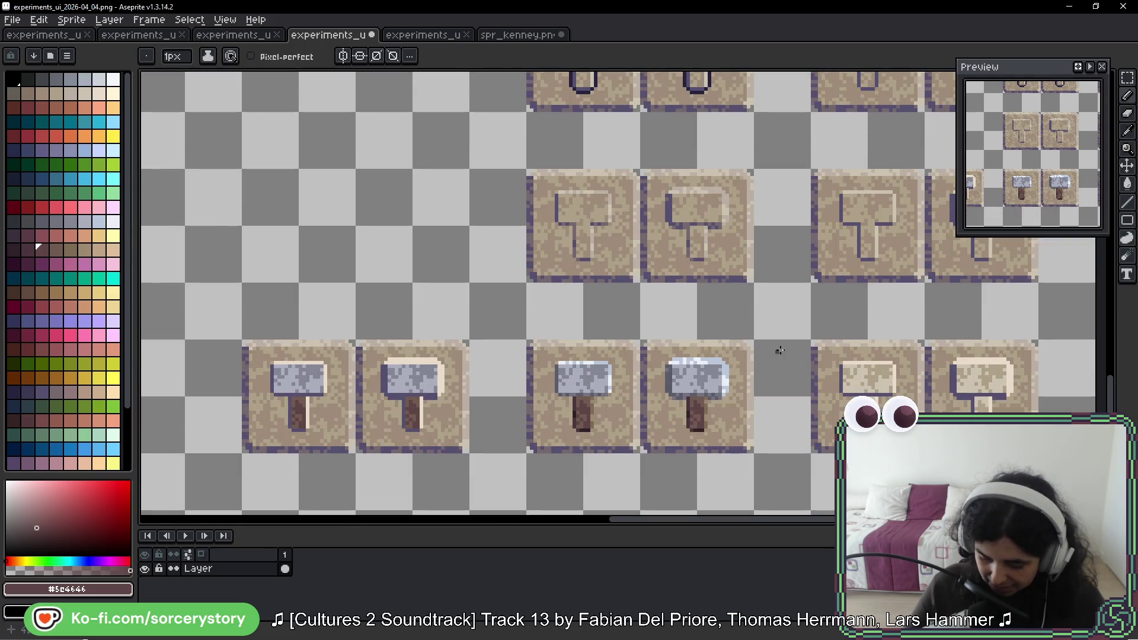
Step: Pick the Rectangular Marquee and pan down to the lower rows of hammer tiles
click(1127, 77)
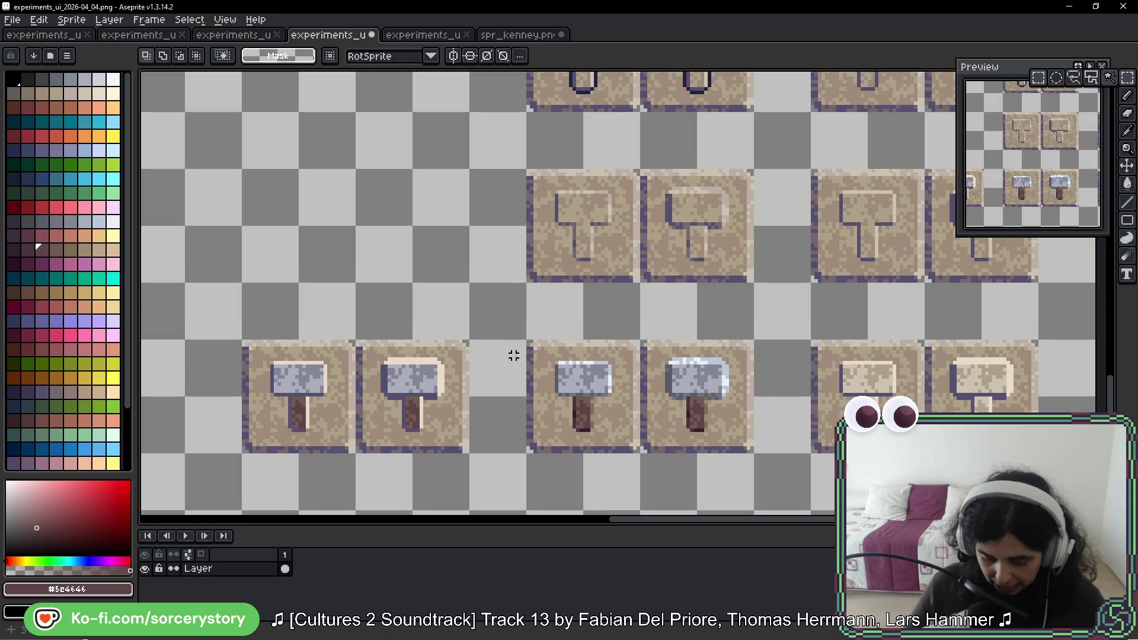
drag(360, 434, 605, 380)
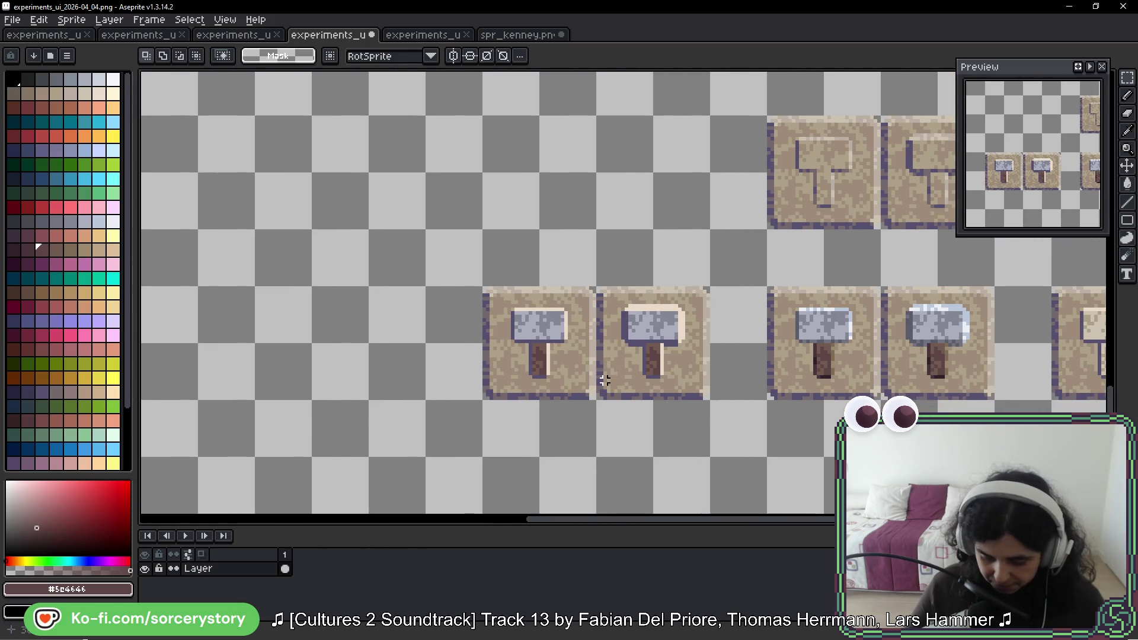
scroll(627, 355, down, 4)
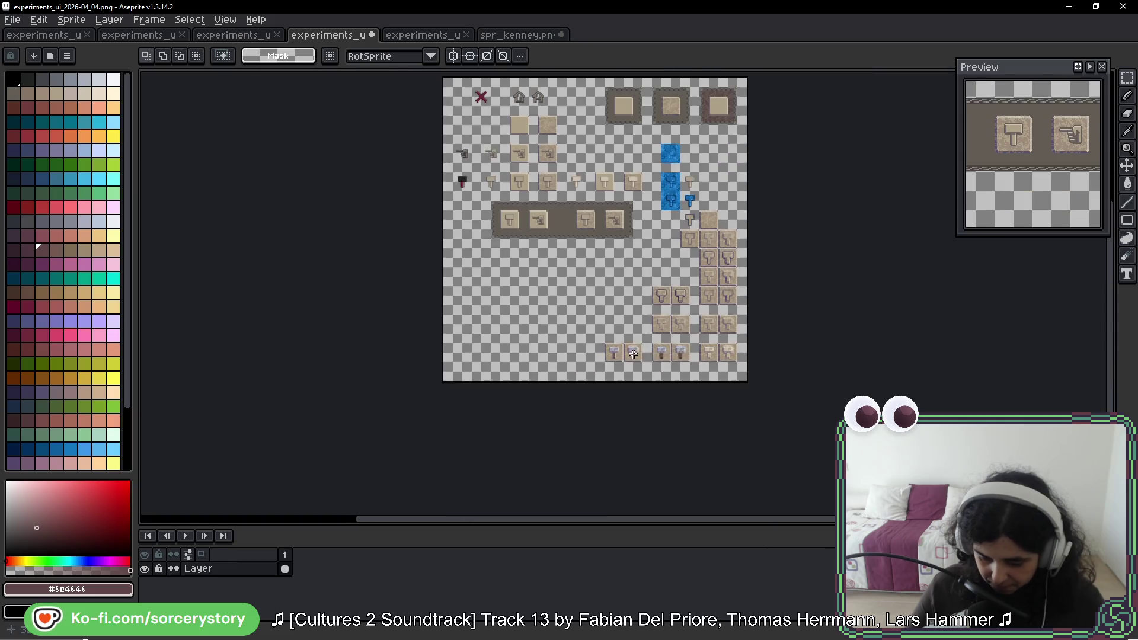
scroll(694, 355, up, 1)
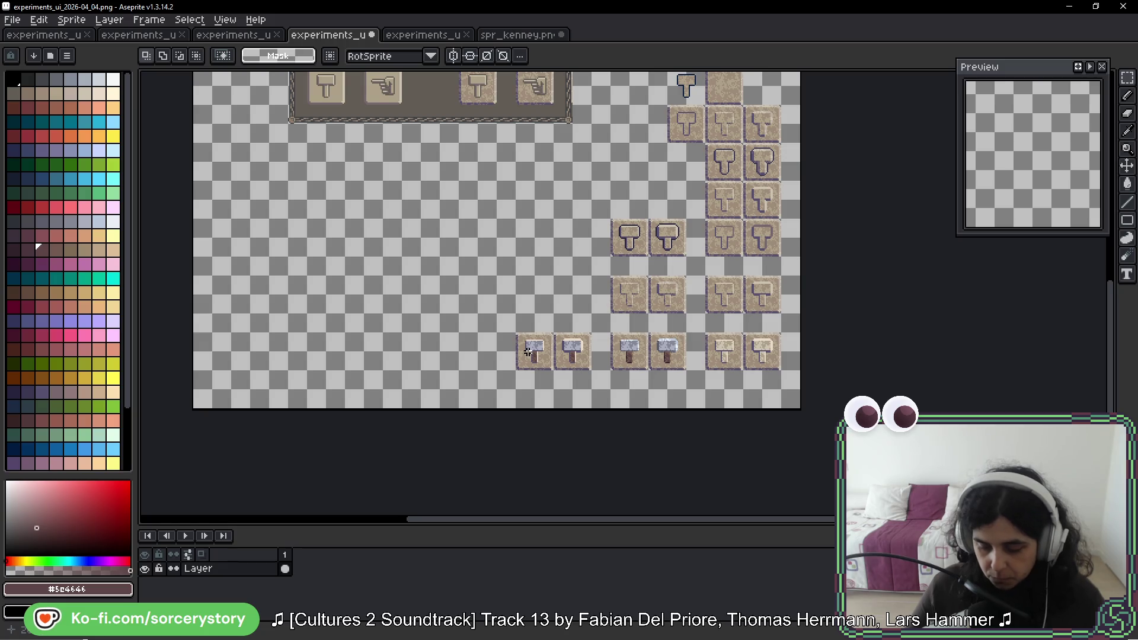
scroll(639, 299, up, 3)
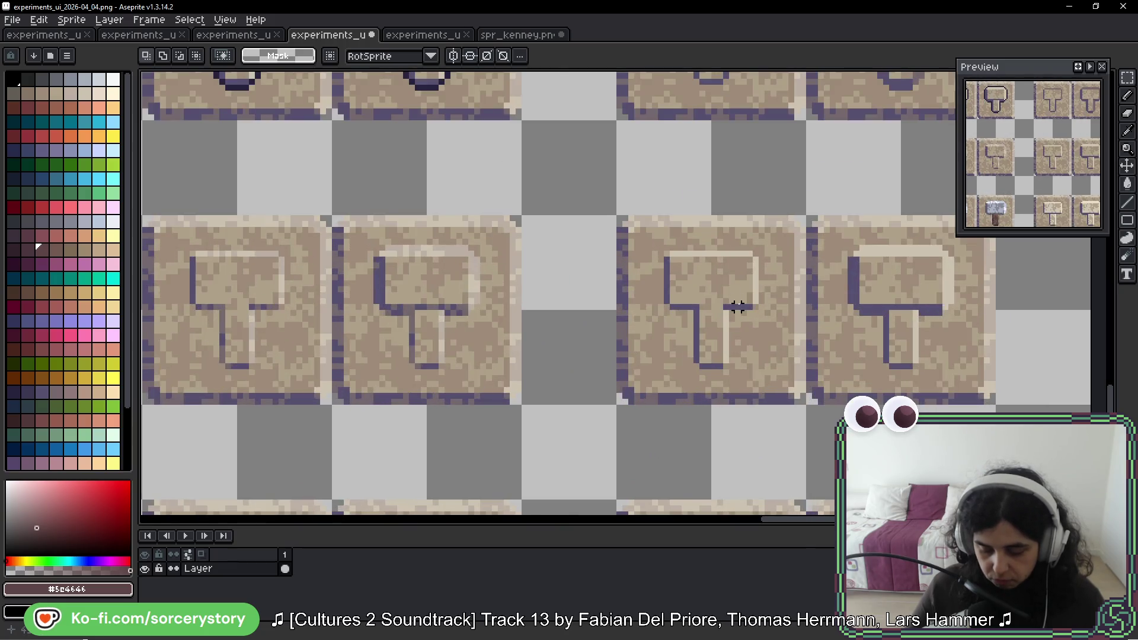
scroll(735, 296, down, 2)
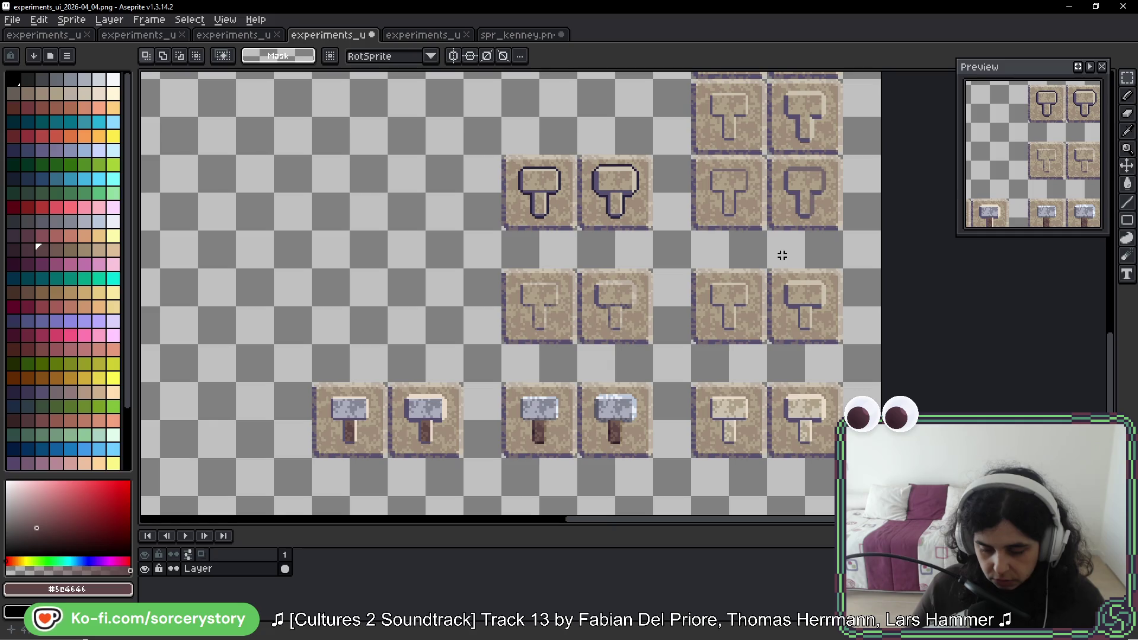
mouse_move(785, 244)
mouse_down()
mouse_move(745, 381)
mouse_move(744, 437)
mouse_move(783, 175)
mouse_up()
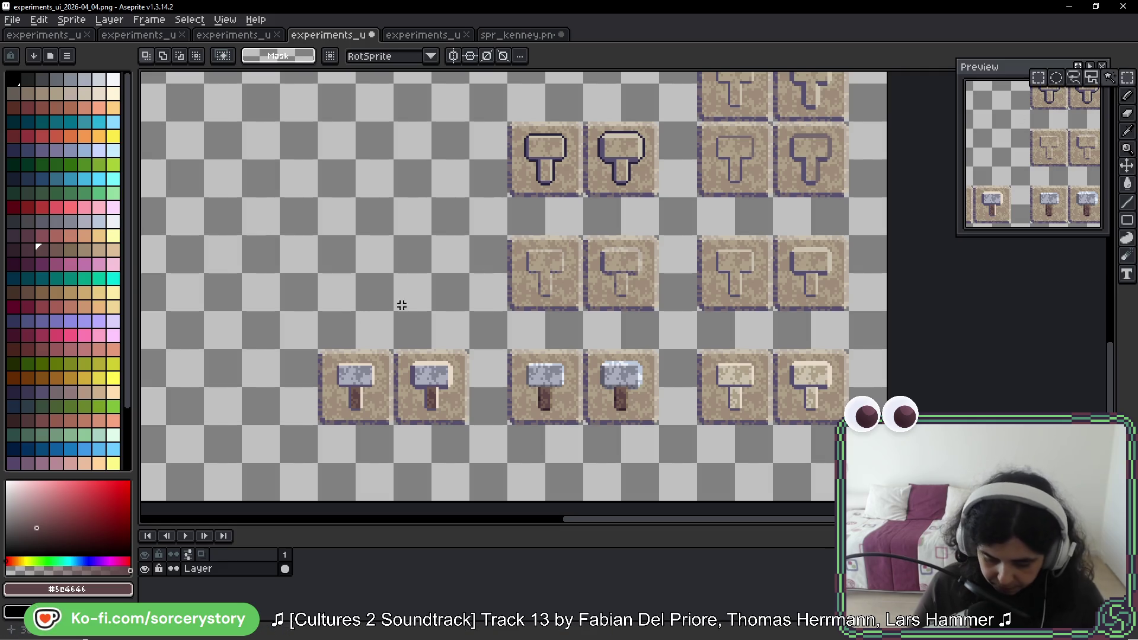
Step: Select one engraved hammer tile and zoom in on it
drag(380, 319, 480, 299)
mouse_move(645, 220)
mouse_down()
mouse_move(675, 252)
mouse_move(682, 289)
mouse_move(459, 251)
mouse_move(325, 256)
mouse_move(546, 261)
mouse_move(483, 256)
mouse_move(676, 297)
mouse_move(710, 206)
mouse_up()
scroll(465, 254, up, 8)
drag(730, 298, 716, 331)
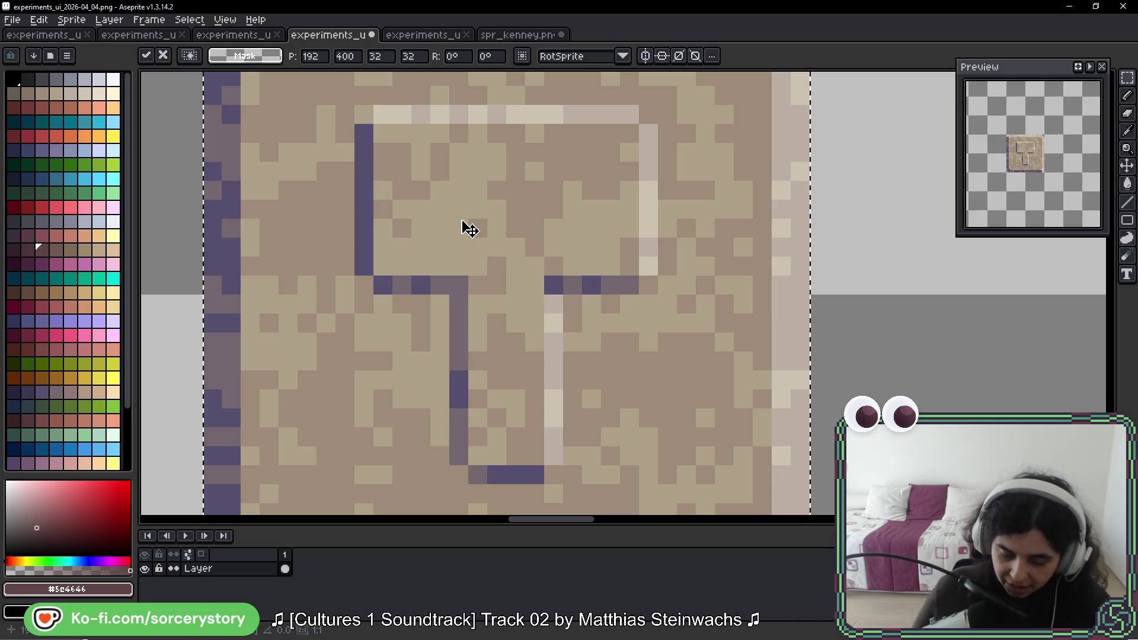
Step: Marquee-select the hammer's light top-edge, right-side and stem highlight strips together
scroll(816, 237, down, 2)
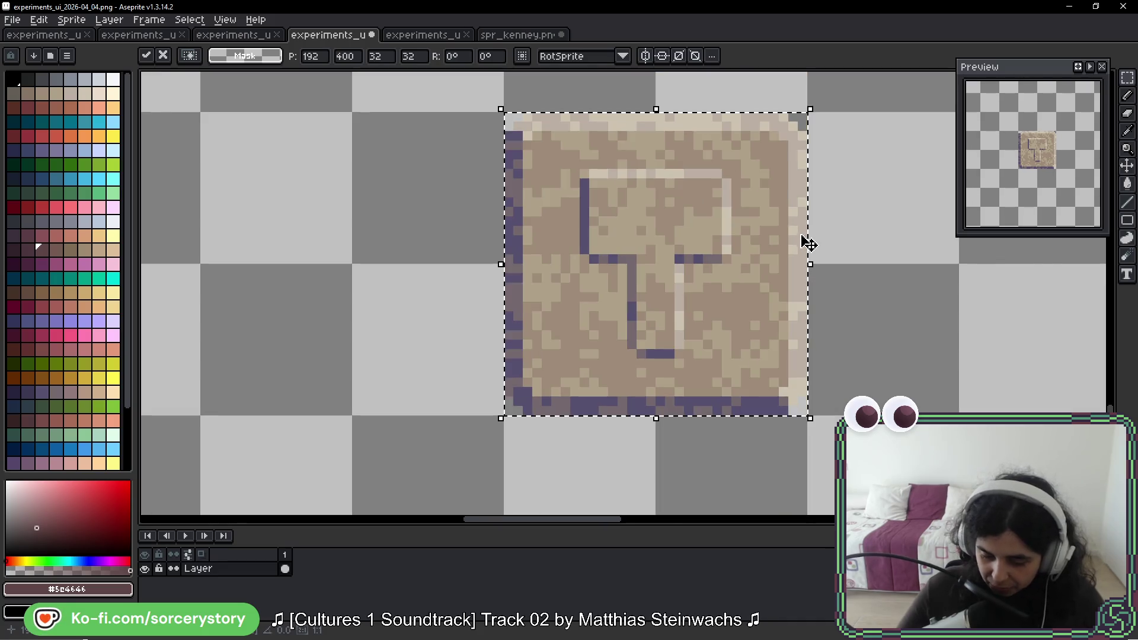
key(b)
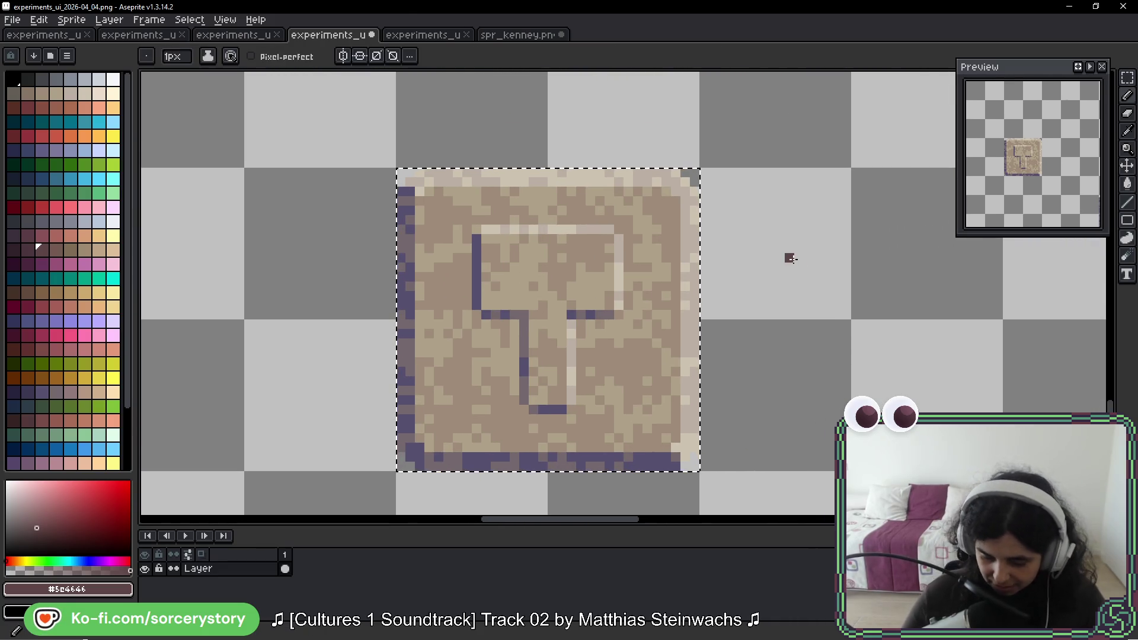
scroll(710, 268, up, 2)
mouse_move(711, 268)
mouse_down()
mouse_move(617, 269)
mouse_move(731, 371)
mouse_up()
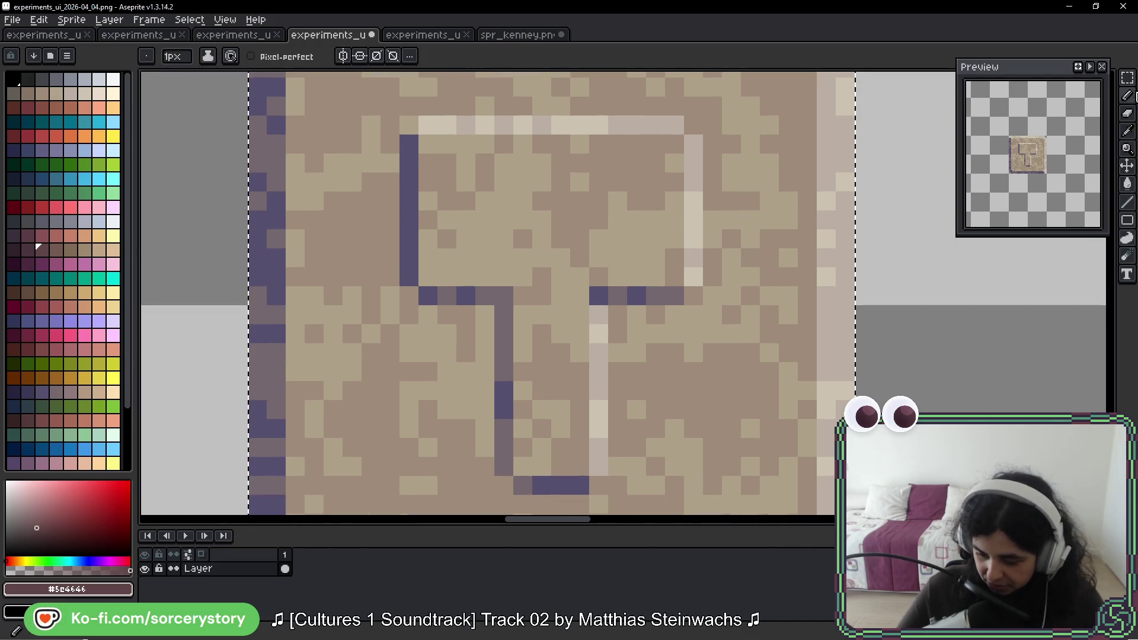
key(m)
scroll(833, 195, right, 3)
scroll(452, 168, down, 1)
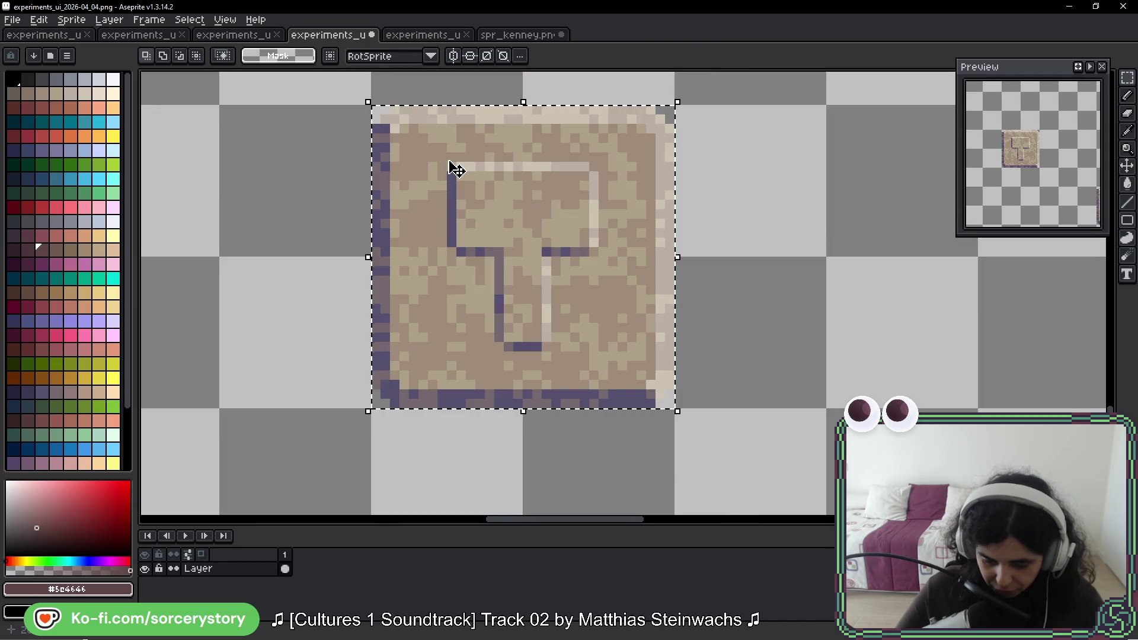
scroll(444, 168, up, 1)
mouse_move(461, 160)
mouse_down()
mouse_move(711, 160)
mouse_move(748, 276)
mouse_move(747, 333)
mouse_up()
mouse_move(656, 374)
mouse_down()
mouse_move(606, 265)
mouse_move(612, 404)
mouse_up()
mouse_move(678, 272)
mouse_down()
mouse_move(635, 380)
mouse_move(638, 269)
mouse_up()
Step: With Contiguous off, bucket-fill the selected highlights pink and the remaining ones magenta
key(g)
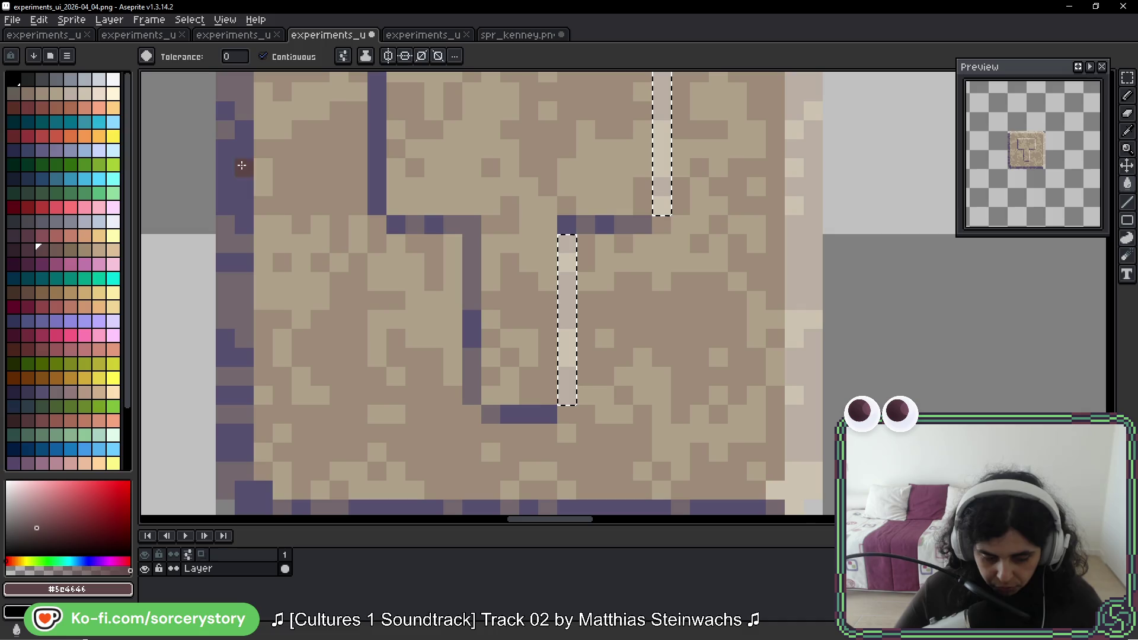
click(86, 179)
click(560, 243)
key(ctrl+z)
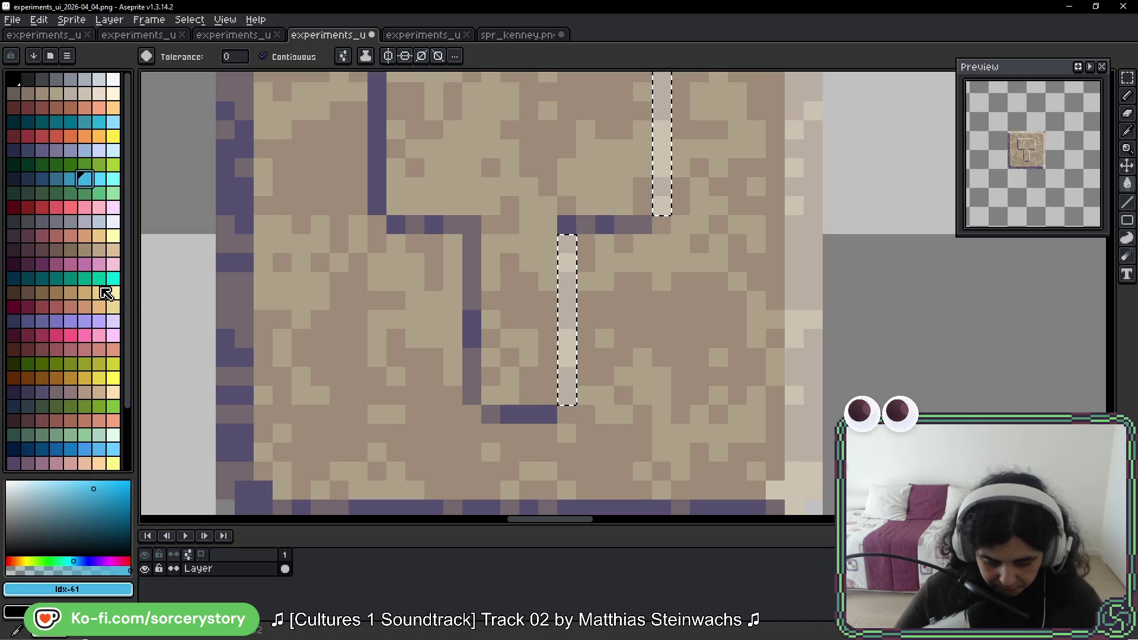
click(113, 264)
click(562, 243)
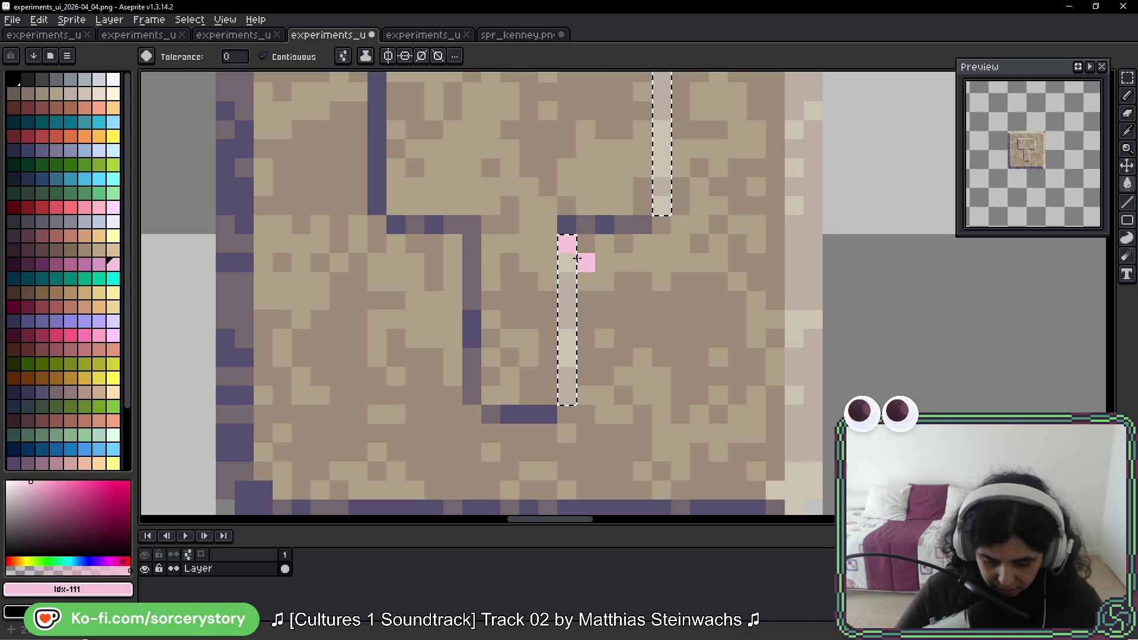
click(263, 56)
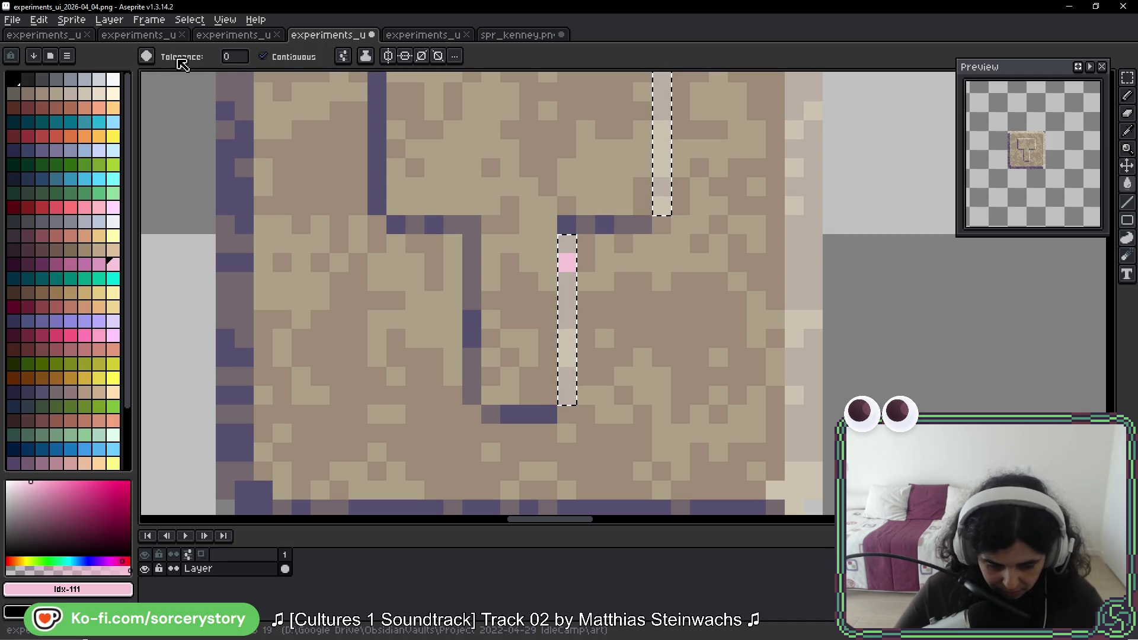
key(ctrl+z)
drag(667, 148, 628, 237)
click(629, 237)
click(81, 267)
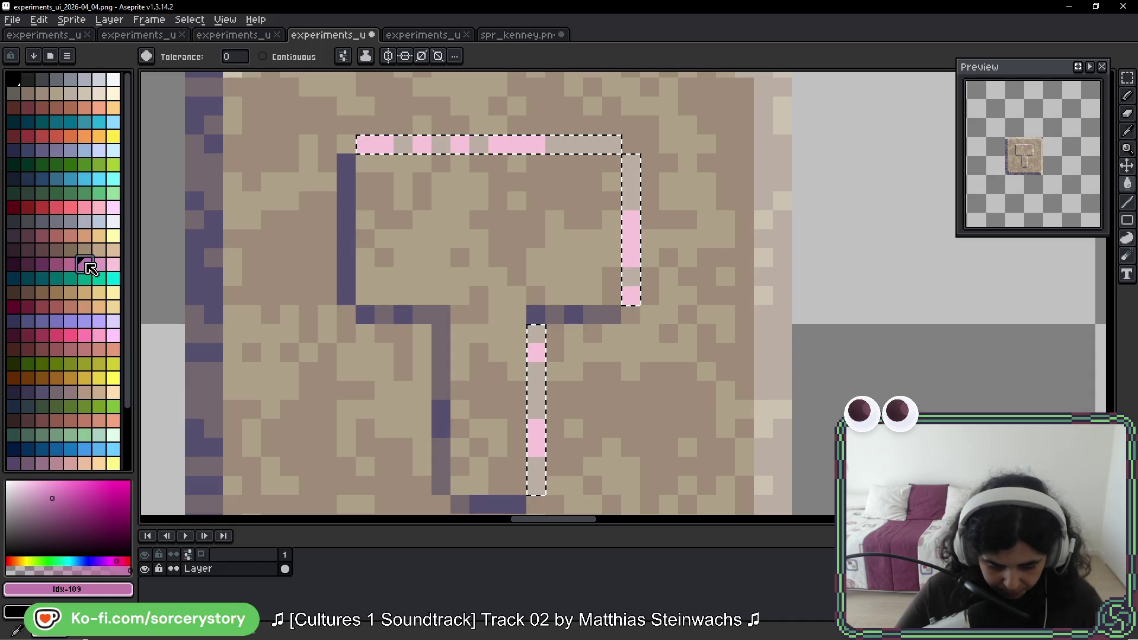
click(579, 148)
Step: Select the hammer's dark left and stem shadow outline
drag(688, 277, 700, 221)
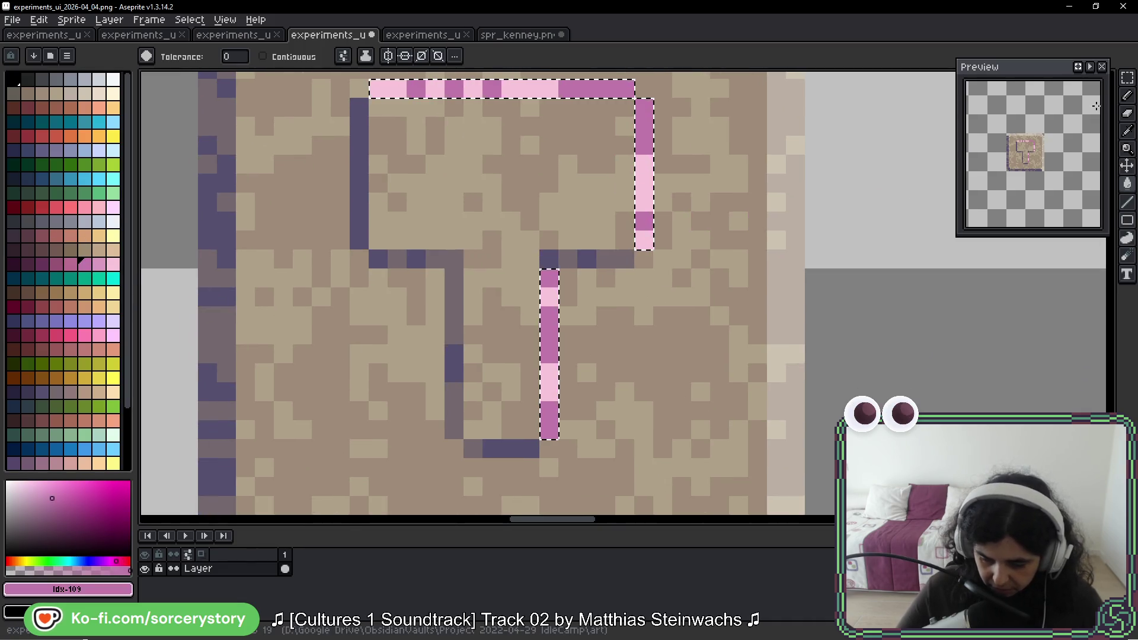
click(1127, 78)
drag(359, 89, 333, 127)
click(333, 128)
key(w)
click(599, 297)
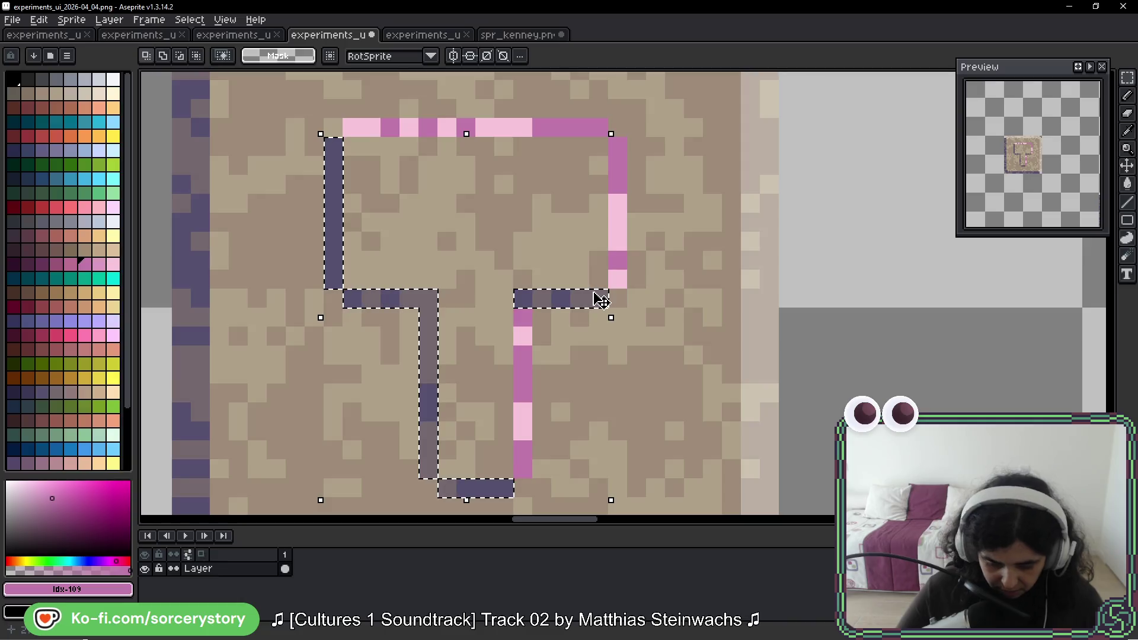
key(g)
click(637, 280)
Step: Sample the light beige #ccc3b1 and fill the selected dark outline with it
scroll(639, 284, down, 3)
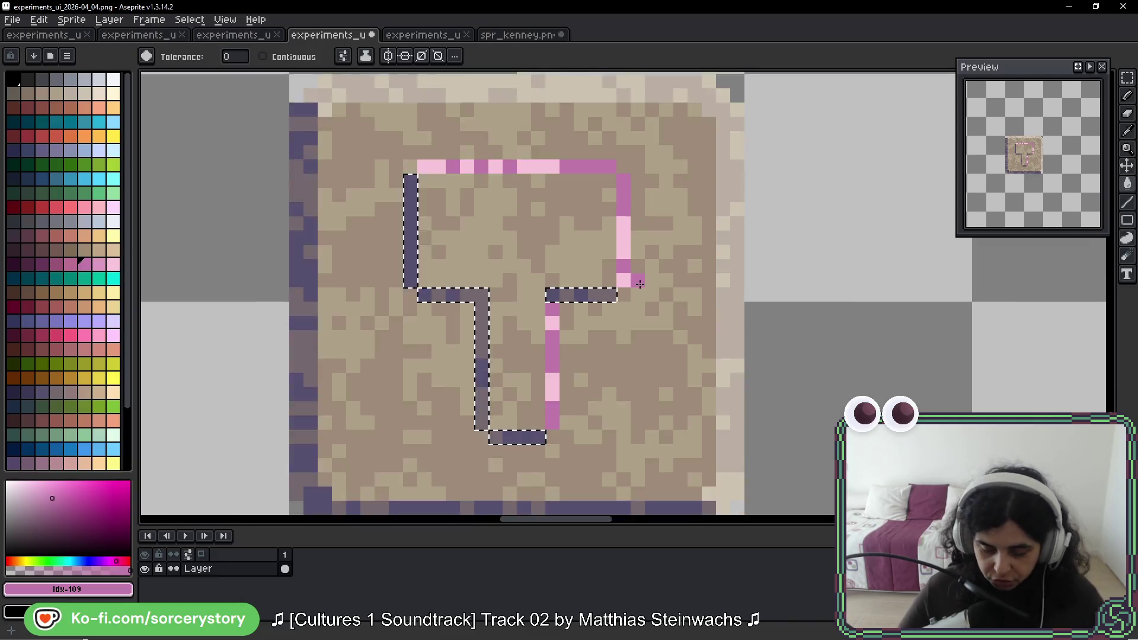
drag(815, 353, 424, 318)
drag(683, 355, 501, 183)
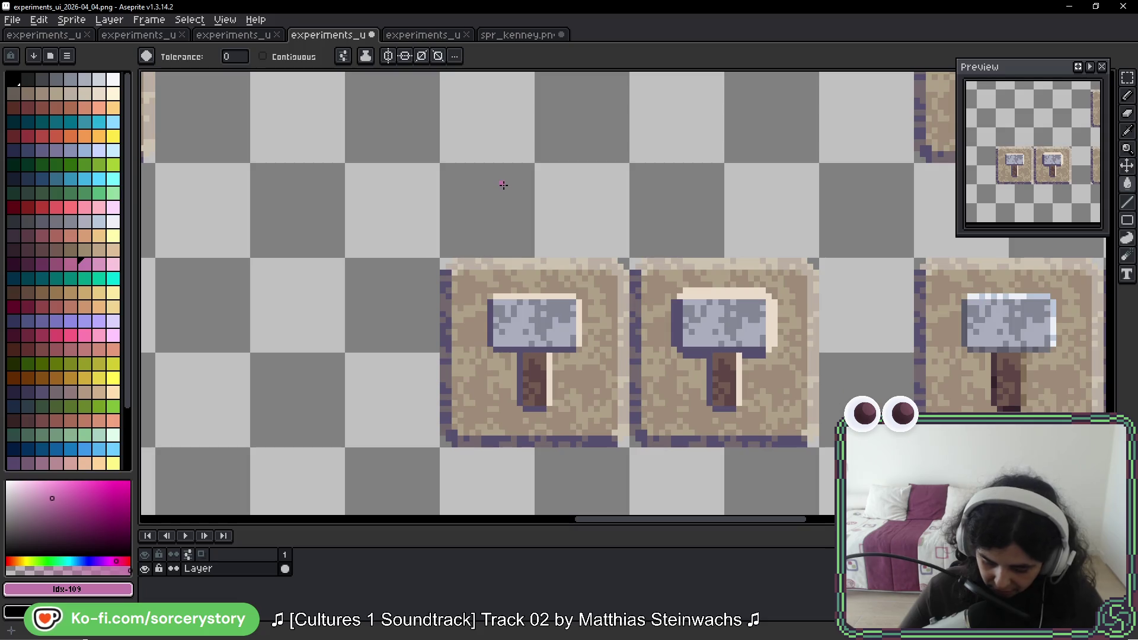
scroll(582, 224, down, 2)
scroll(690, 179, up, 1)
scroll(690, 179, up, 1)
key(i)
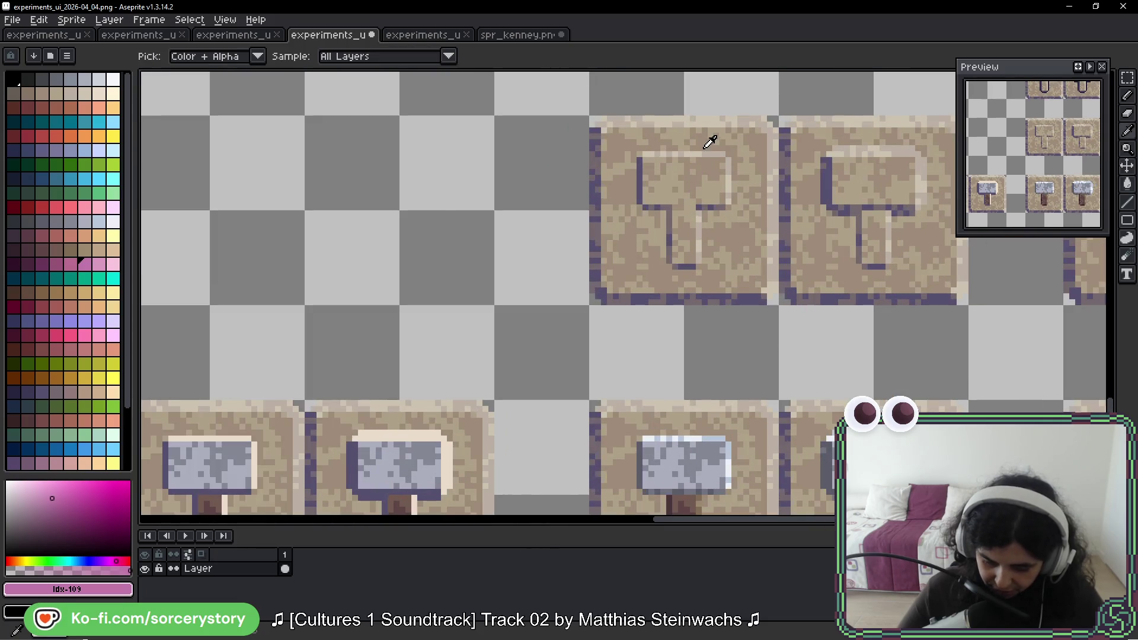
alt+click(700, 144)
scroll(452, 247, down, 2)
scroll(479, 242, up, 3)
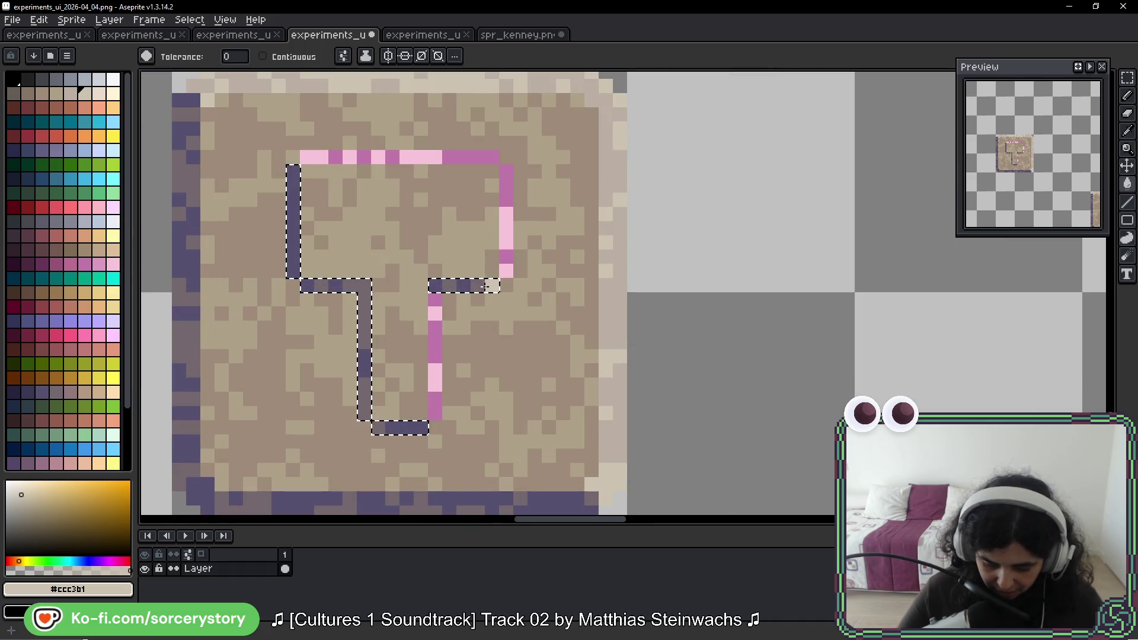
click(490, 286)
Step: Sample the tile colour #bbafa4, recentre the hammer tile and clear the selection
scroll(644, 358, down, 2)
scroll(881, 355, up, 1)
scroll(376, 330, right, 3)
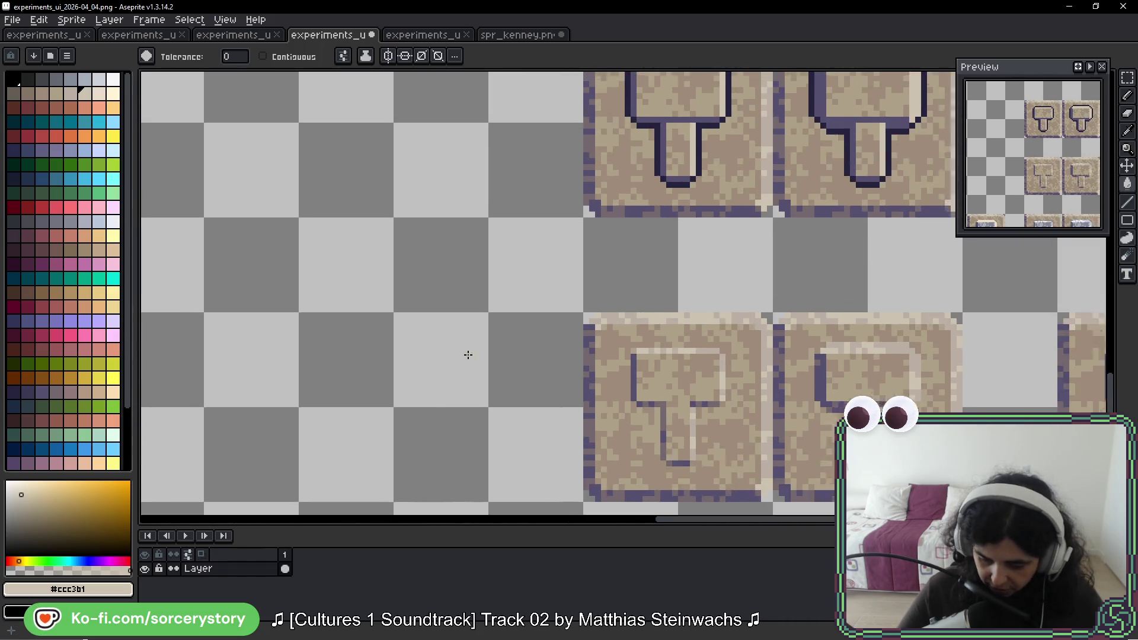
scroll(745, 292, up, 2)
alt+click(759, 342)
scroll(729, 342, down, 3)
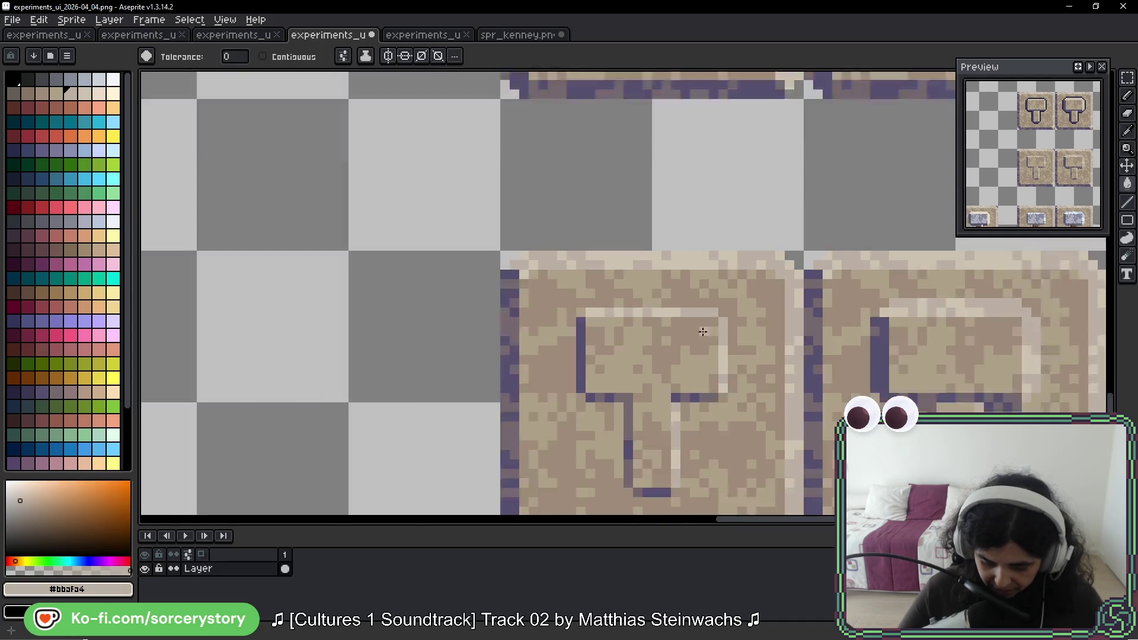
scroll(296, 303, down, 2)
scroll(546, 254, up, 3)
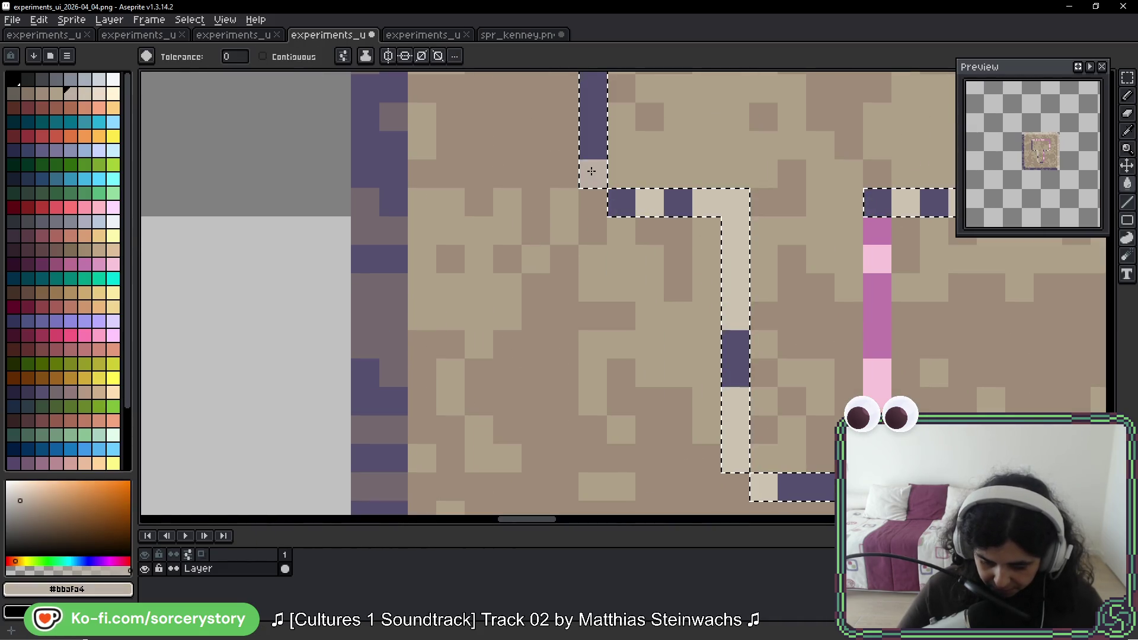
scroll(756, 232, down, 2)
drag(756, 233, 574, 306)
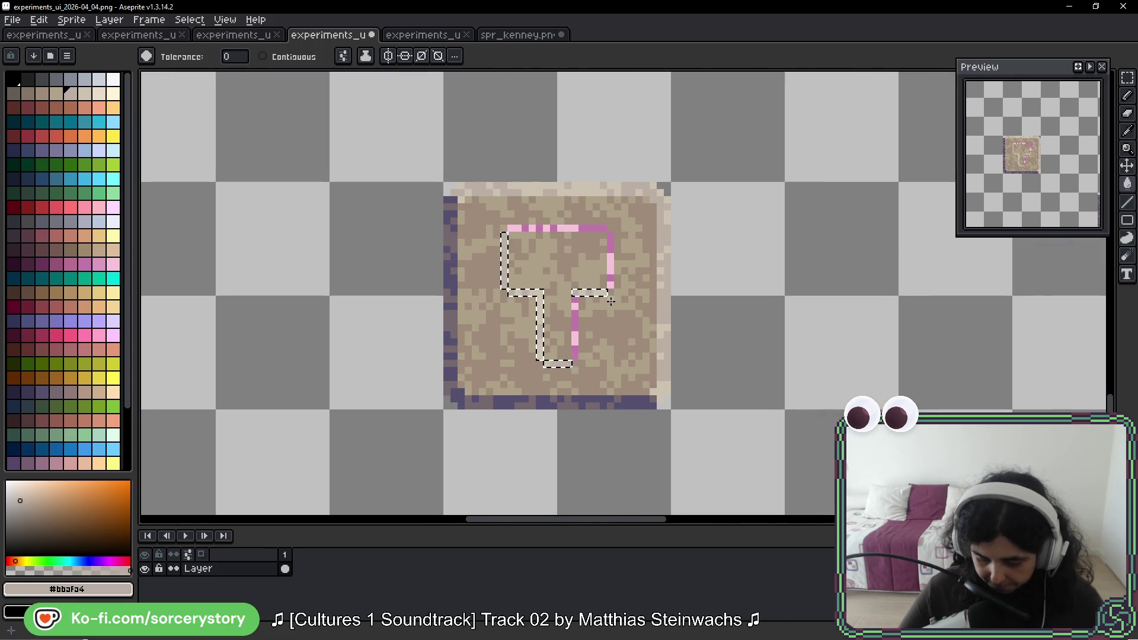
key(ctrl+d)
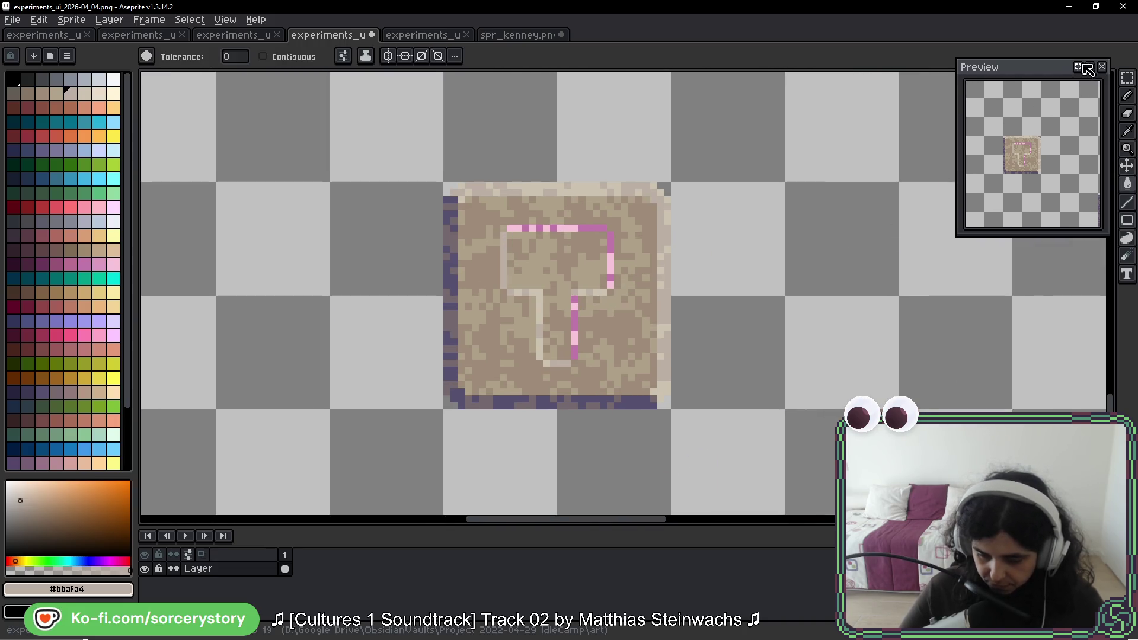
Step: Marquee-select the hammer's pink top row and stem column
click(1128, 79)
scroll(520, 240, up, 4)
mouse_move(511, 240)
mouse_down()
mouse_move(758, 240)
mouse_move(767, 401)
mouse_up()
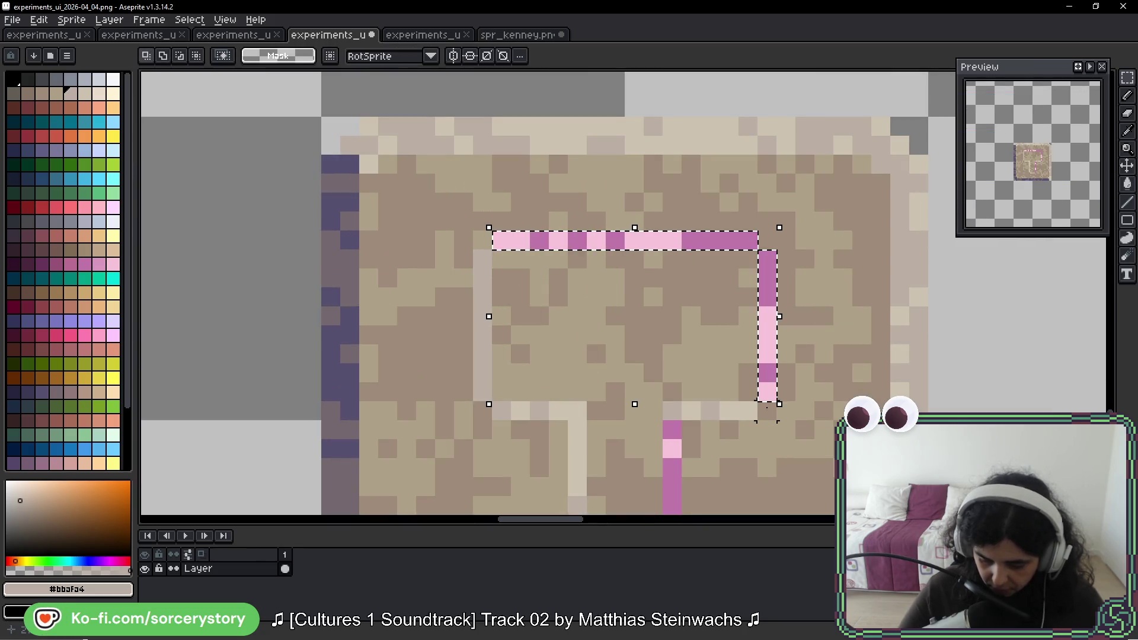
scroll(765, 406, down, 3)
drag(666, 267, 666, 437)
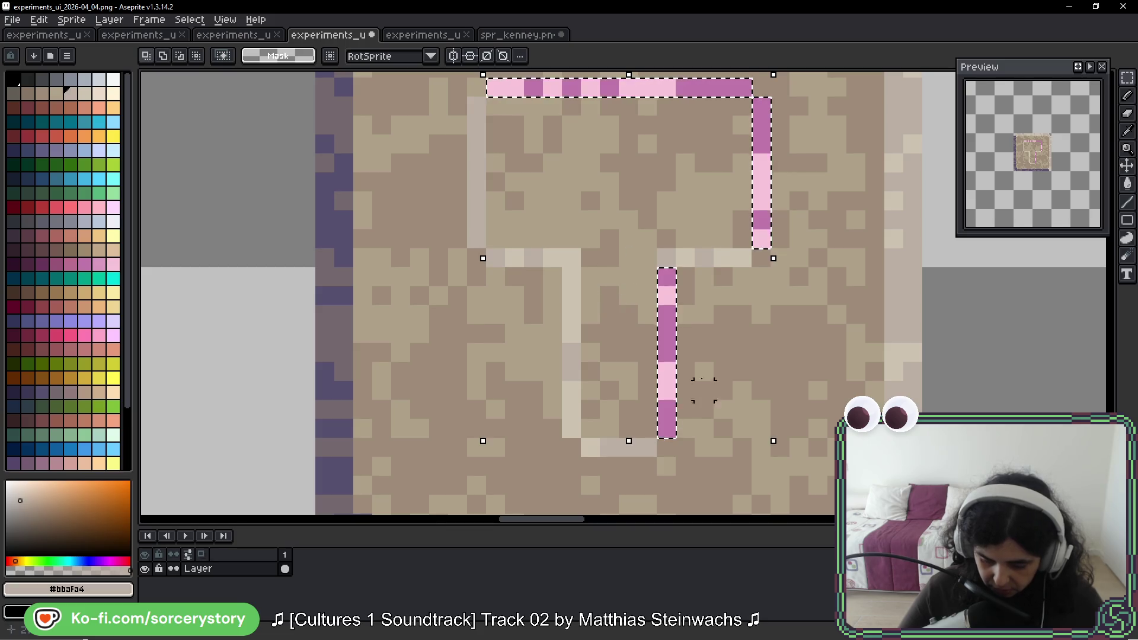
scroll(706, 382, down, 3)
Step: Sample dark purple #56506F and bucket-fill the selected pink pixels with it
key(b)
scroll(719, 356, right, 5)
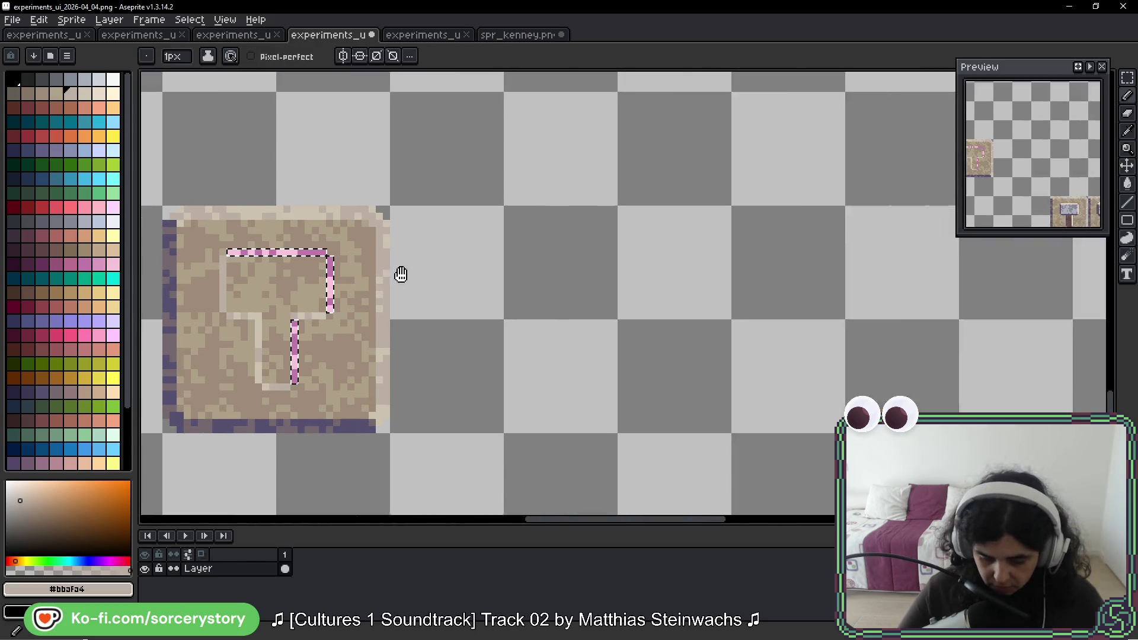
scroll(399, 272, right, 3)
scroll(792, 246, down, 5)
key(i)
click(784, 318)
key(b)
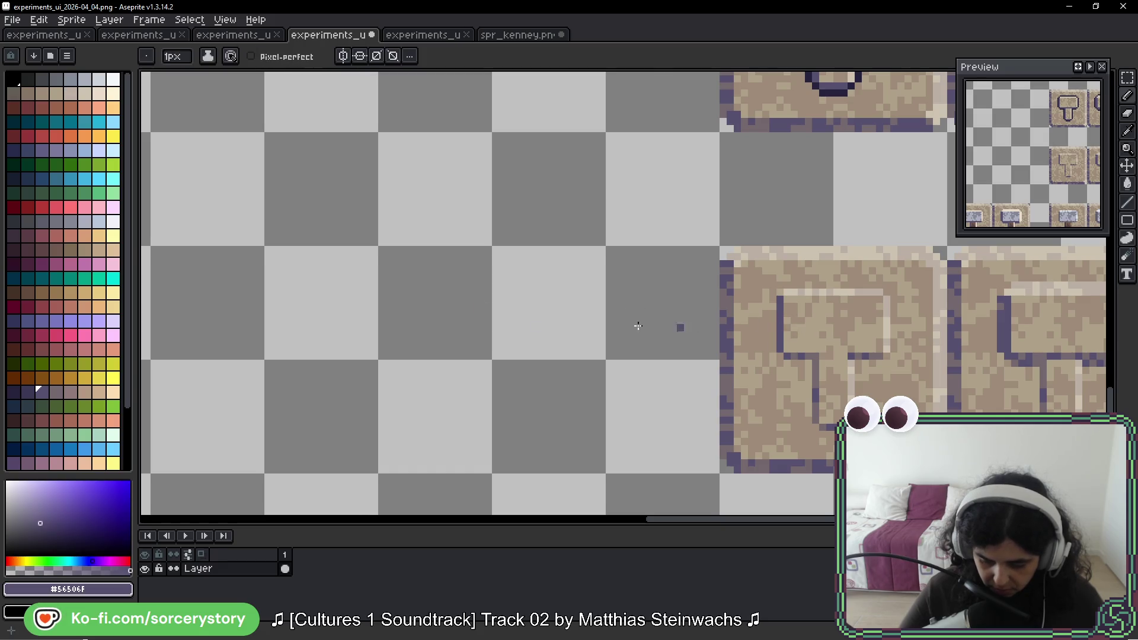
scroll(679, 326, right, 5)
scroll(464, 275, up, 5)
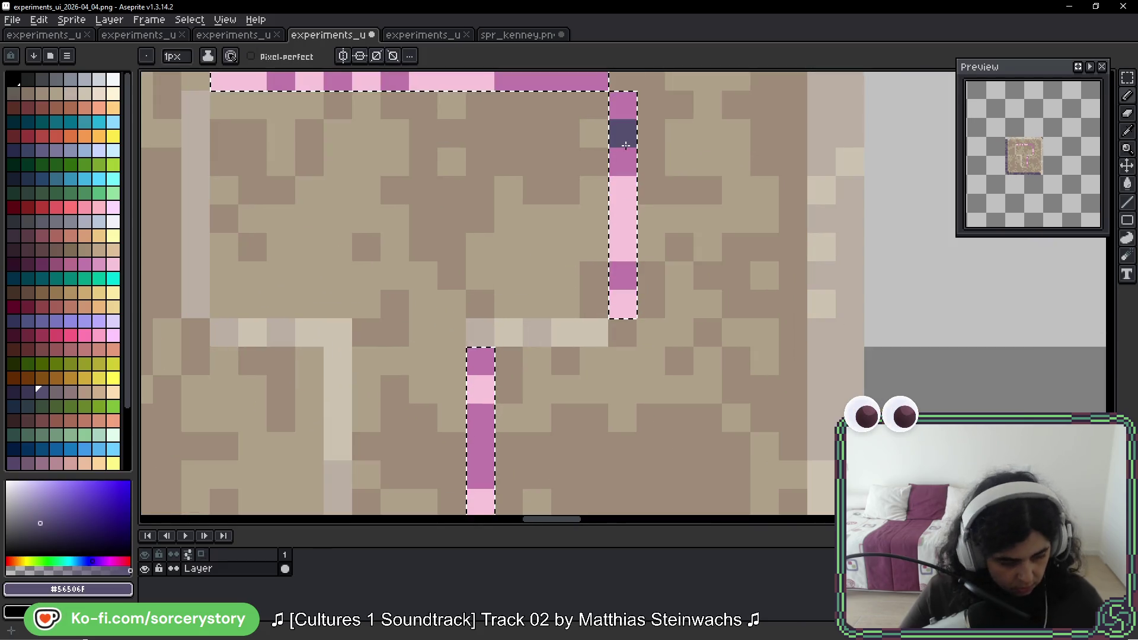
key(g)
click(622, 134)
Step: Fill the remaining pink edge pixels with greyish purple #75686C and deselect
scroll(705, 299, down, 5)
scroll(708, 299, left, 5)
scroll(708, 299, up, 3)
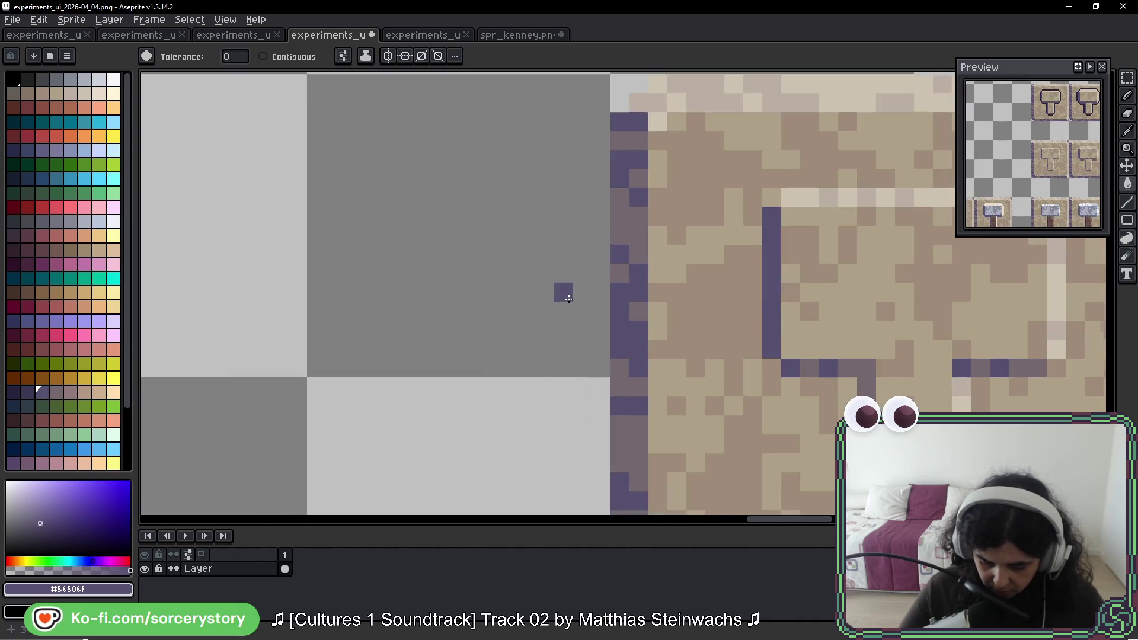
alt+click(788, 368)
scroll(877, 279, down, 3)
scroll(877, 279, left, 5)
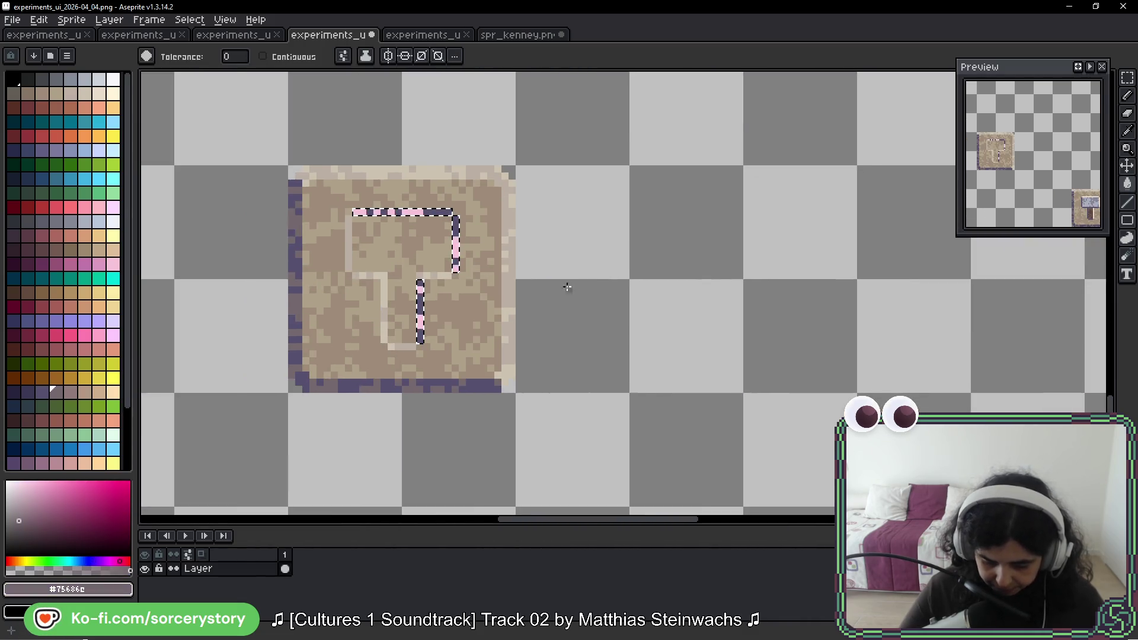
scroll(564, 285, up, 3)
click(424, 218)
key(ctrl+d)
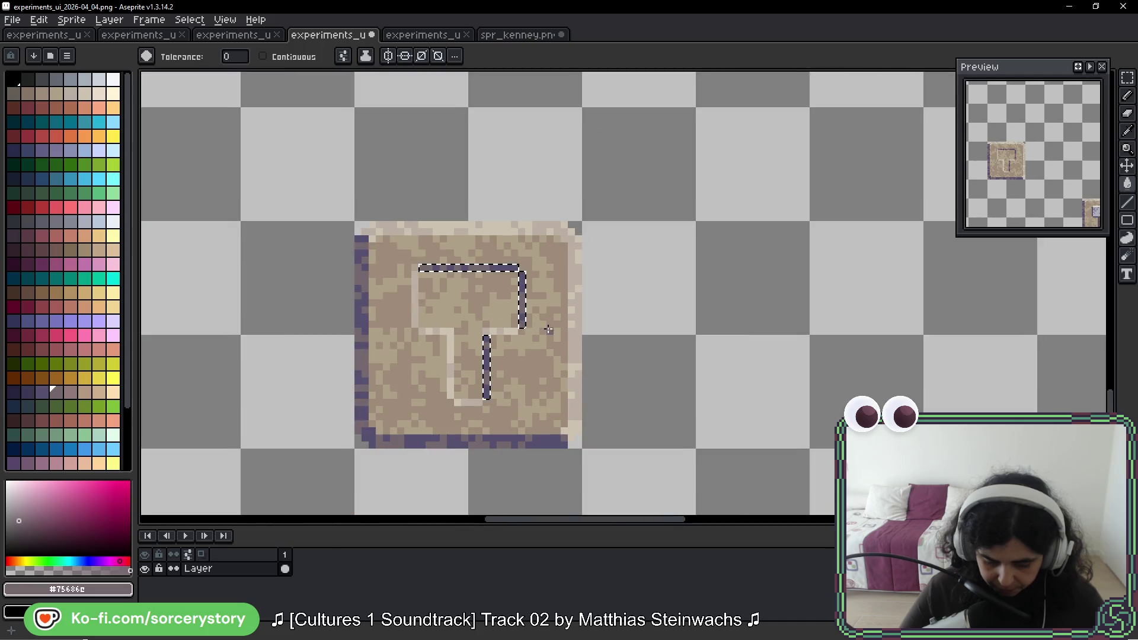
scroll(425, 217, down, 3)
scroll(534, 296, left, 3)
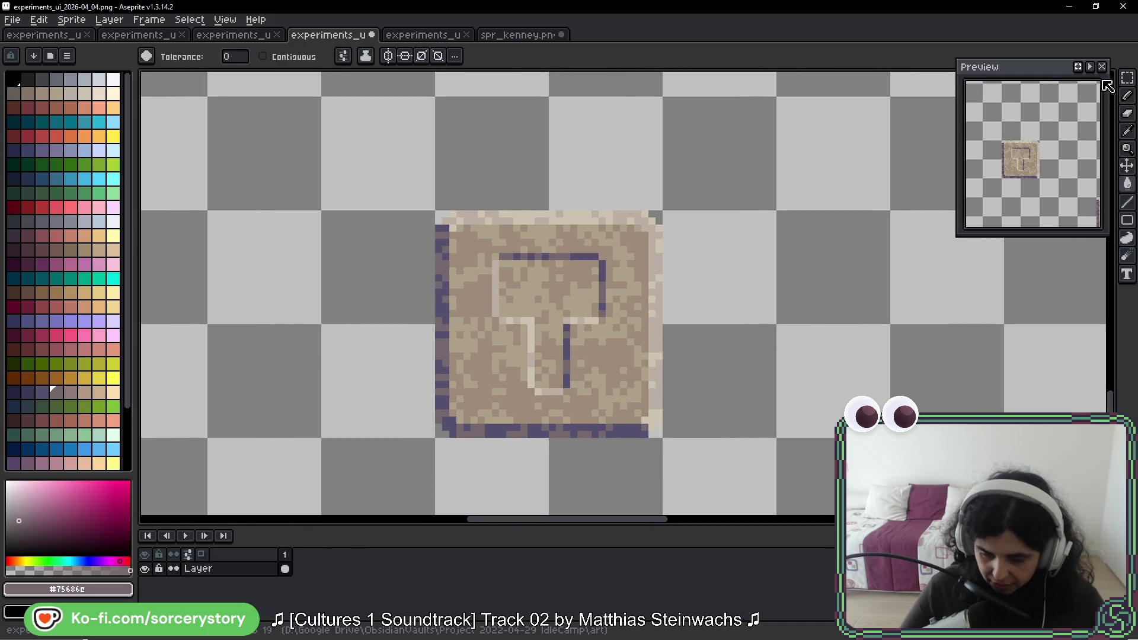
click(1125, 79)
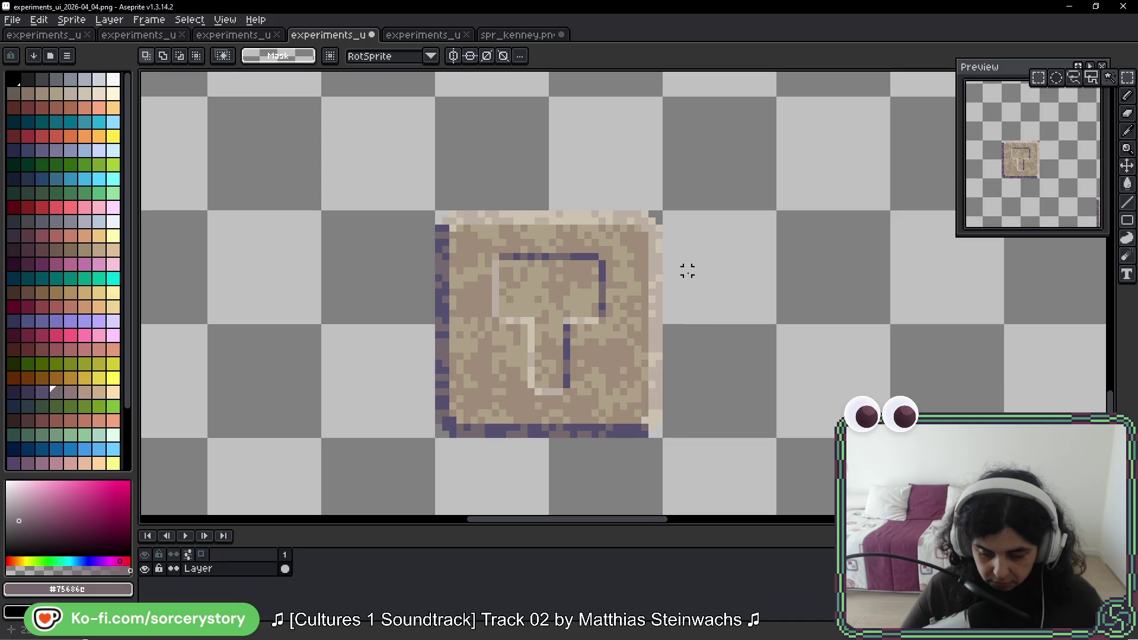
Step: Select the interior of the lone tile's T head and stem
scroll(762, 267, down, 5)
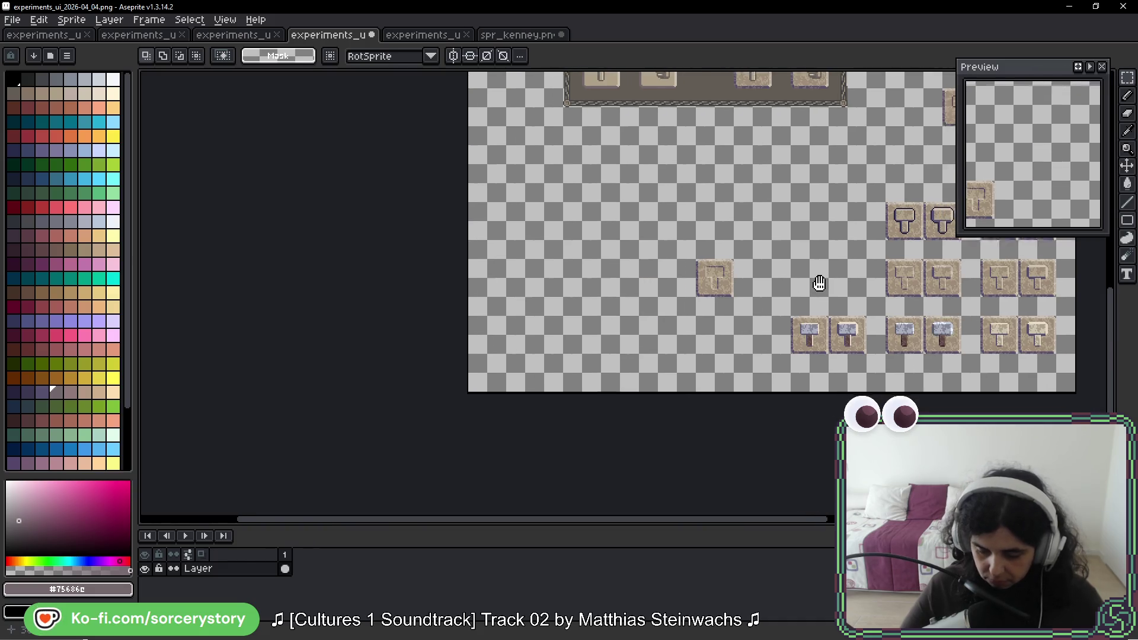
drag(819, 283, 713, 258)
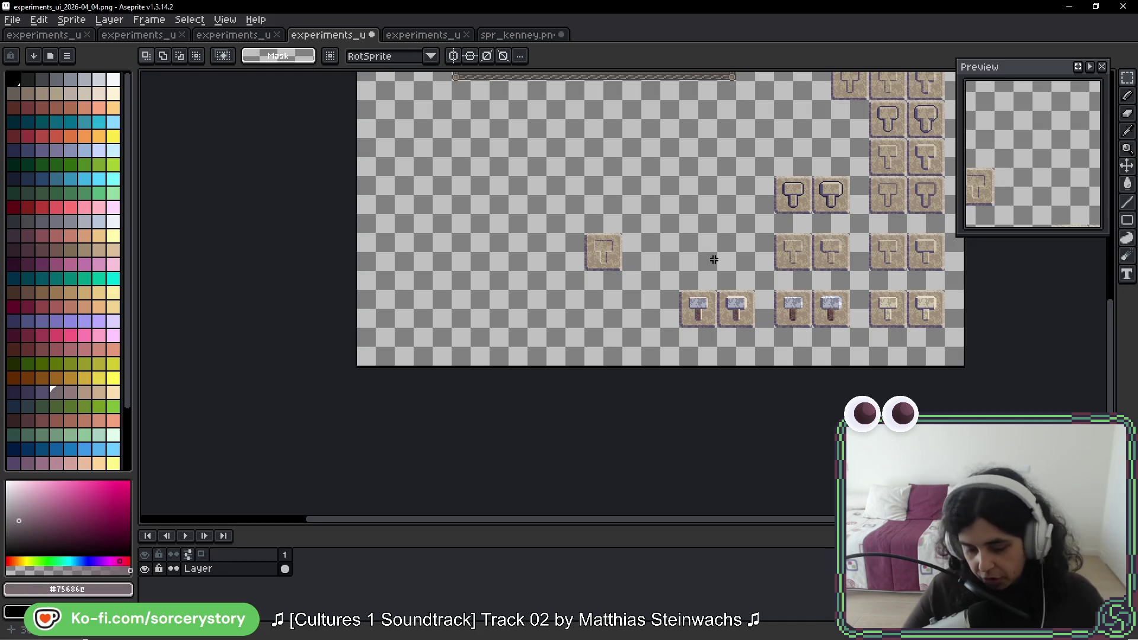
scroll(599, 249, up, 8)
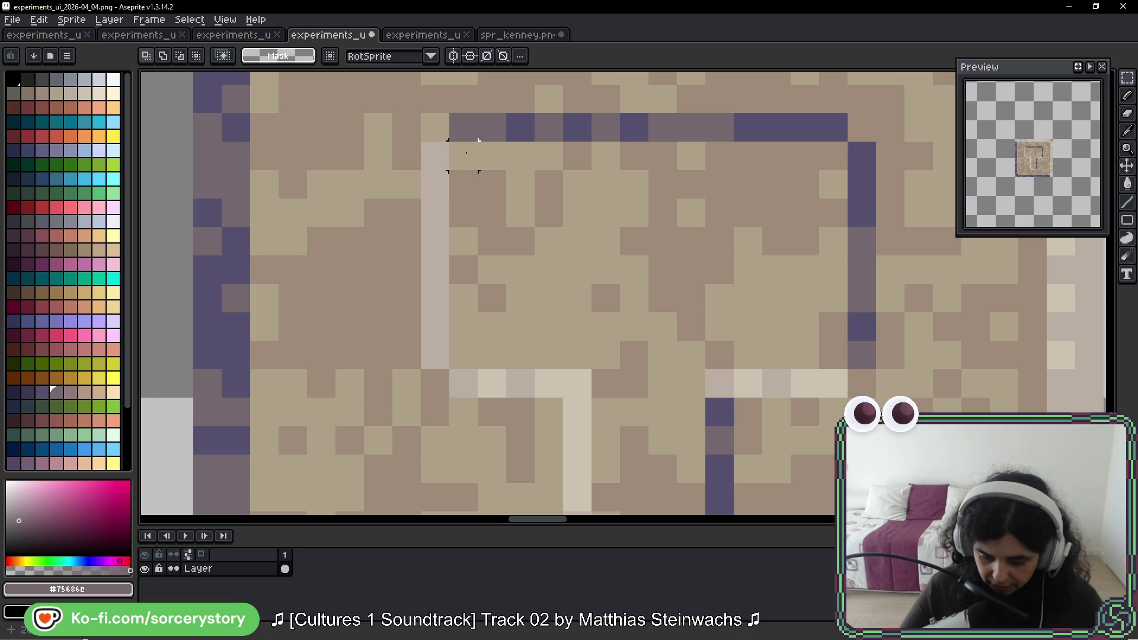
mouse_move(463, 155)
mouse_down()
mouse_move(756, 304)
mouse_move(836, 365)
mouse_up()
scroll(608, 193, down, 4)
scroll(608, 193, right, 1)
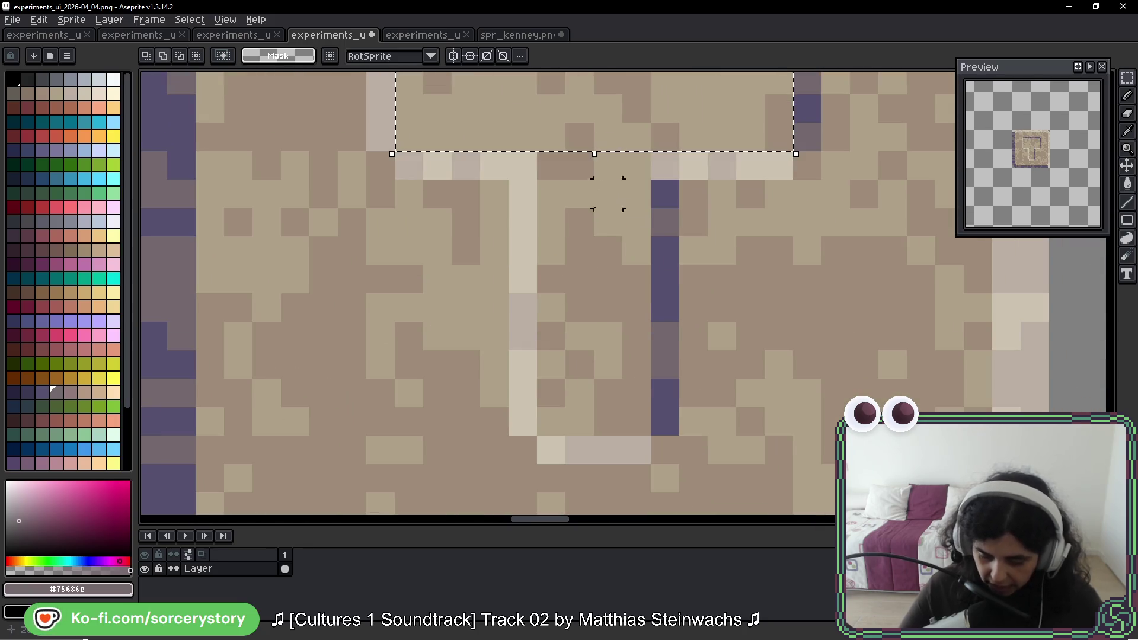
drag(646, 176, 652, 185)
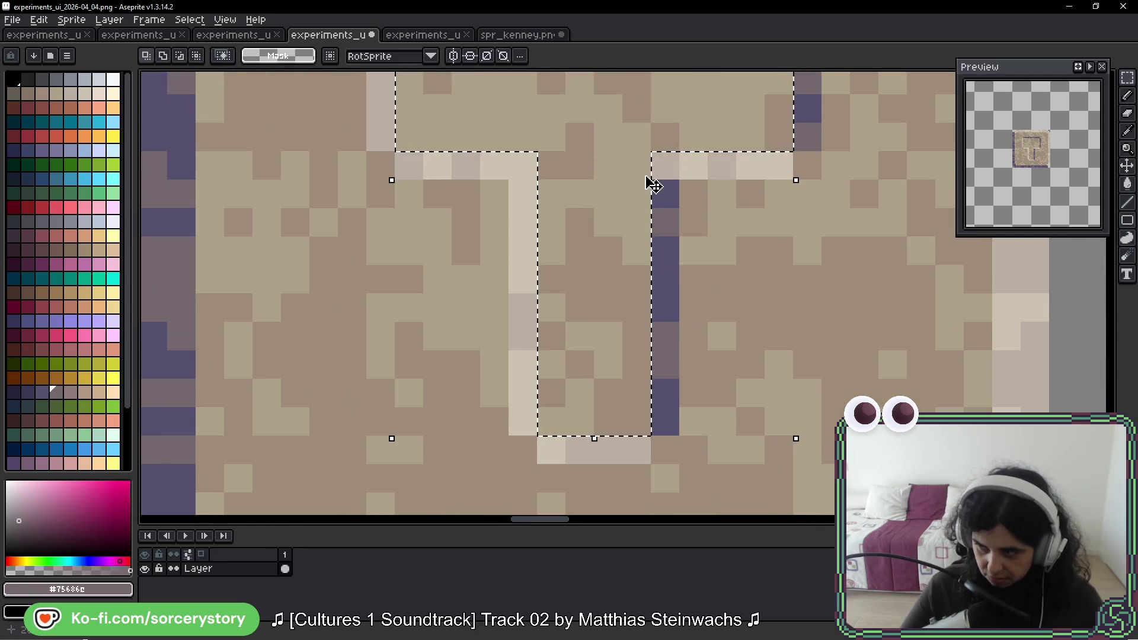
scroll(623, 299, down, 1)
Step: Replace the T's mid-brown stone pixels with a darker palette brown, then deselect
key(w)
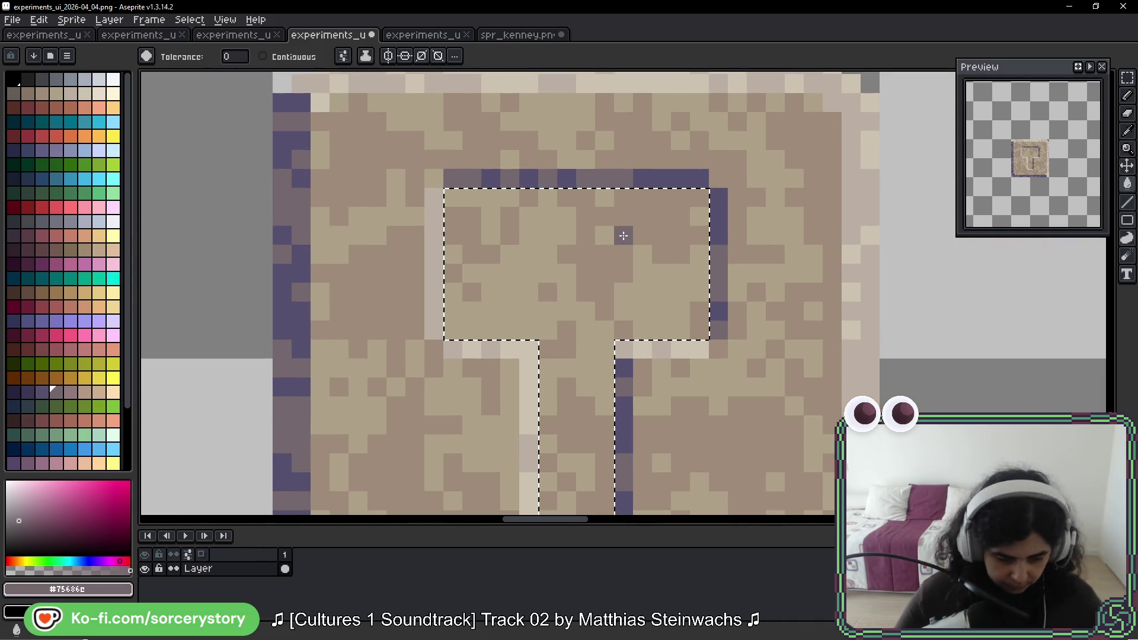
alt+click(595, 222)
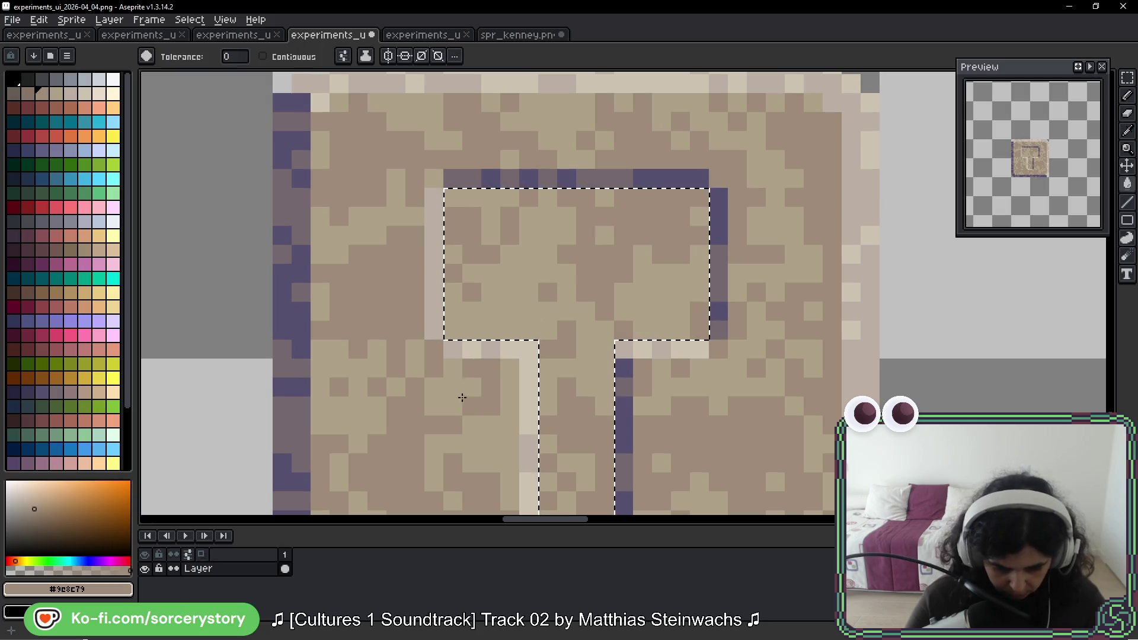
click(27, 94)
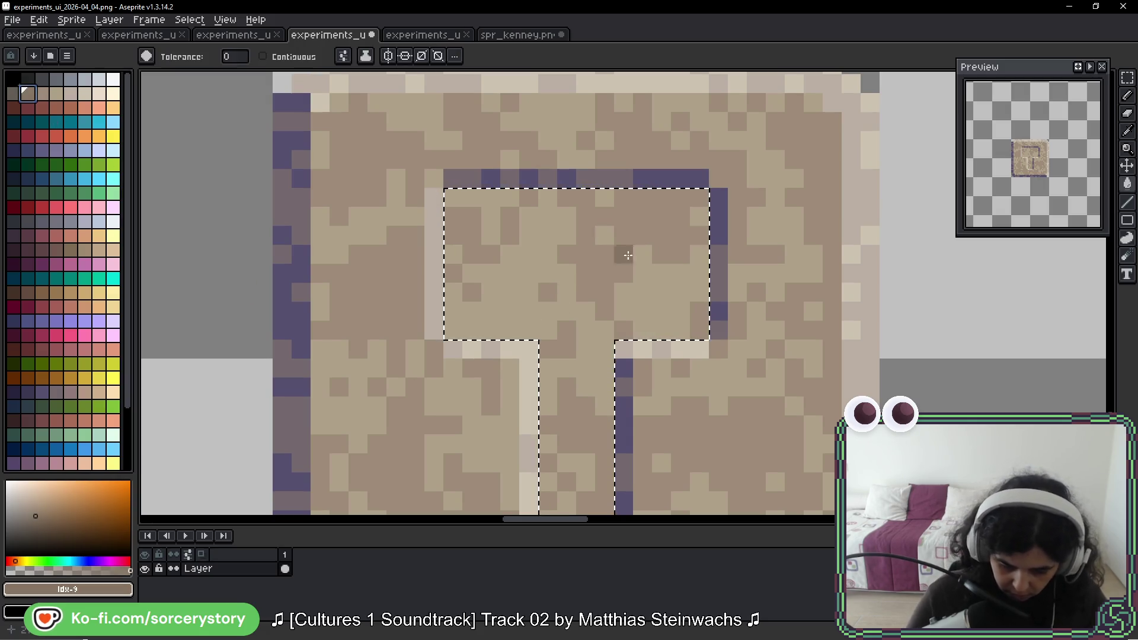
click(602, 272)
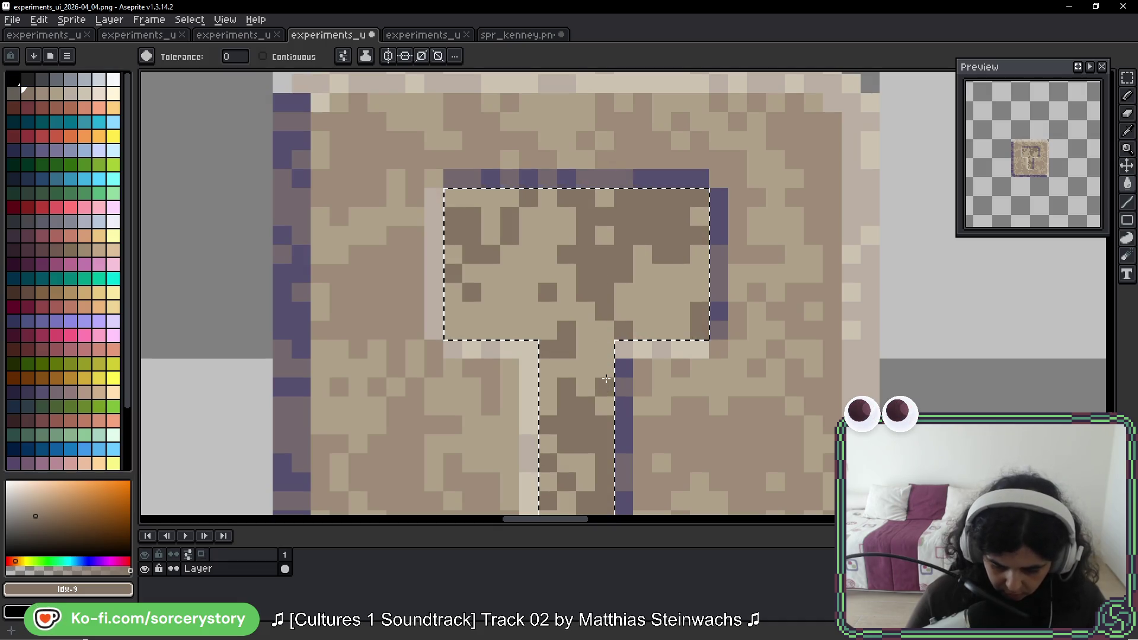
key(alt)
alt+click(539, 256)
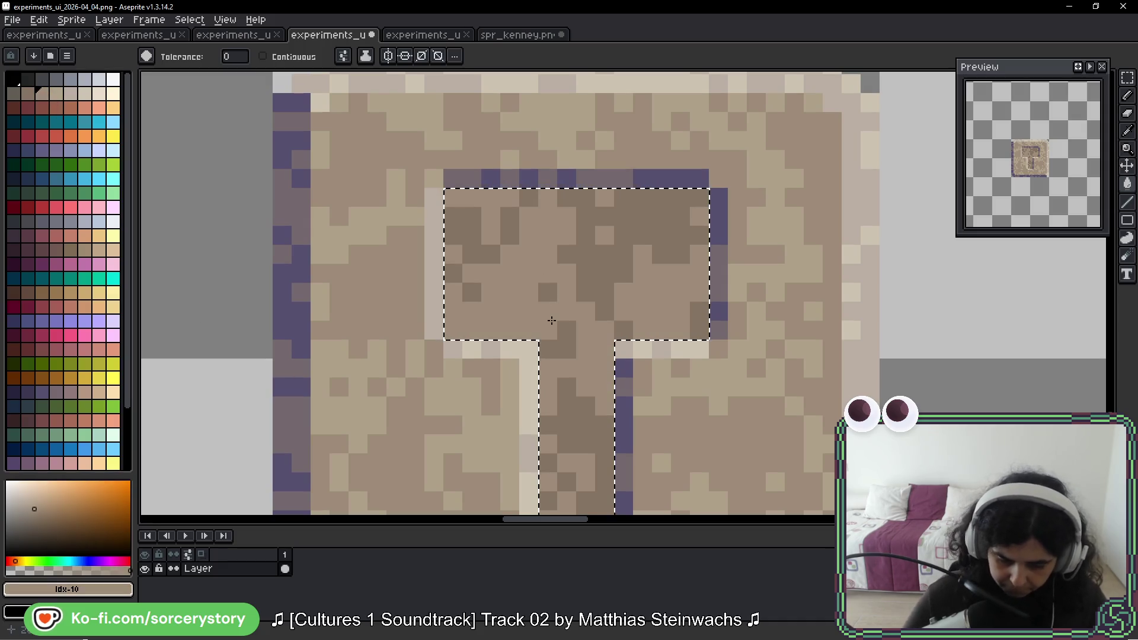
key(ctrl+d)
scroll(552, 323, down, 5)
scroll(766, 318, down, 3)
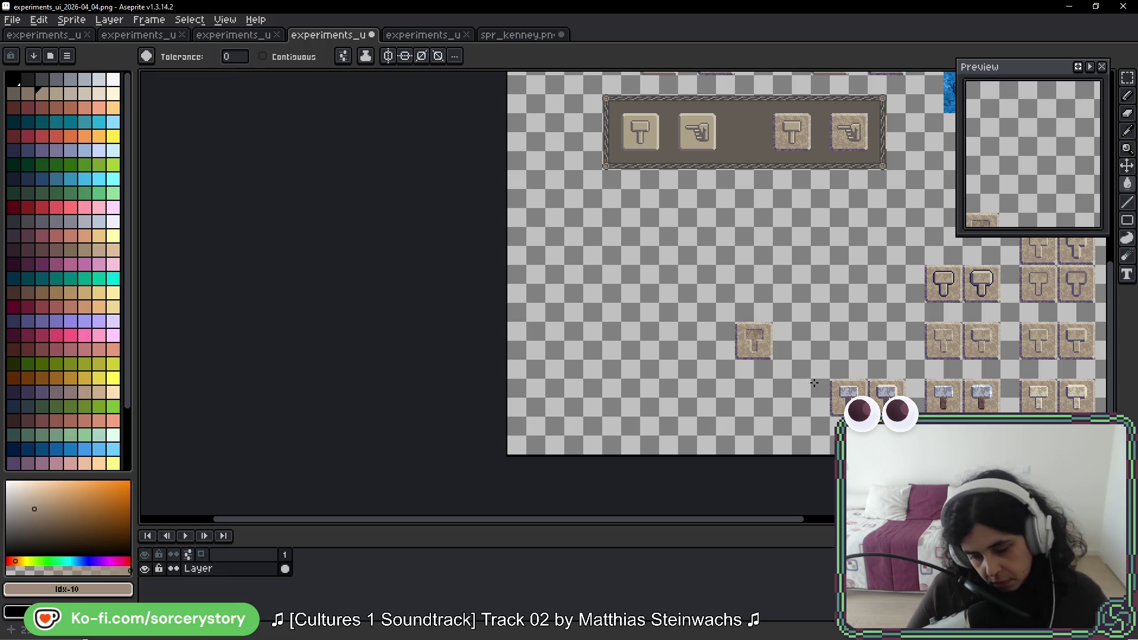
Step: Duplicate the darkened T tile and place the copy directly below the original
key(m)
drag(877, 354, 722, 302)
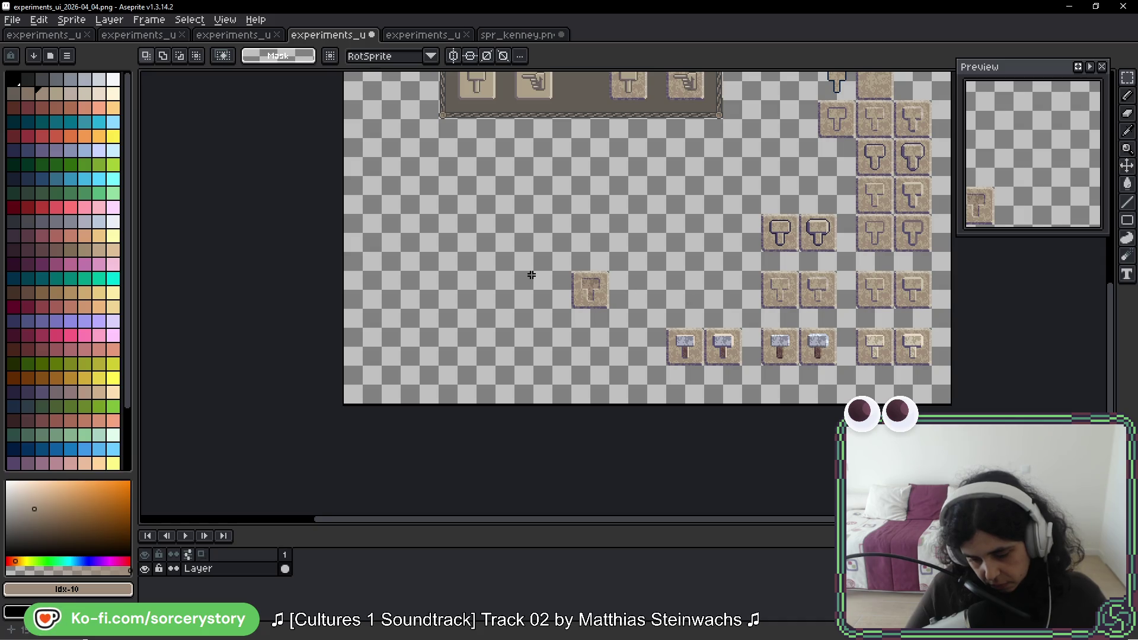
scroll(566, 311, up, 4)
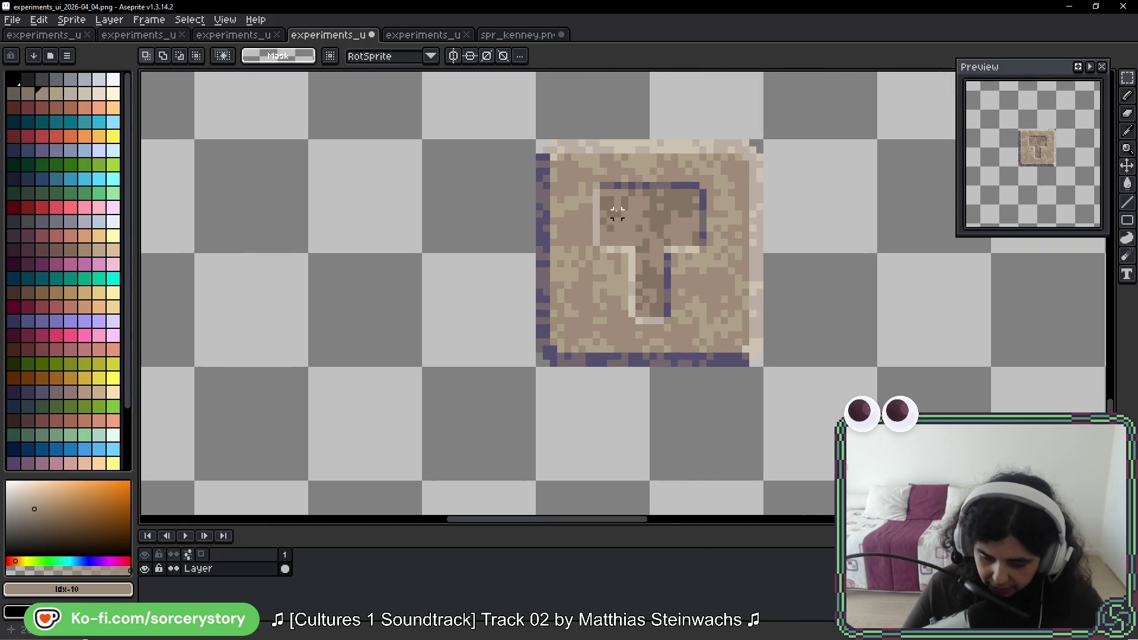
mouse_move(705, 219)
mouse_down()
mouse_move(596, 193)
mouse_move(699, 292)
mouse_move(732, 521)
mouse_up()
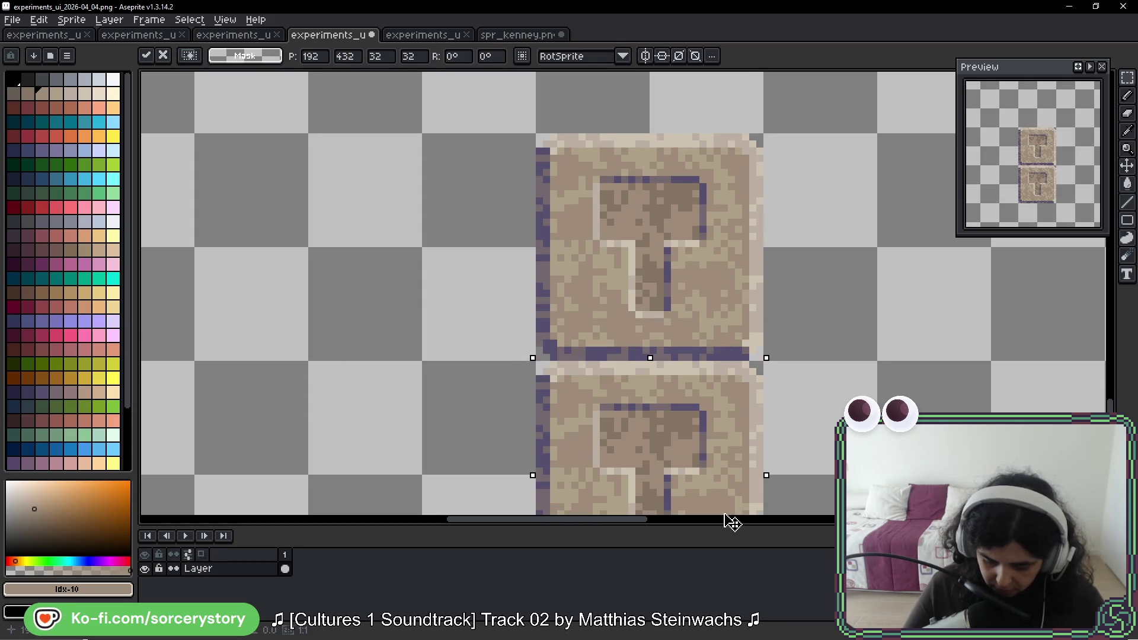
key(Return)
scroll(604, 292, up, 4)
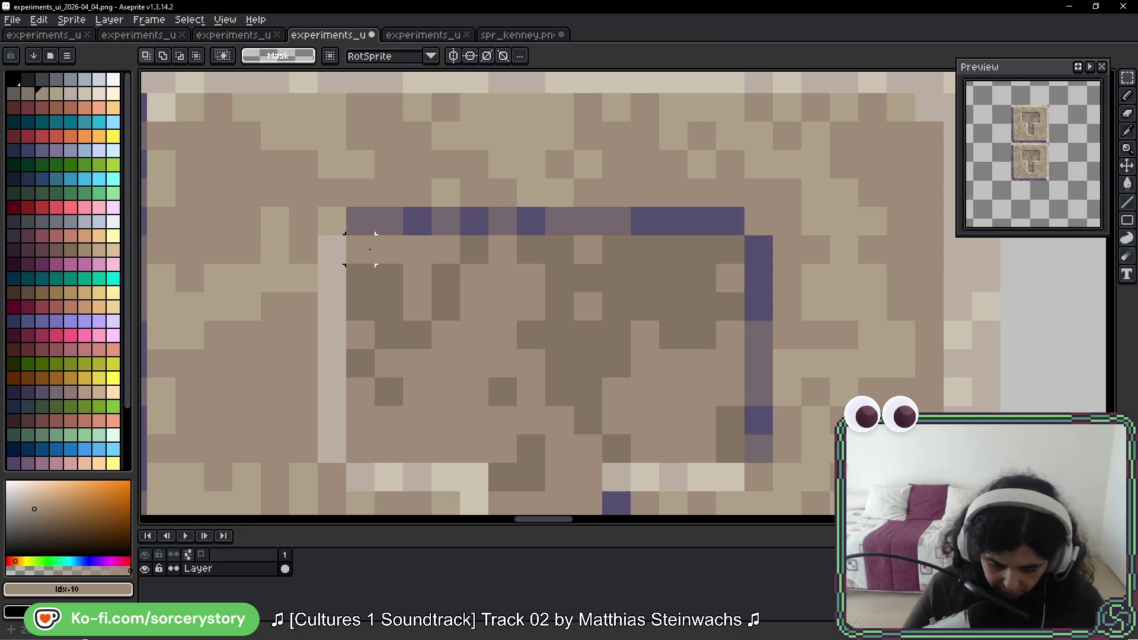
Step: Select the copy's T interior and fill its brown stone pixels with dark brown
mouse_move(369, 250)
mouse_down()
mouse_move(744, 430)
mouse_move(731, 450)
mouse_move(684, 244)
mouse_up()
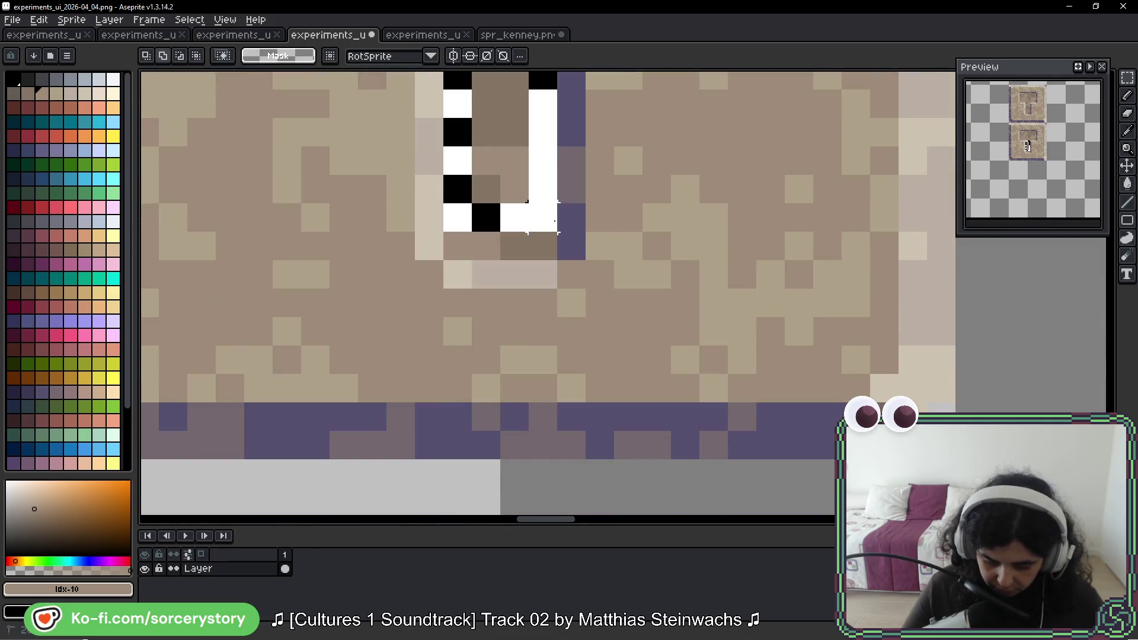
drag(446, 259, 559, 72)
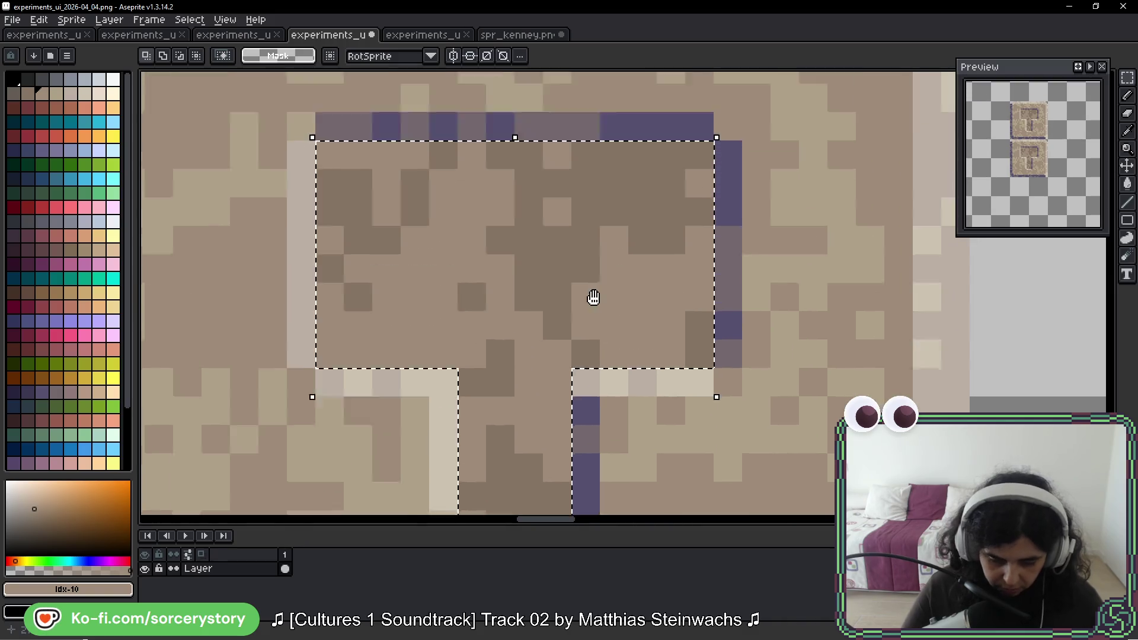
drag(593, 298, 605, 348)
alt+click(563, 262)
key(g)
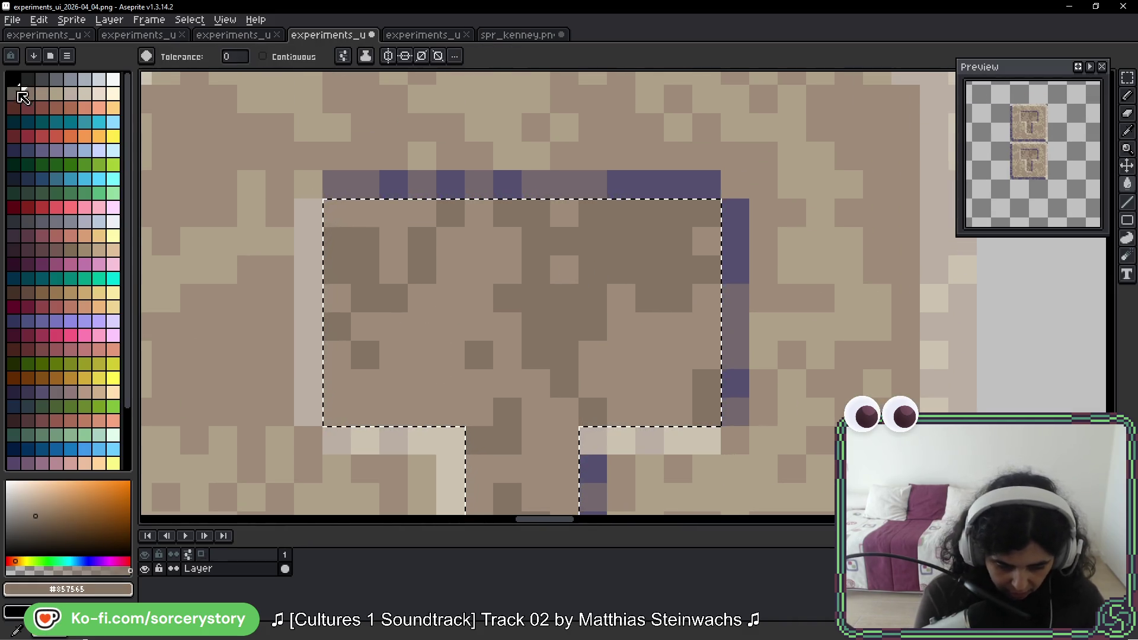
click(18, 92)
click(645, 239)
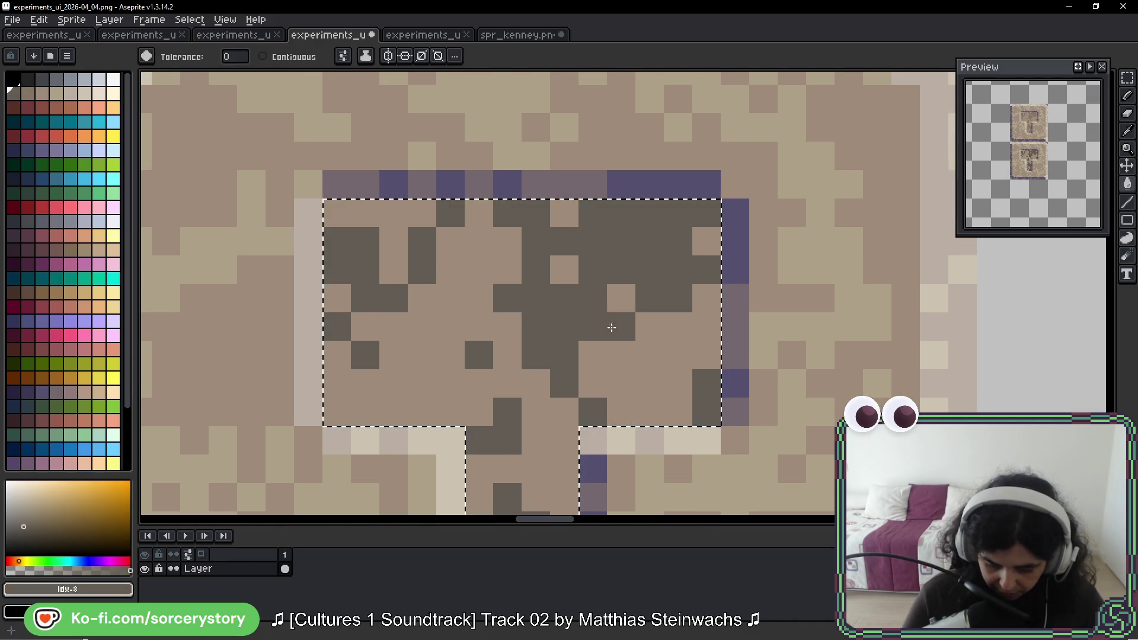
Step: Darken the lighter stone pixels inside the T with the next brown, then deselect
alt+click(495, 257)
click(27, 93)
click(499, 275)
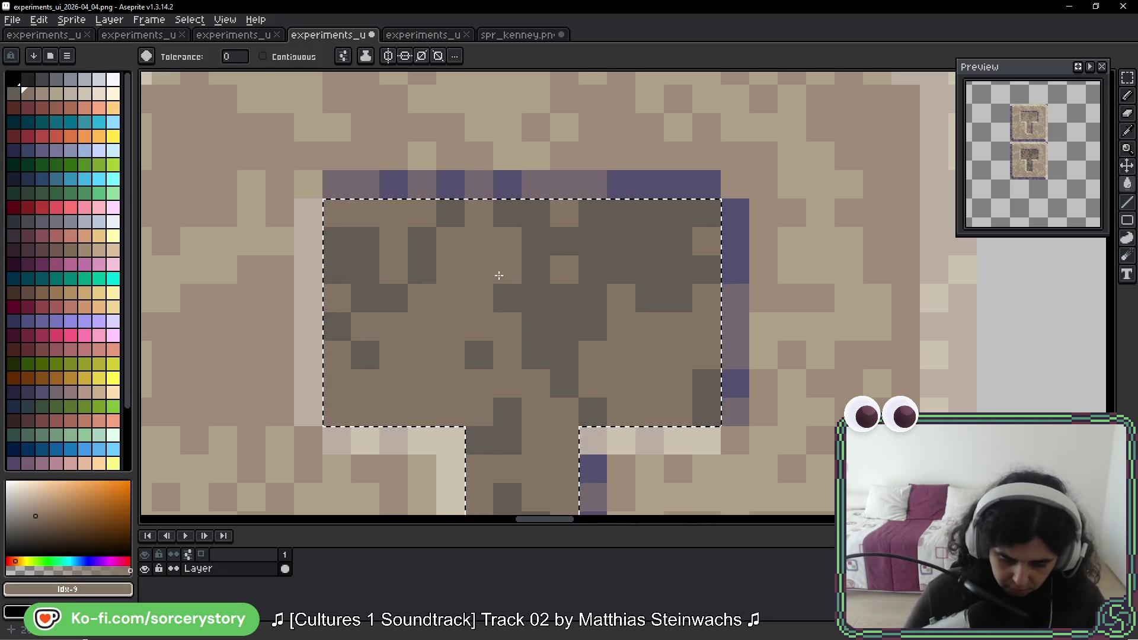
scroll(597, 197, down, 6)
key(ctrl+d)
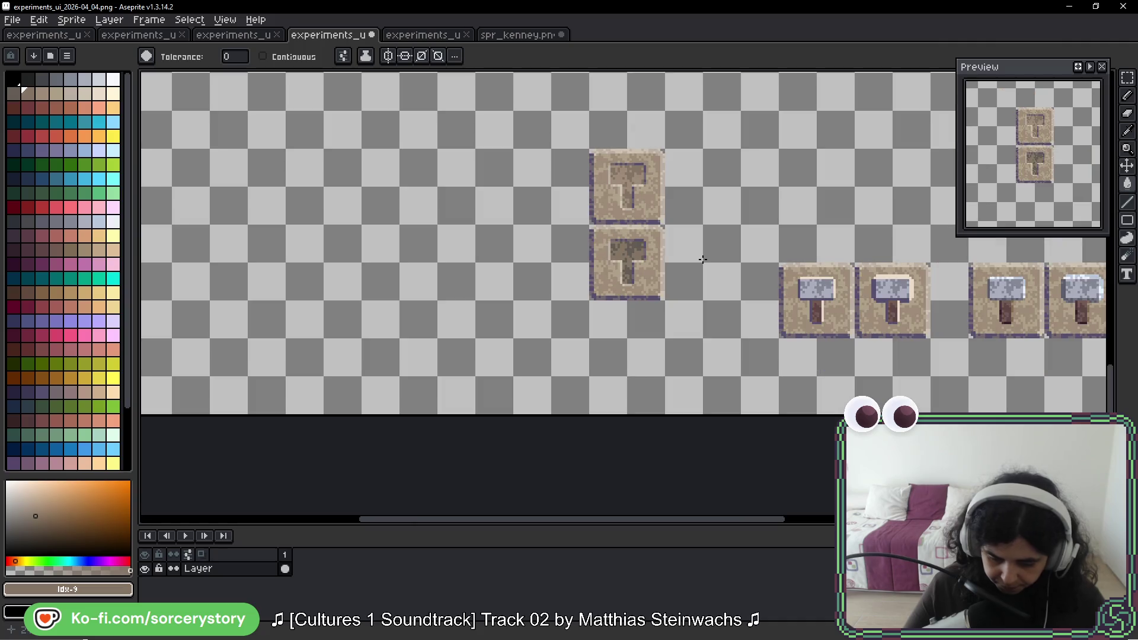
scroll(758, 205, up, 1)
scroll(757, 206, right, 1)
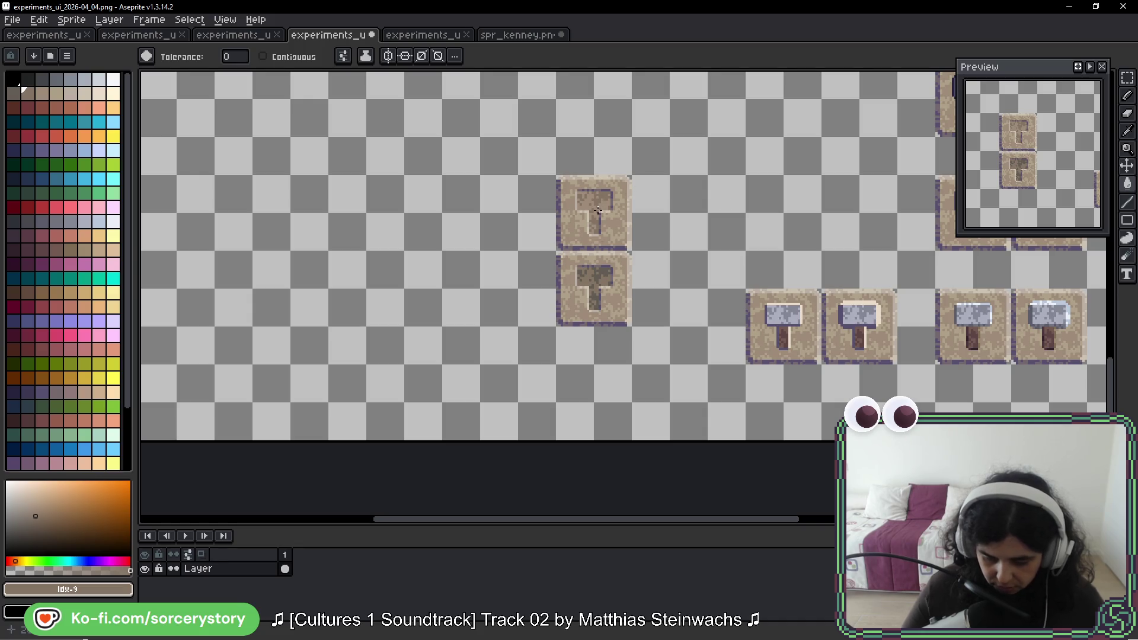
key(b)
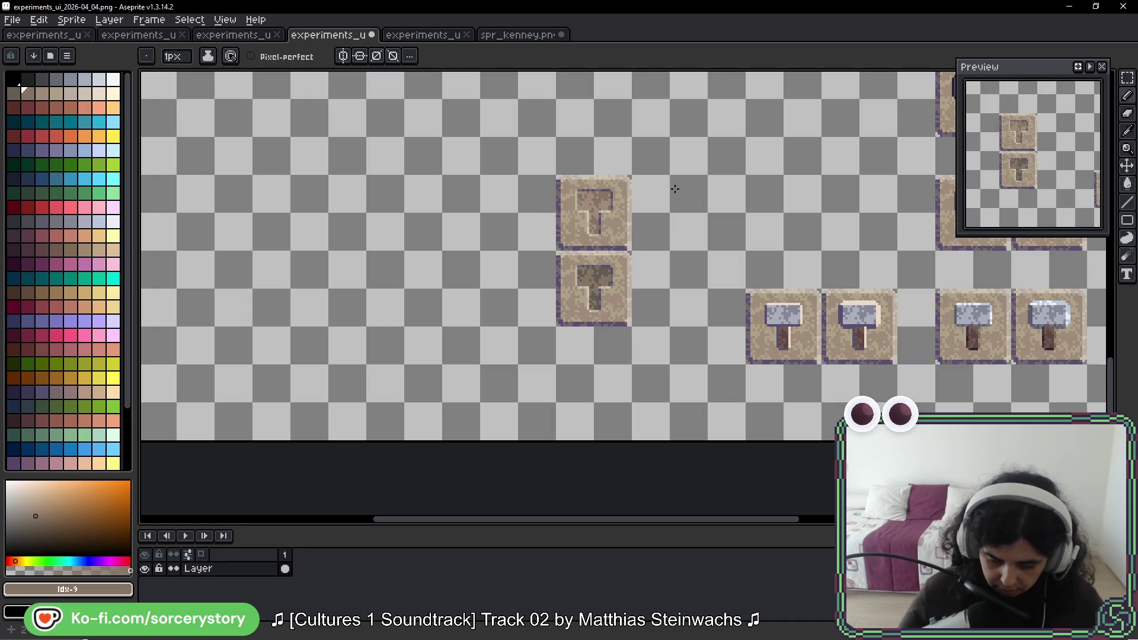
click(100, 179)
drag(654, 172, 568, 156)
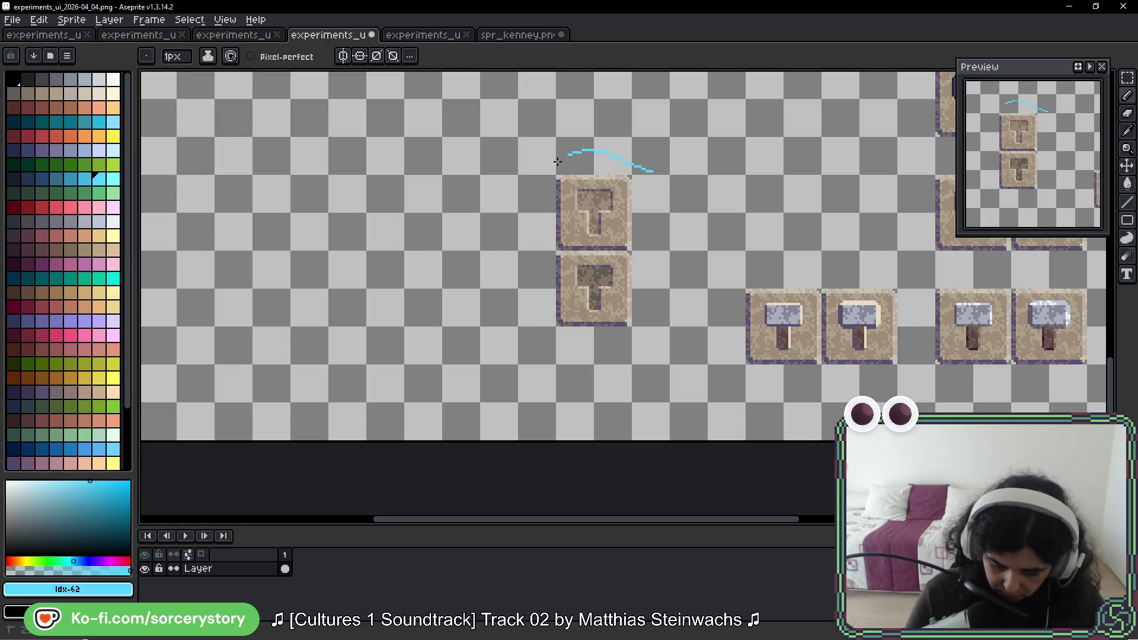
key(ctrl+z)
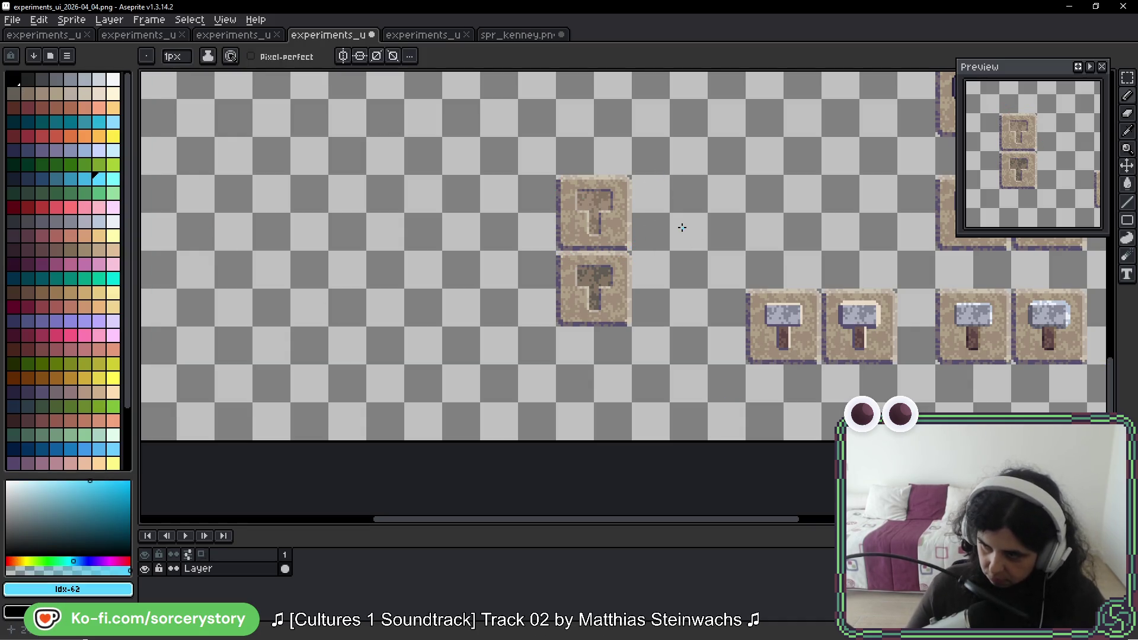
scroll(678, 204, down, 2)
scroll(553, 234, up, 1)
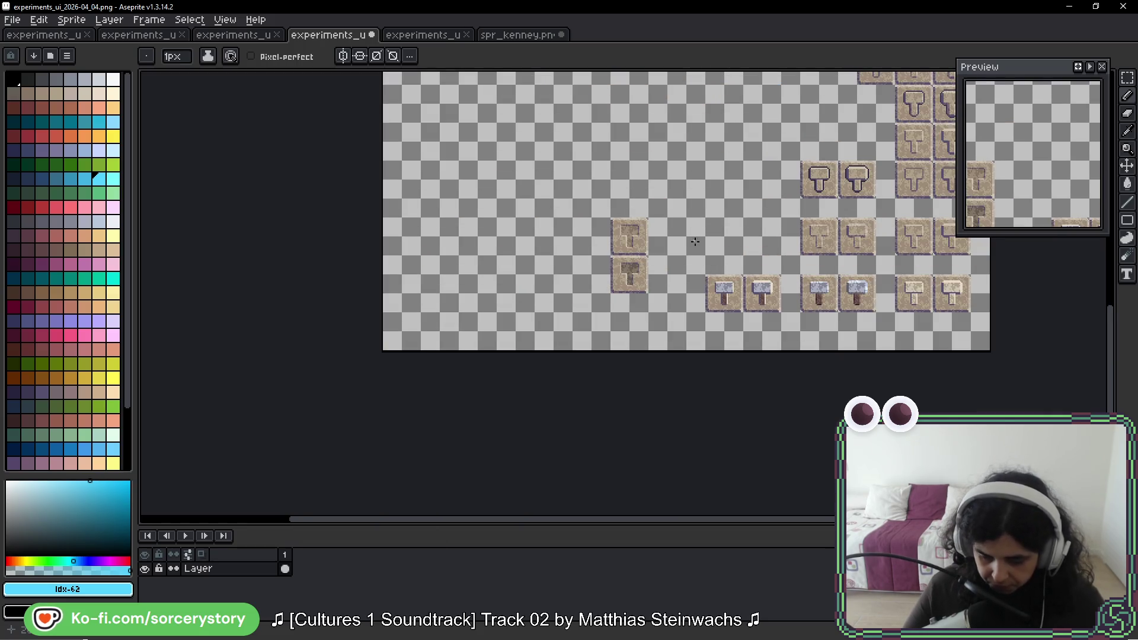
drag(695, 242, 571, 272)
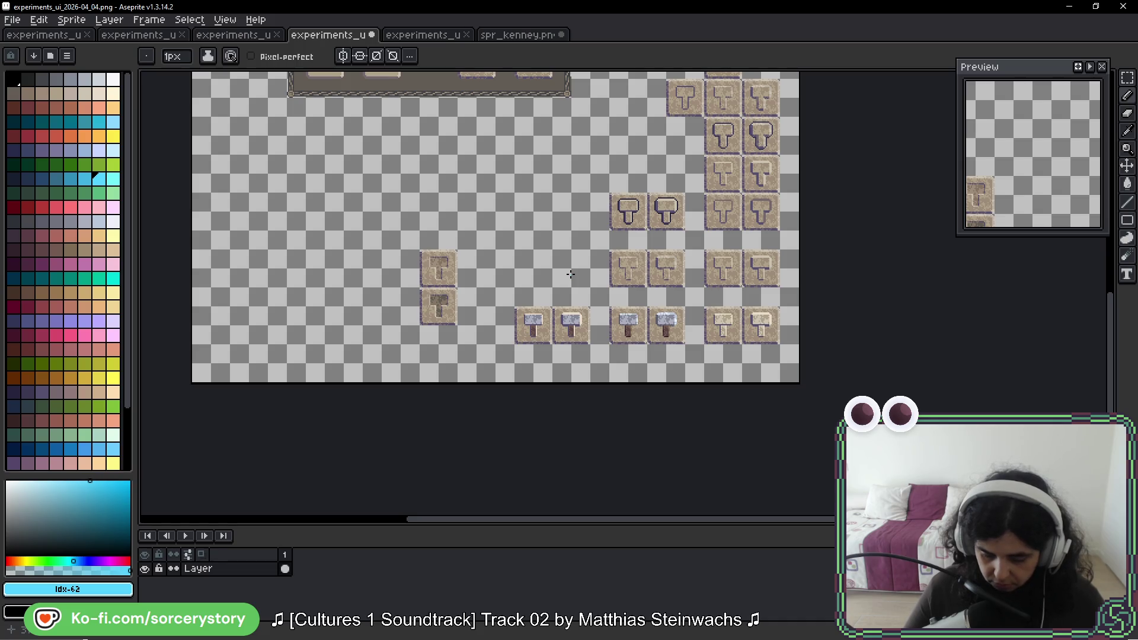
scroll(439, 261, up, 5)
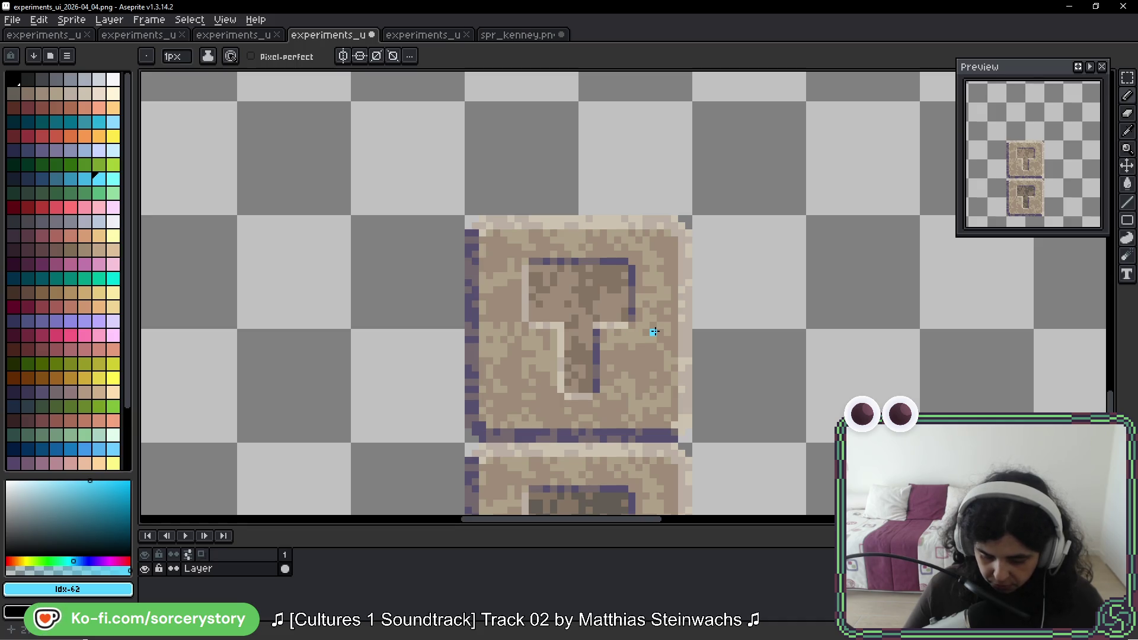
scroll(654, 332, down, 8)
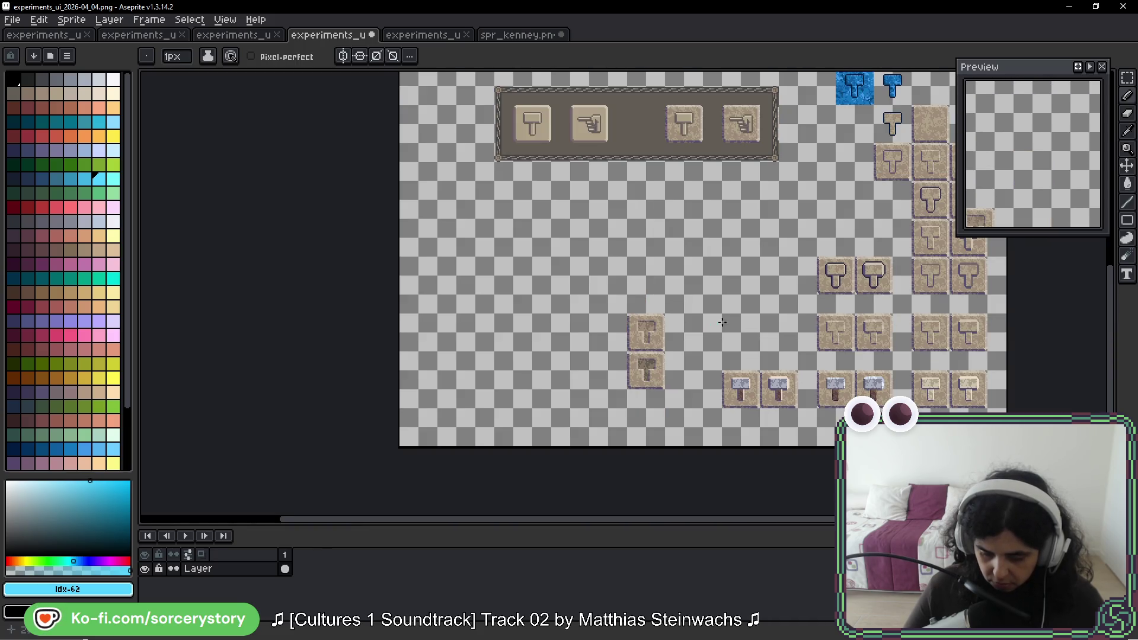
drag(781, 310, 650, 275)
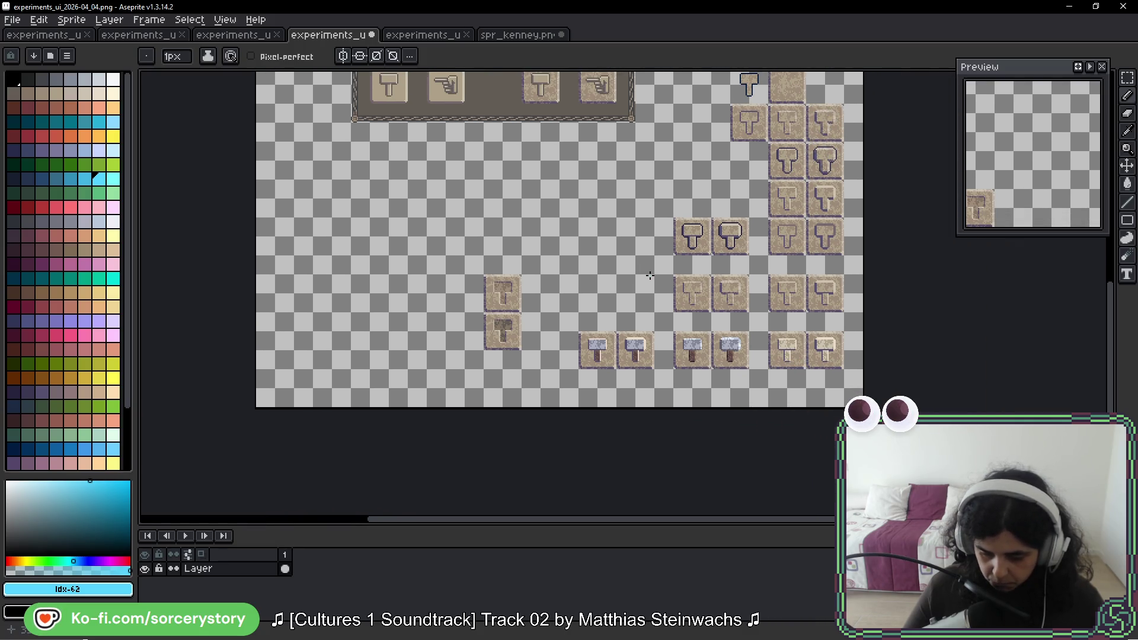
drag(684, 218, 640, 235)
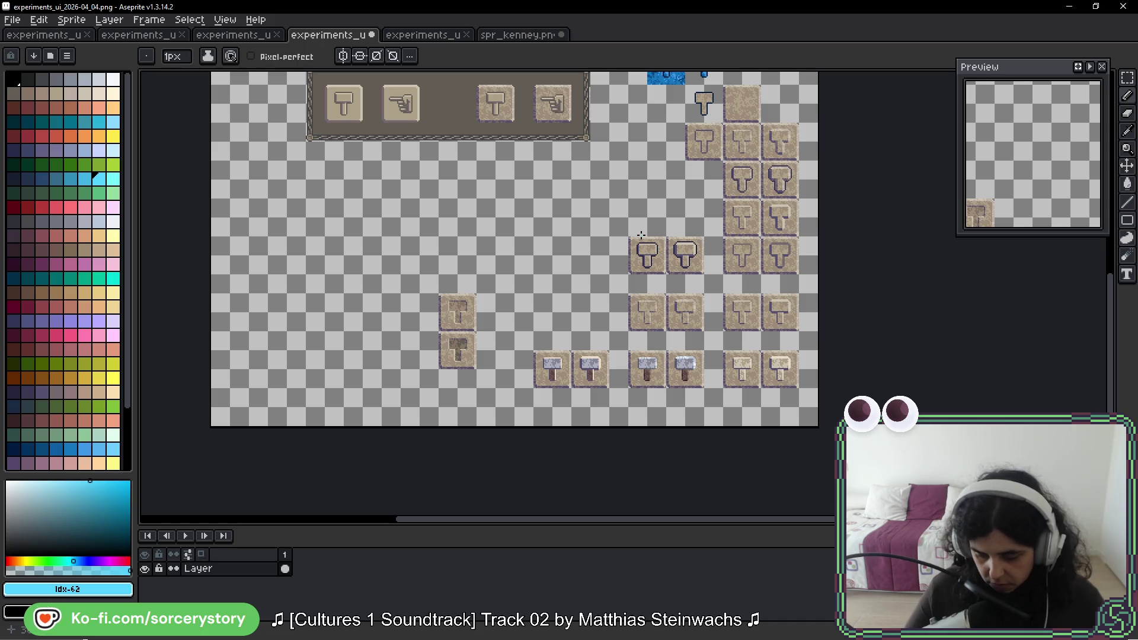
click(1127, 78)
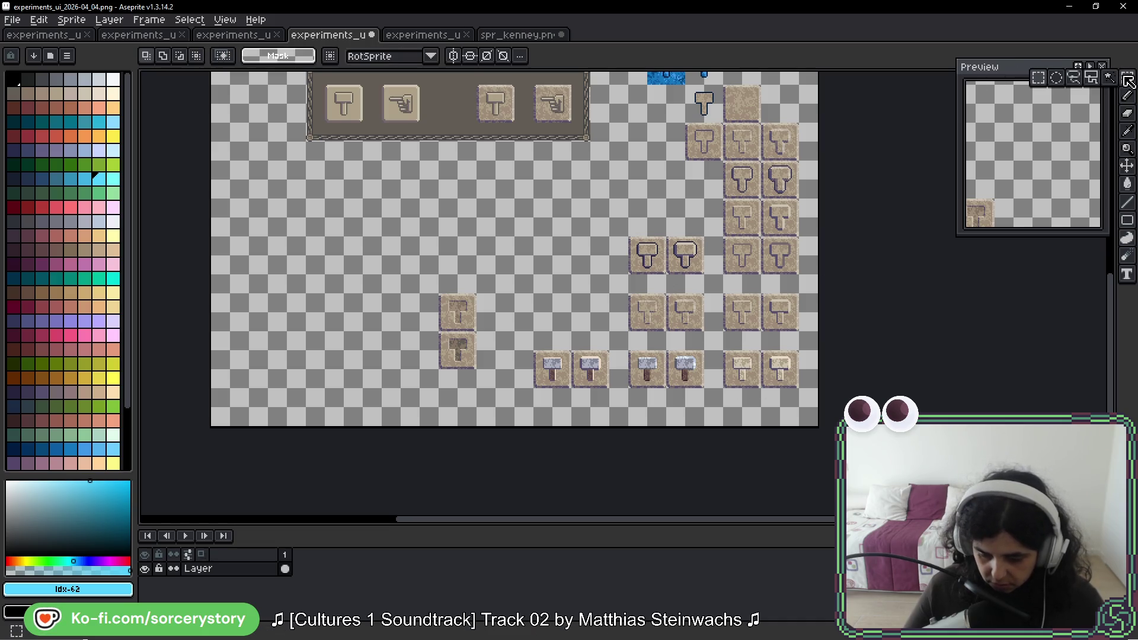
drag(752, 364, 734, 384)
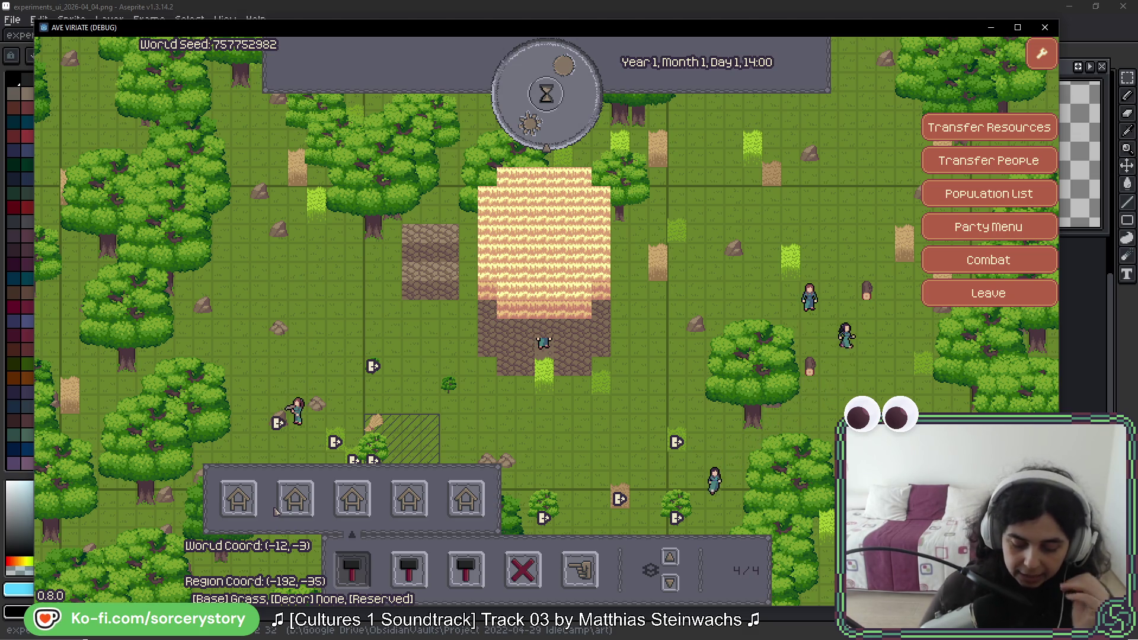
Step: Pick the stone house option from the first hammer button in the build bar
click(236, 487)
click(255, 490)
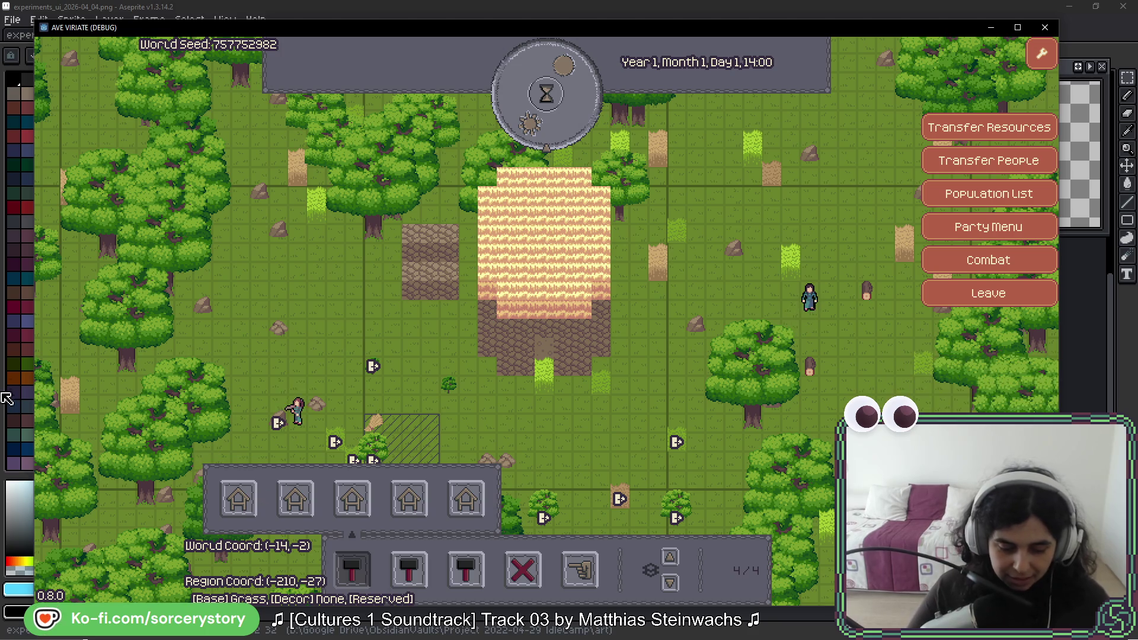
Step: Return from the game to the Aseprite sheet, showing the engraved and darkened hammer tiles
key(alt+Tab)
scroll(465, 325, up, 4)
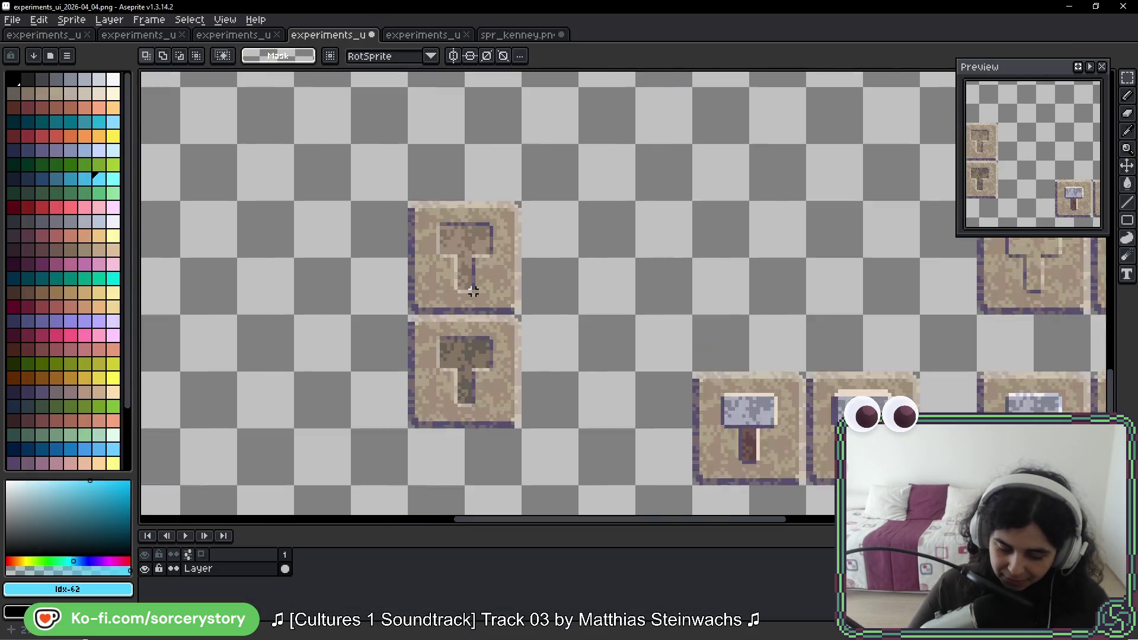
drag(692, 246, 591, 271)
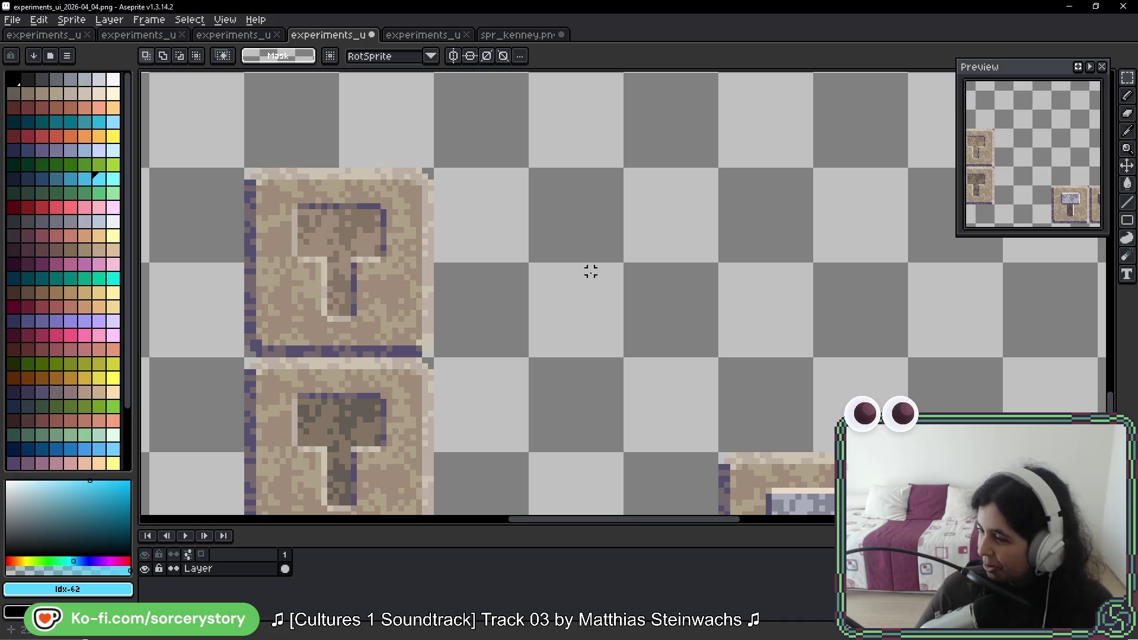
scroll(591, 271, down, 2)
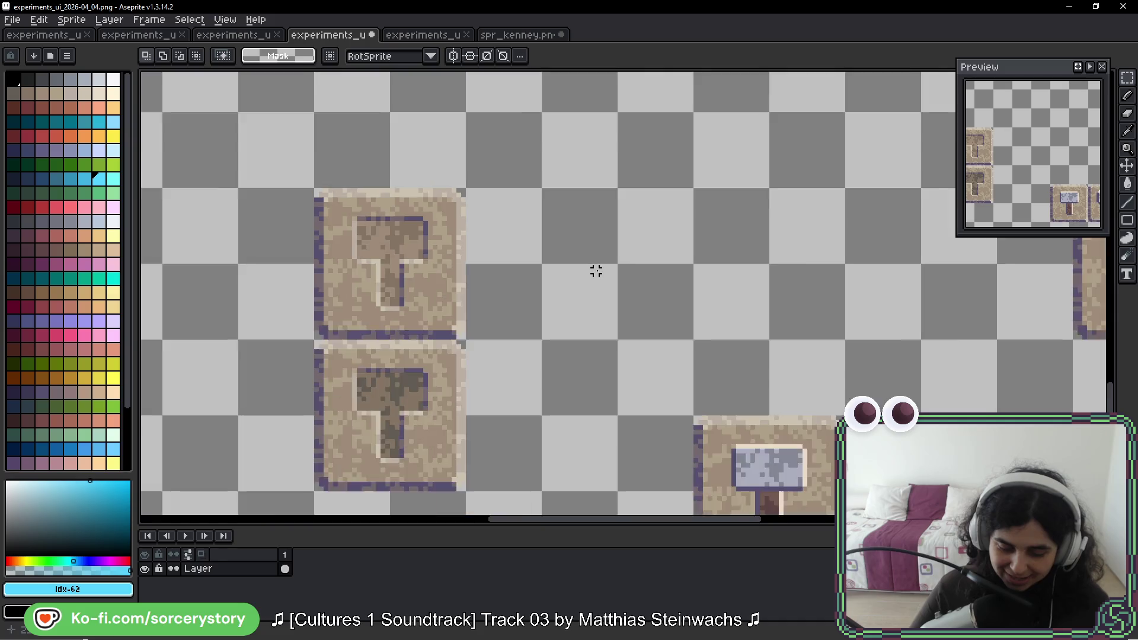
drag(810, 282, 502, 275)
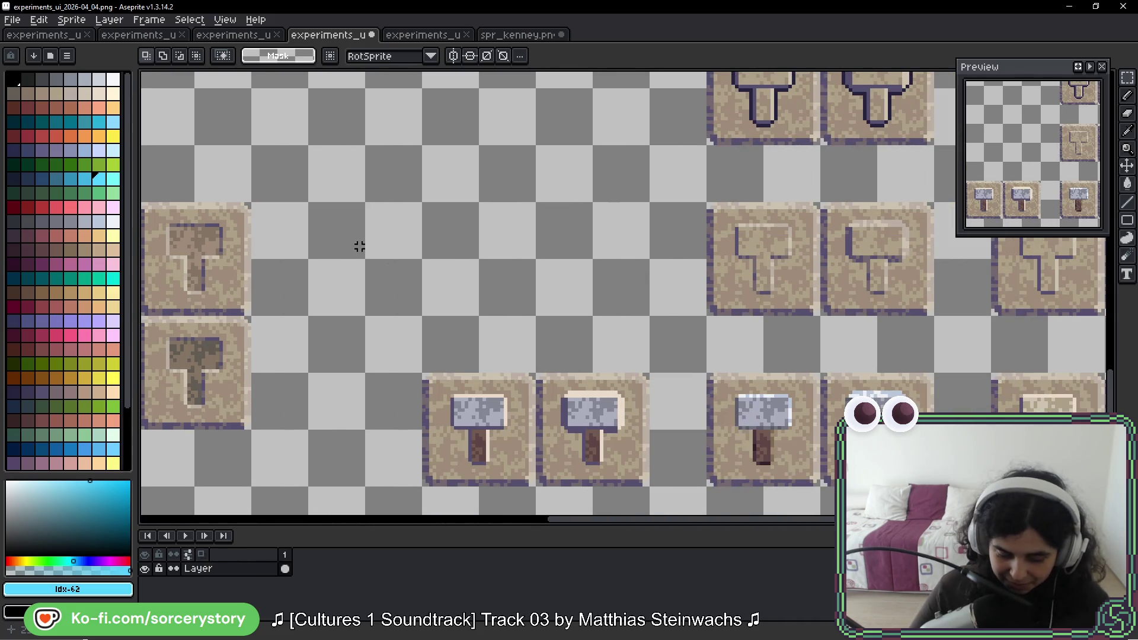
drag(360, 246, 568, 264)
Step: Move a raised hammer tile into the slot left of the engraved hammer
mouse_move(403, 277)
mouse_down()
mouse_move(437, 324)
mouse_move(432, 310)
mouse_up()
click(444, 230)
drag(370, 238, 439, 302)
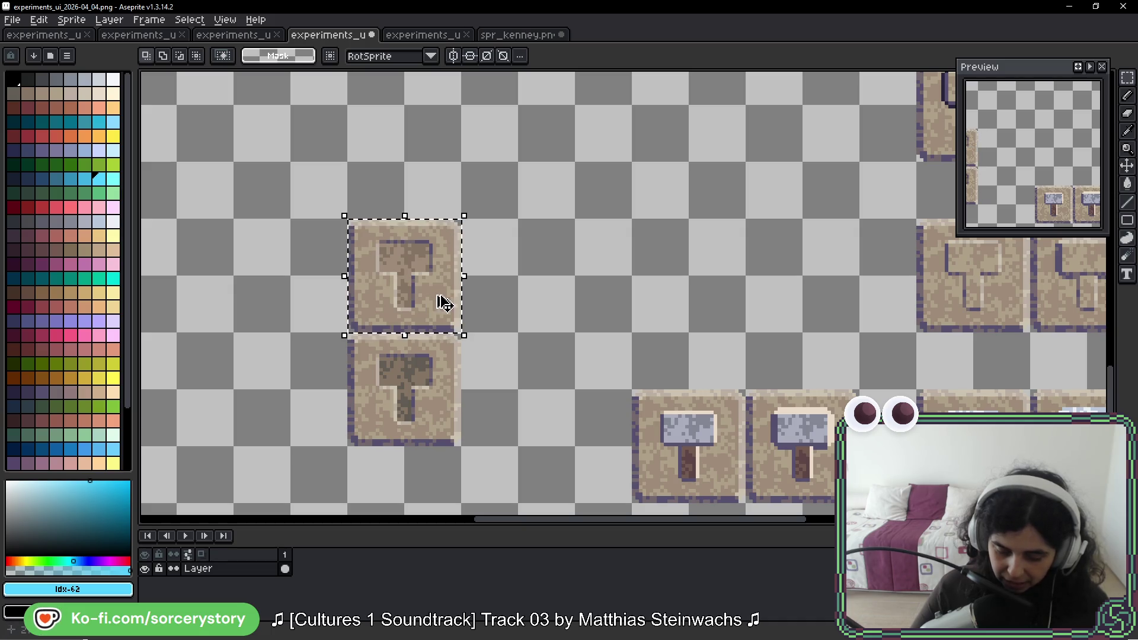
scroll(478, 304, down, 4)
scroll(599, 289, up, 2)
mouse_move(599, 289)
mouse_down()
mouse_move(602, 310)
mouse_move(734, 330)
mouse_move(148, 287)
mouse_move(457, 224)
mouse_move(439, 224)
mouse_up()
click(438, 221)
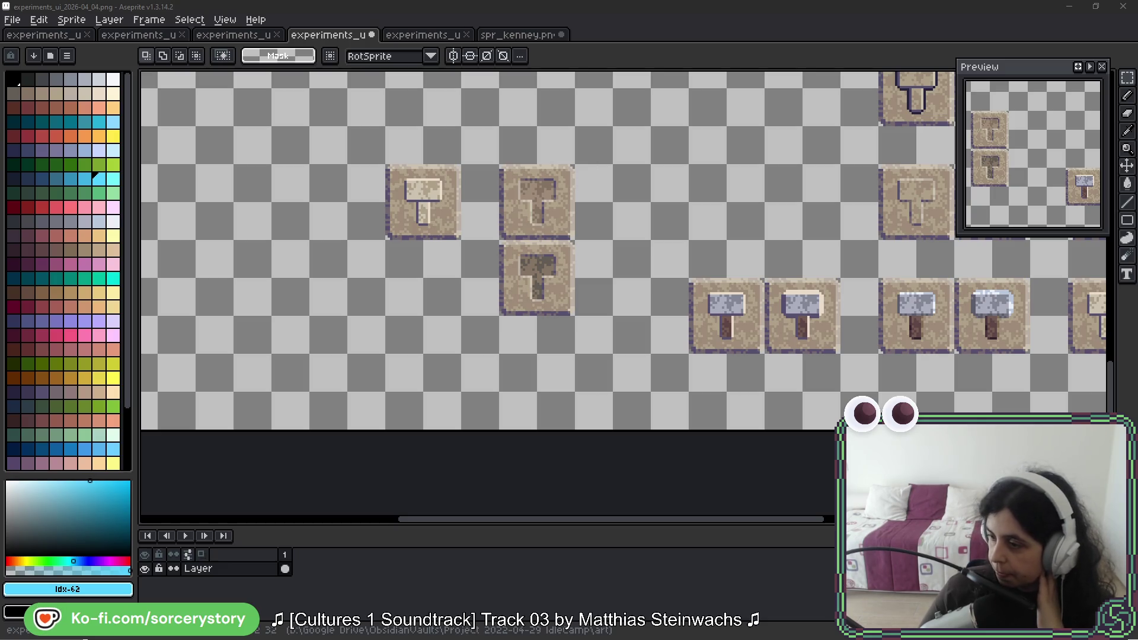
key(alt+Tab)
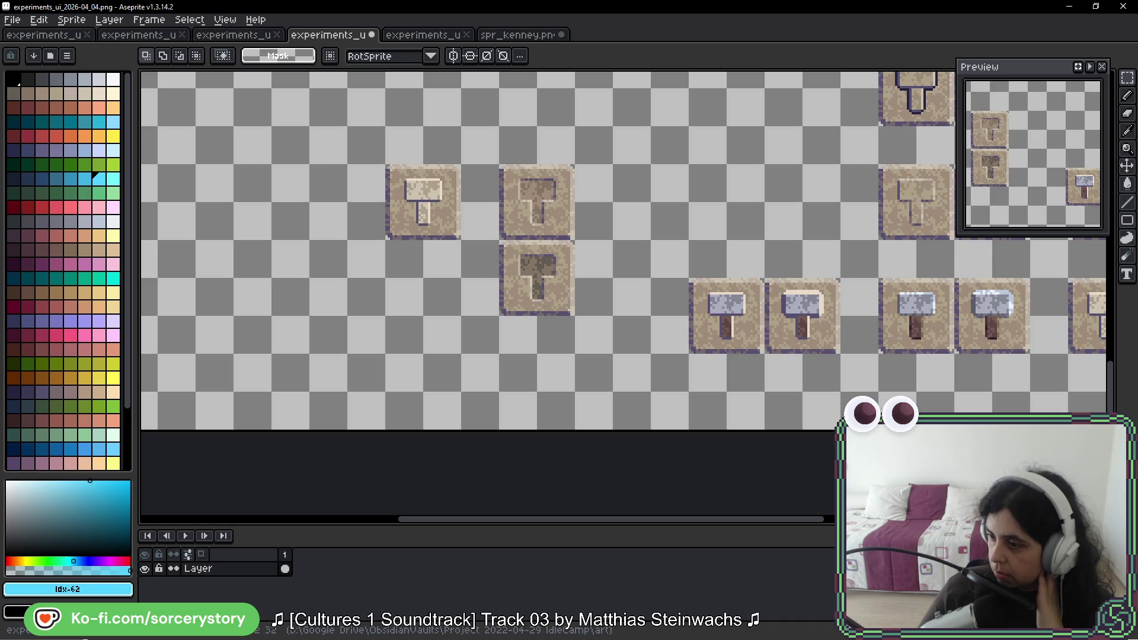
key(alt+Tab)
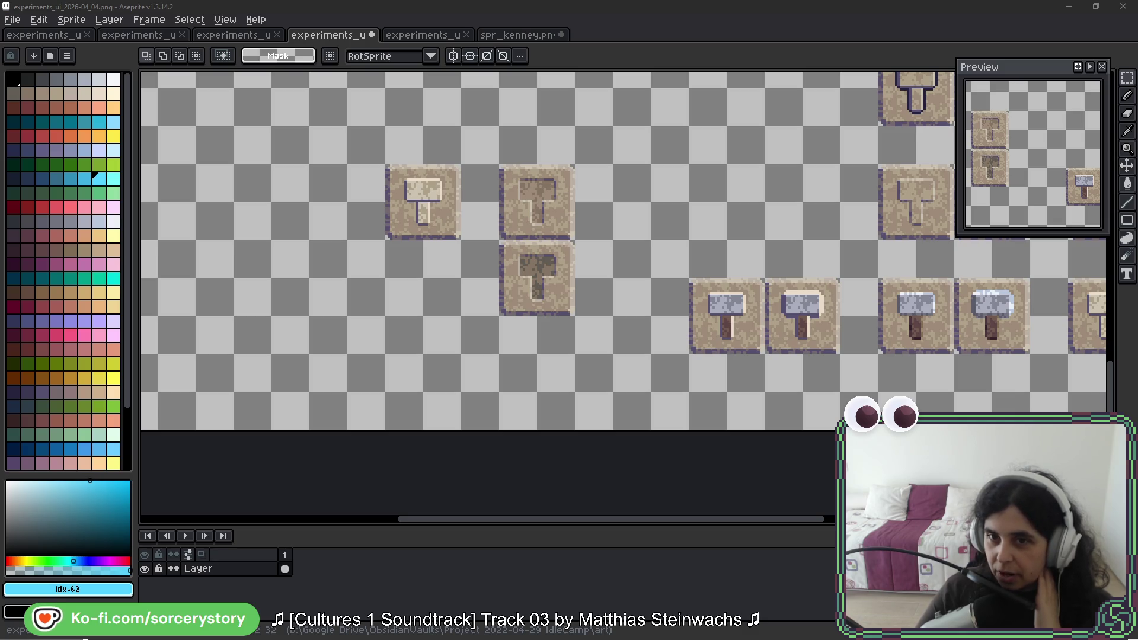
key(alt+Tab)
mouse_move(753, 124)
mouse_down()
mouse_move(339, 34)
mouse_move(249, 41)
mouse_up()
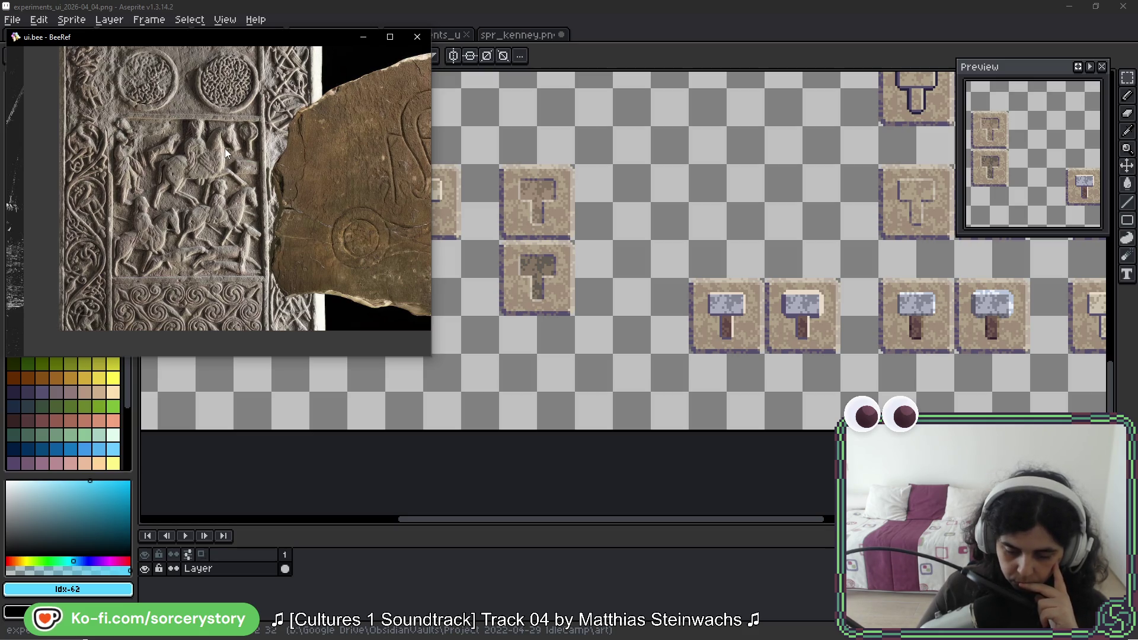
click(246, 24)
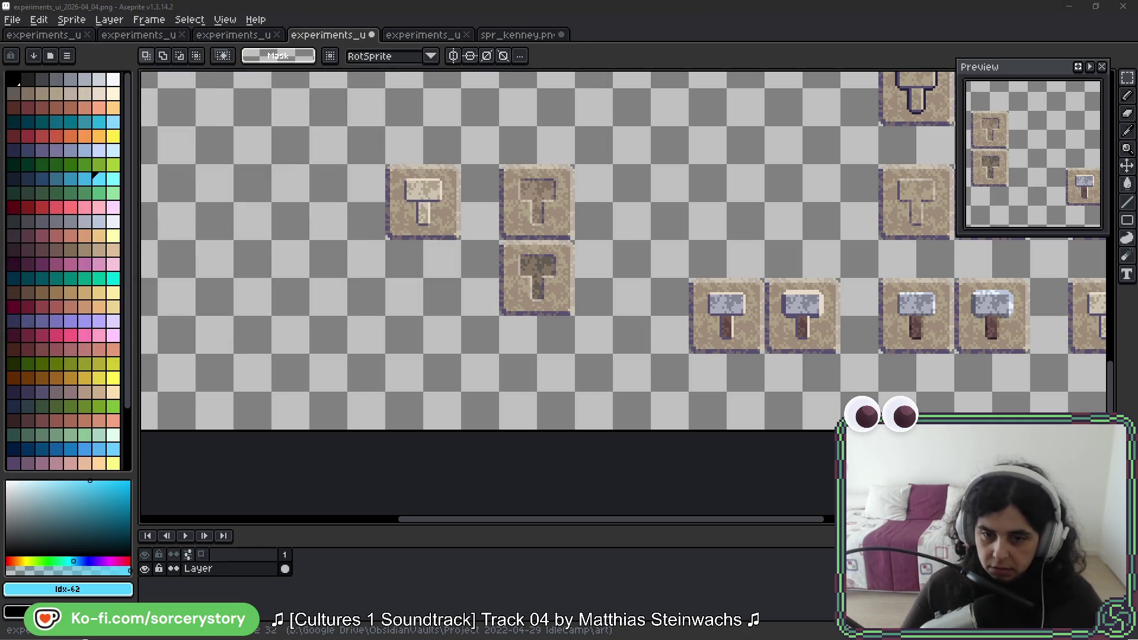
scroll(740, 307, down, 2)
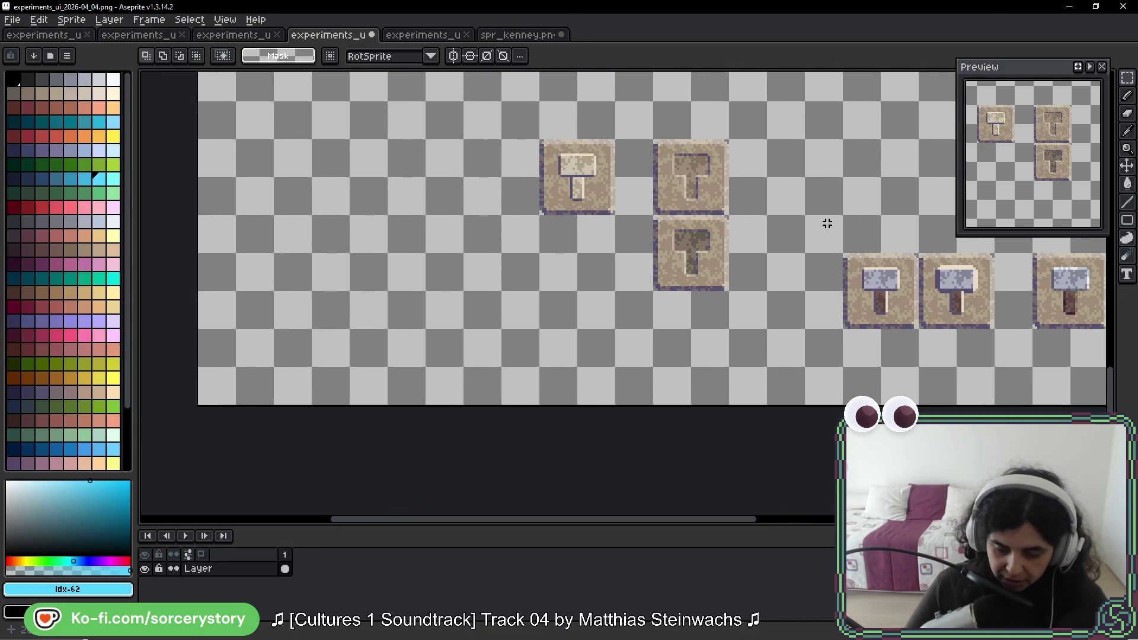
scroll(720, 132, up, 3)
drag(678, 219, 623, 227)
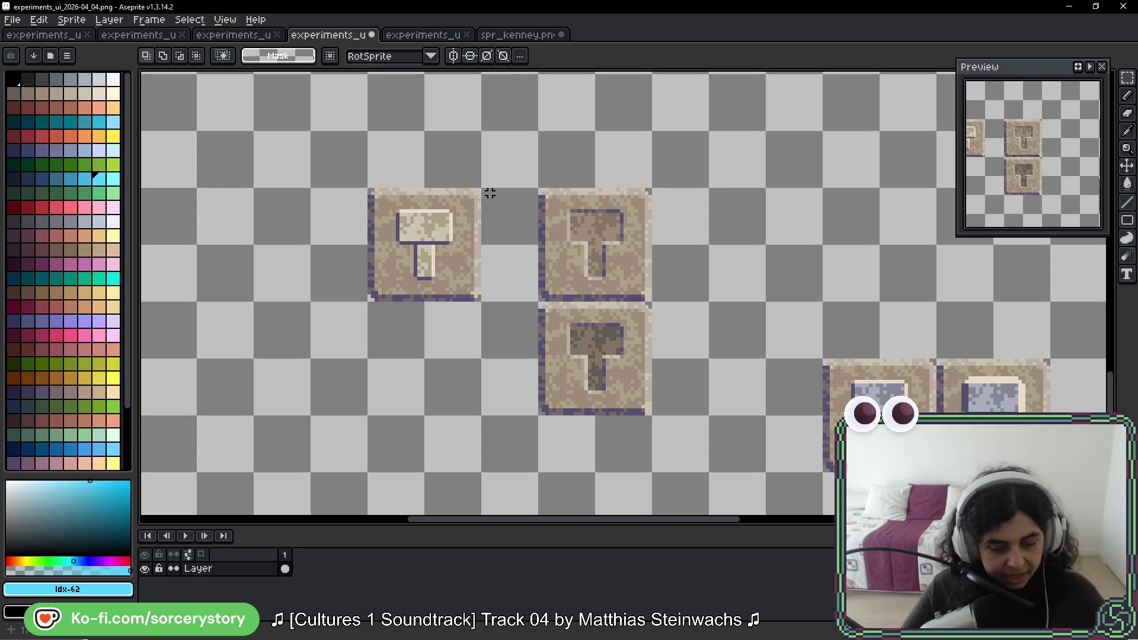
scroll(475, 203, down, 1)
drag(895, 291, 346, 318)
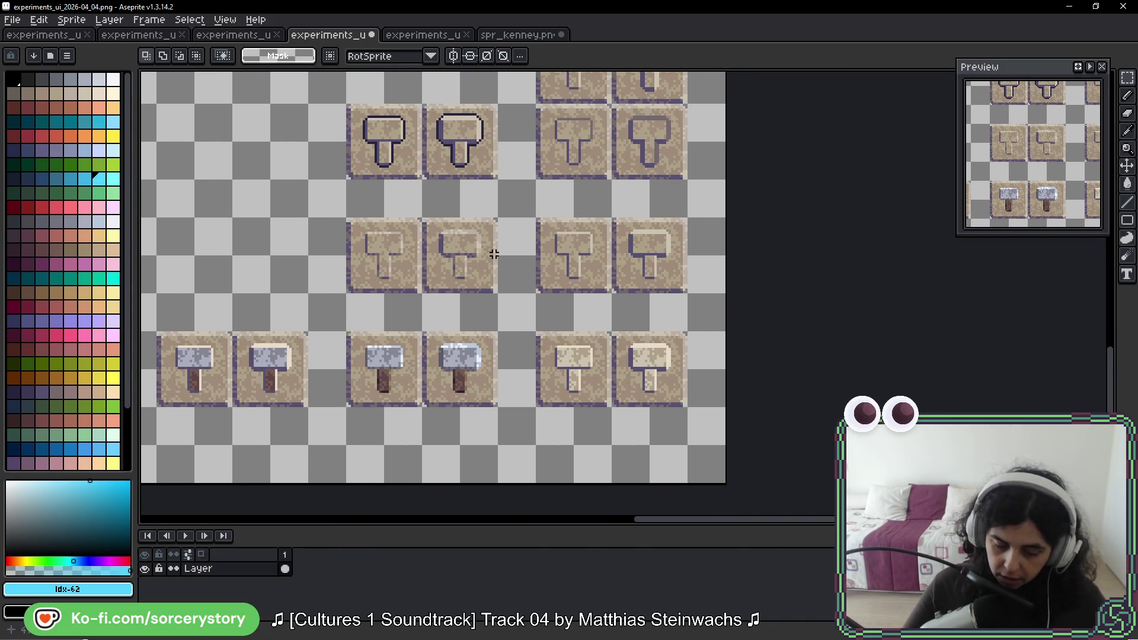
Step: Drag an engraved hammer tile into the left slot, commit it, and select inside its border
mouse_move(354, 228)
mouse_down()
mouse_move(388, 271)
mouse_move(613, 256)
mouse_move(164, 218)
mouse_move(620, 237)
mouse_move(419, 234)
mouse_move(422, 271)
mouse_up()
scroll(409, 251, up, 4)
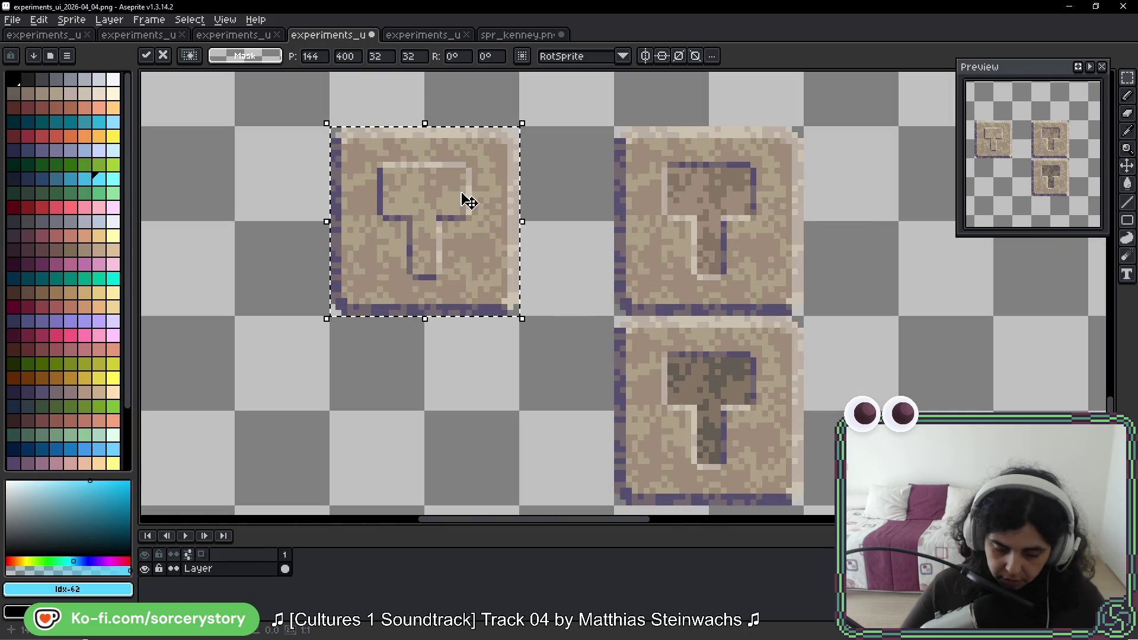
scroll(474, 198, up, 1)
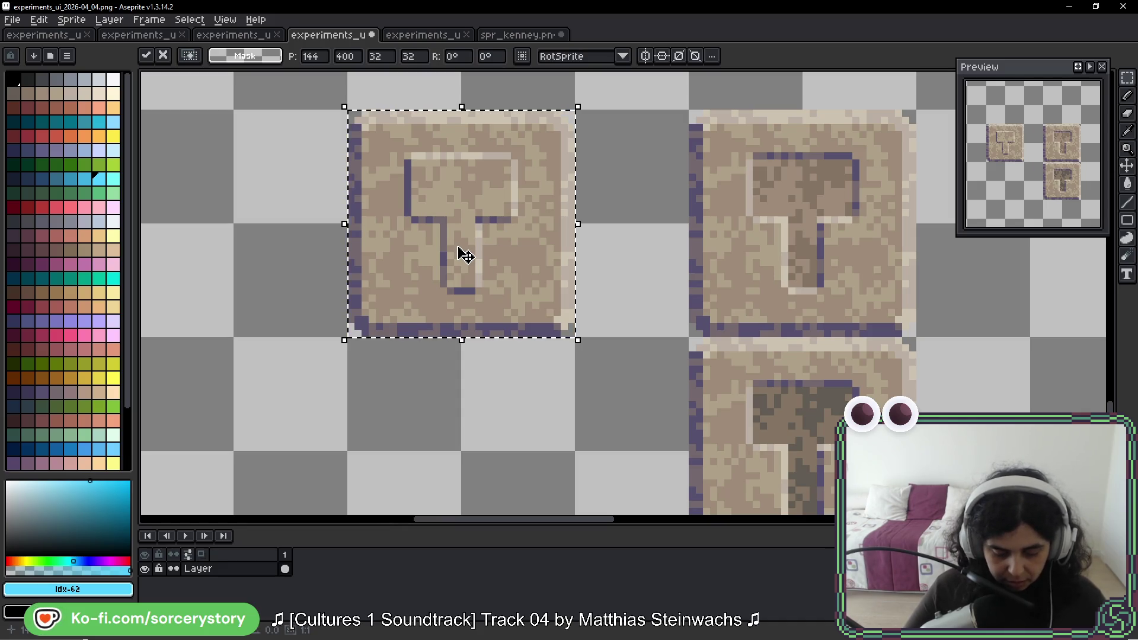
scroll(445, 213, up, 3)
key(Return)
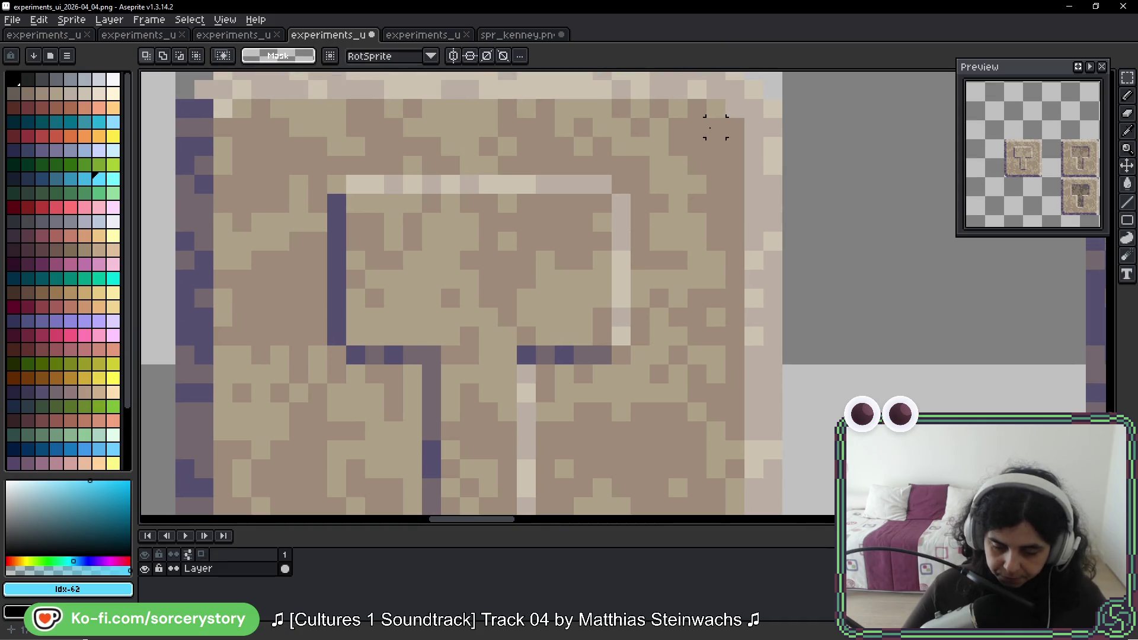
mouse_move(697, 128)
mouse_down()
mouse_move(250, 133)
mouse_move(240, 510)
mouse_move(240, 360)
mouse_move(706, 370)
mouse_move(719, 76)
mouse_move(720, 150)
mouse_up()
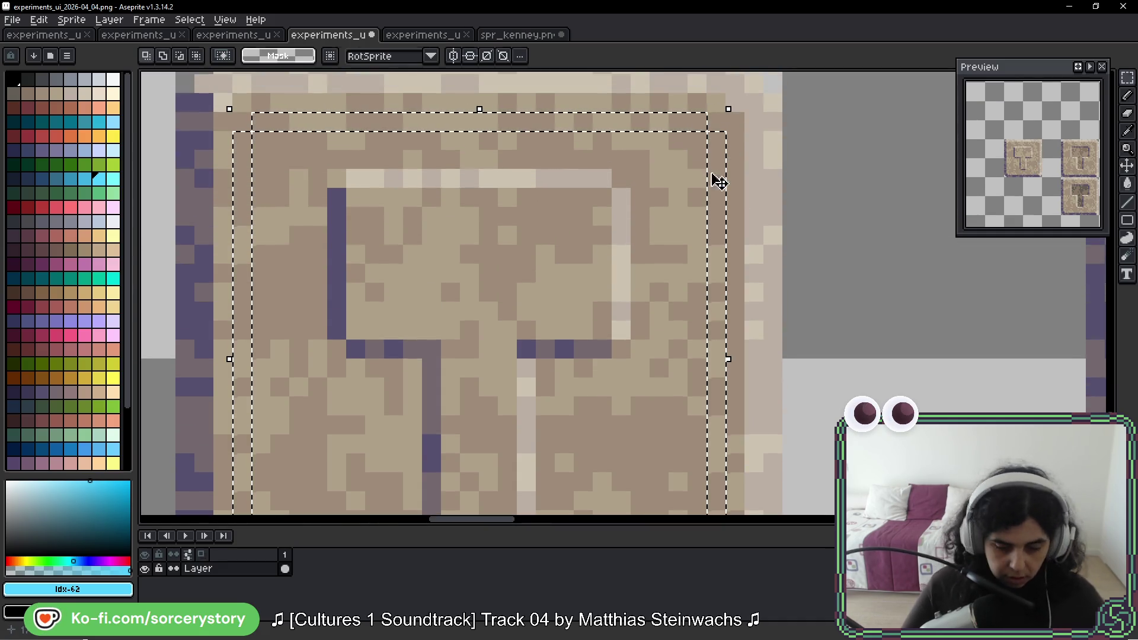
Step: Pick dark purple and draw it along the frame's top edge with the pencil
key(g)
click(566, 179)
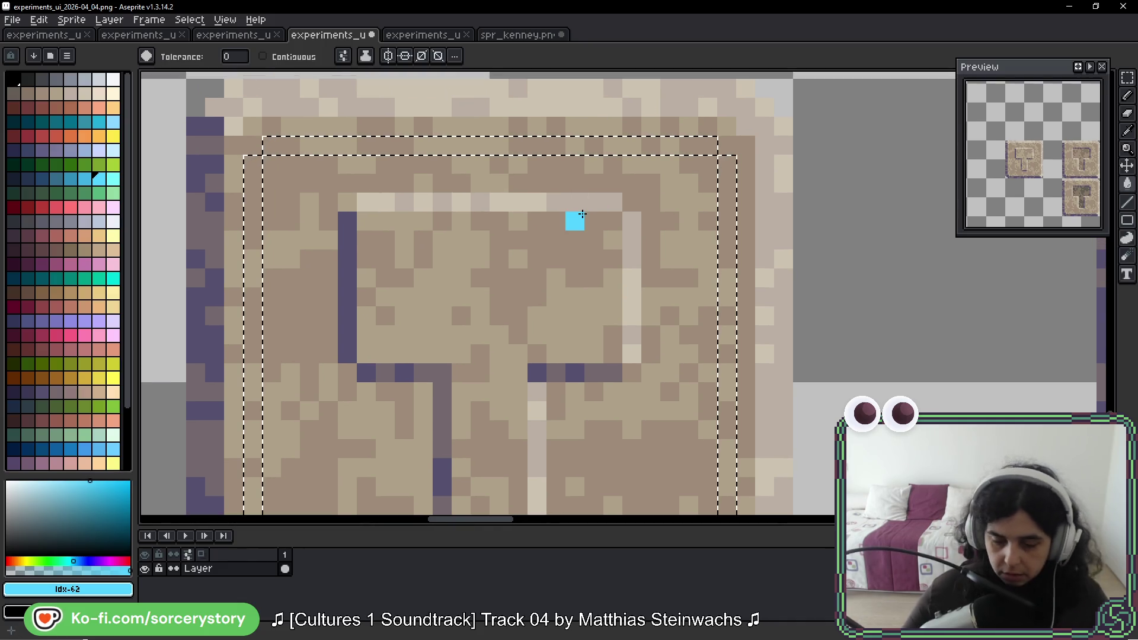
scroll(425, 163, down, 2)
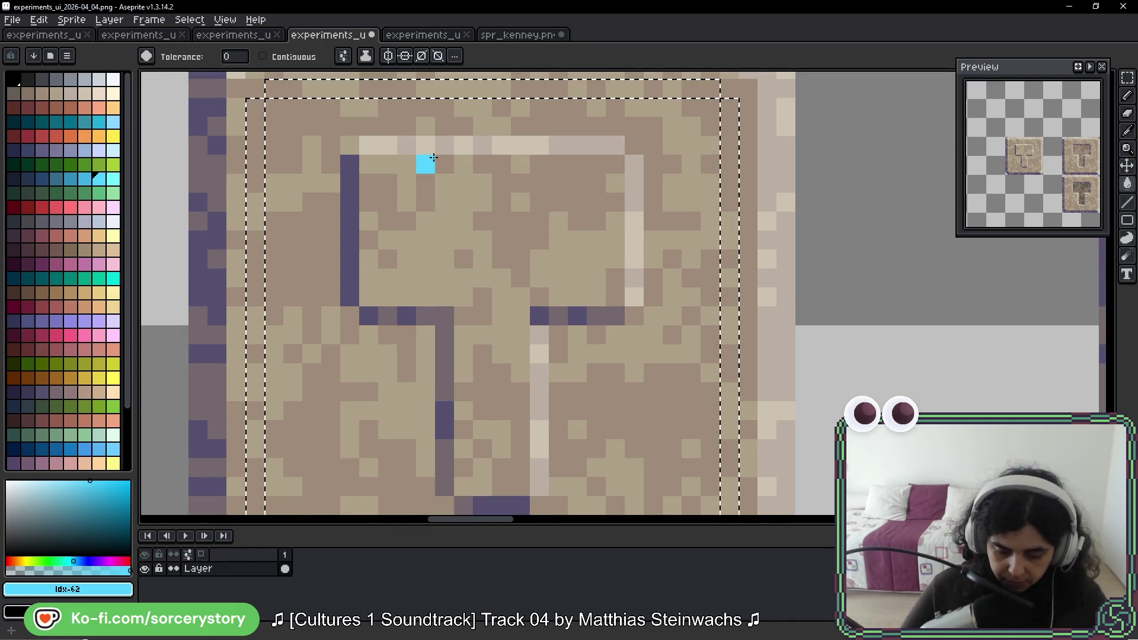
alt+click(358, 200)
scroll(363, 196, up, 4)
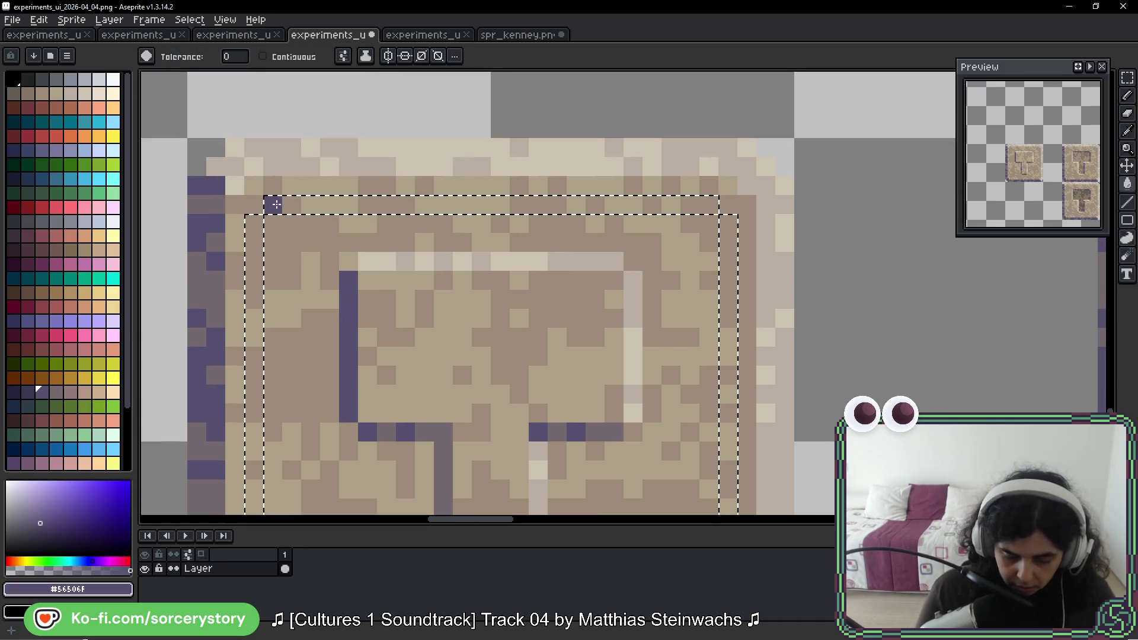
click(331, 160)
key(ctrl+z)
key(b)
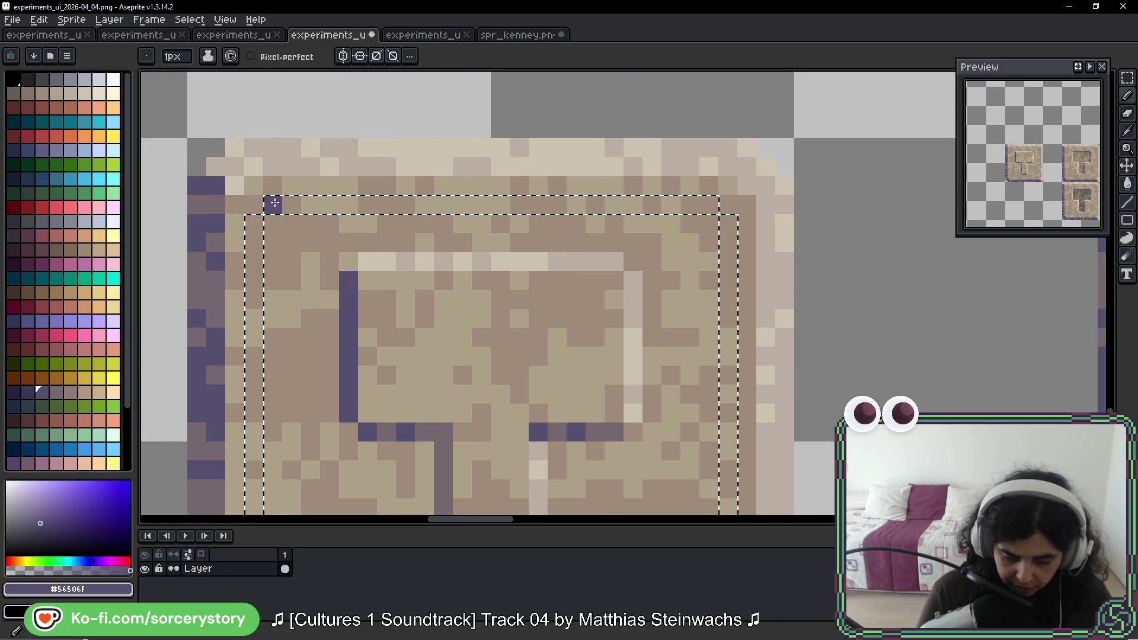
drag(272, 204, 294, 204)
drag(368, 205, 408, 203)
drag(517, 204, 557, 202)
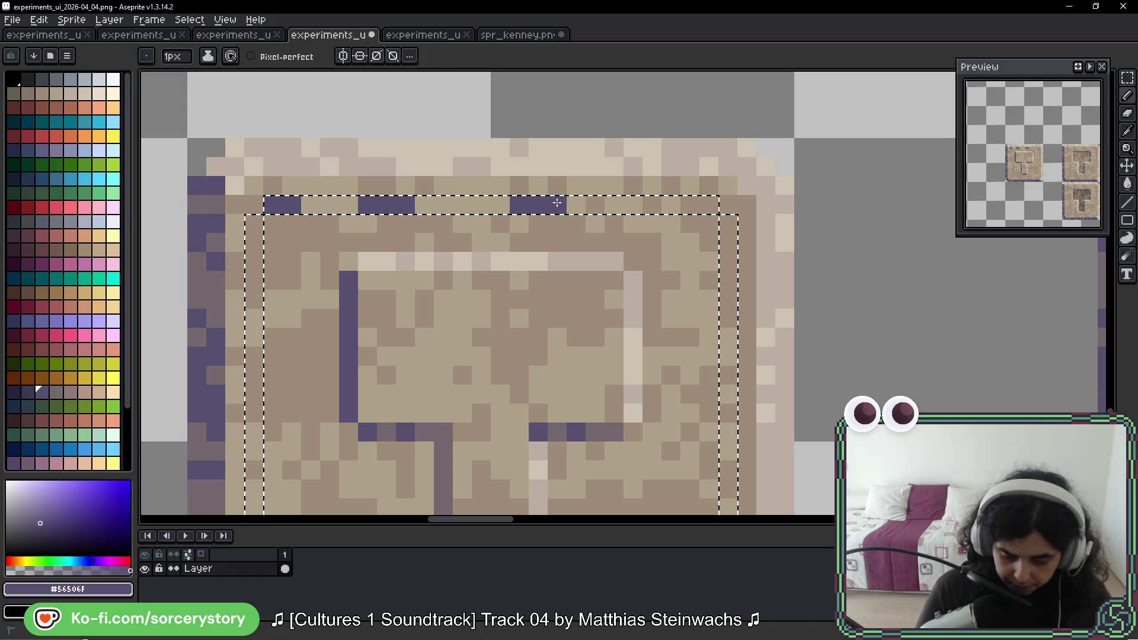
Step: Add dark purple pixels down the tile's right edge
scroll(735, 201, down, 4)
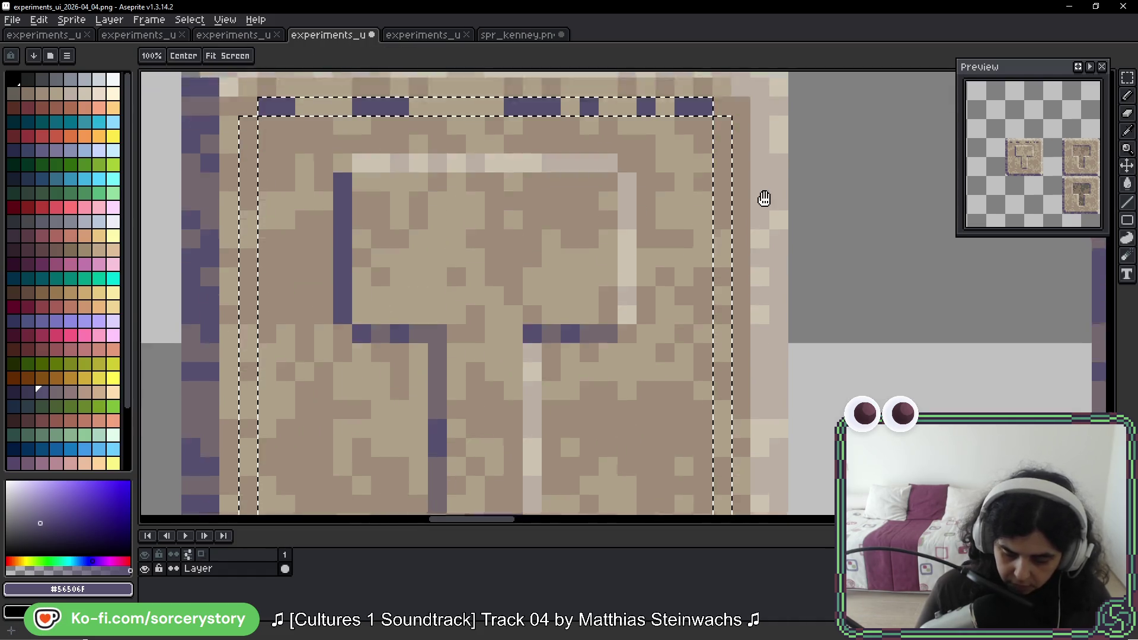
drag(721, 97, 723, 193)
click(721, 249)
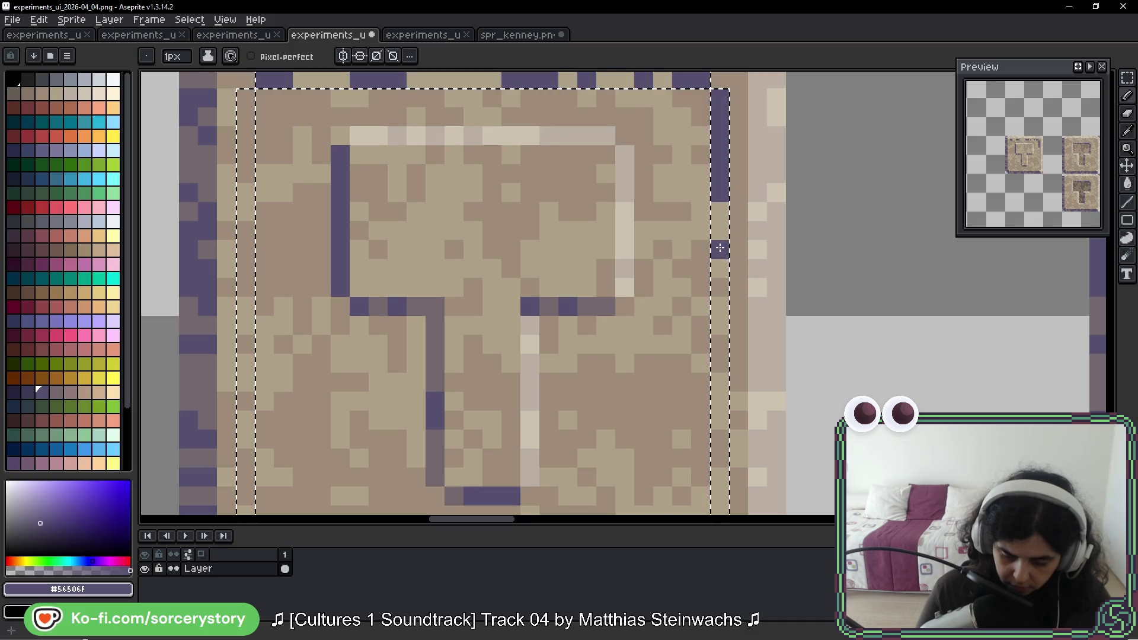
click(721, 288)
scroll(736, 304, down, 3)
click(716, 246)
click(714, 259)
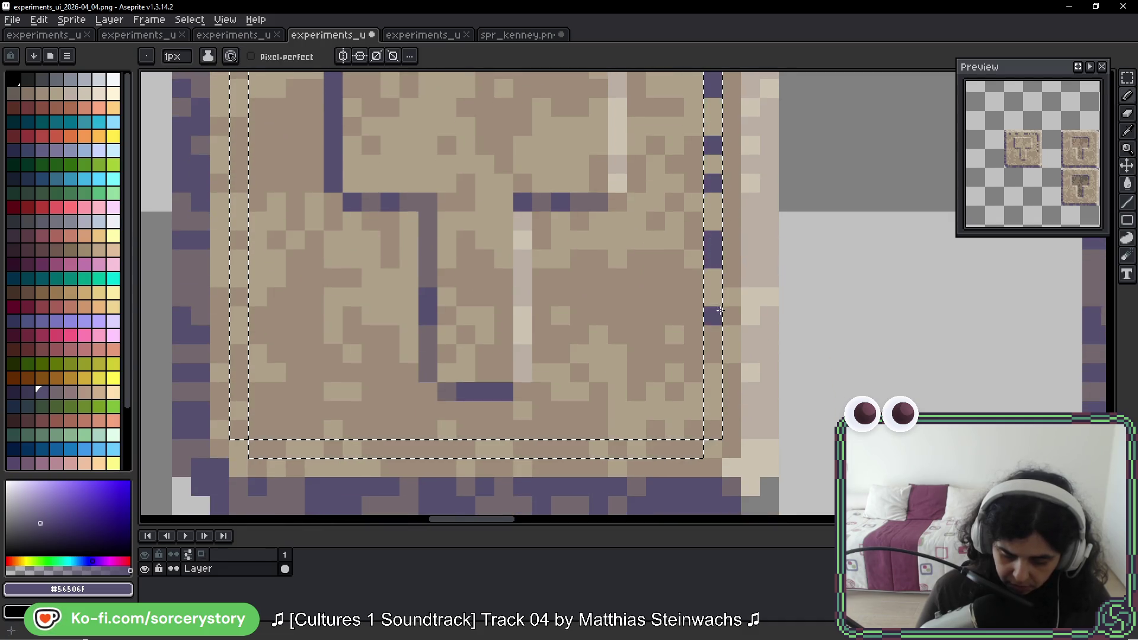
click(714, 335)
click(714, 354)
click(714, 429)
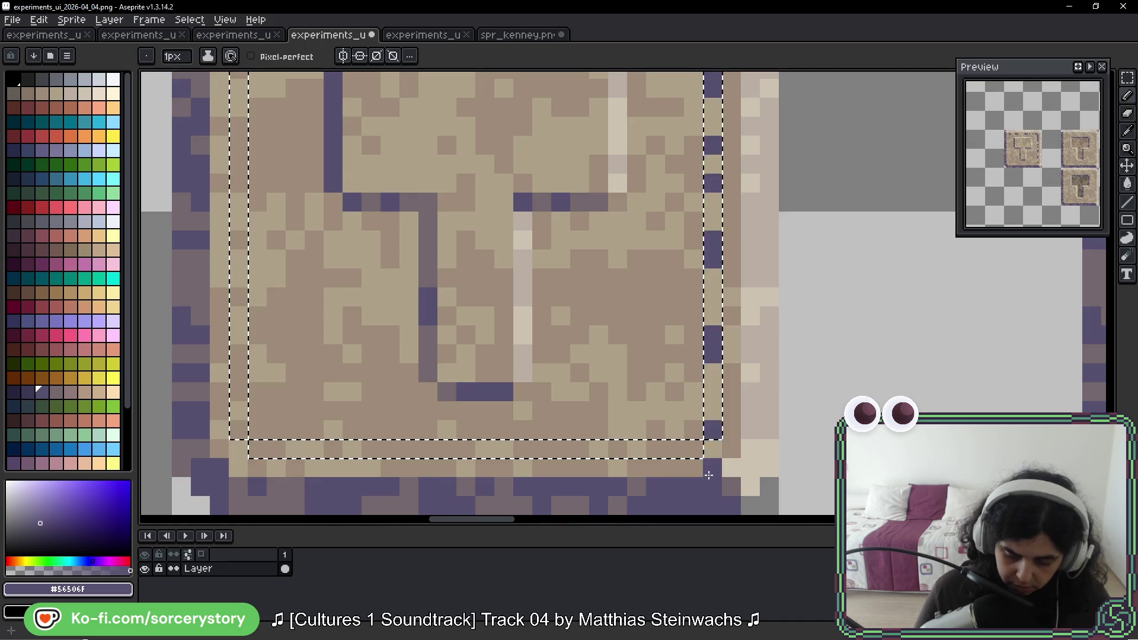
Step: Paint the frame's top row grey-brown, filling the remaining tan gaps
key(space)
drag(605, 273, 667, 471)
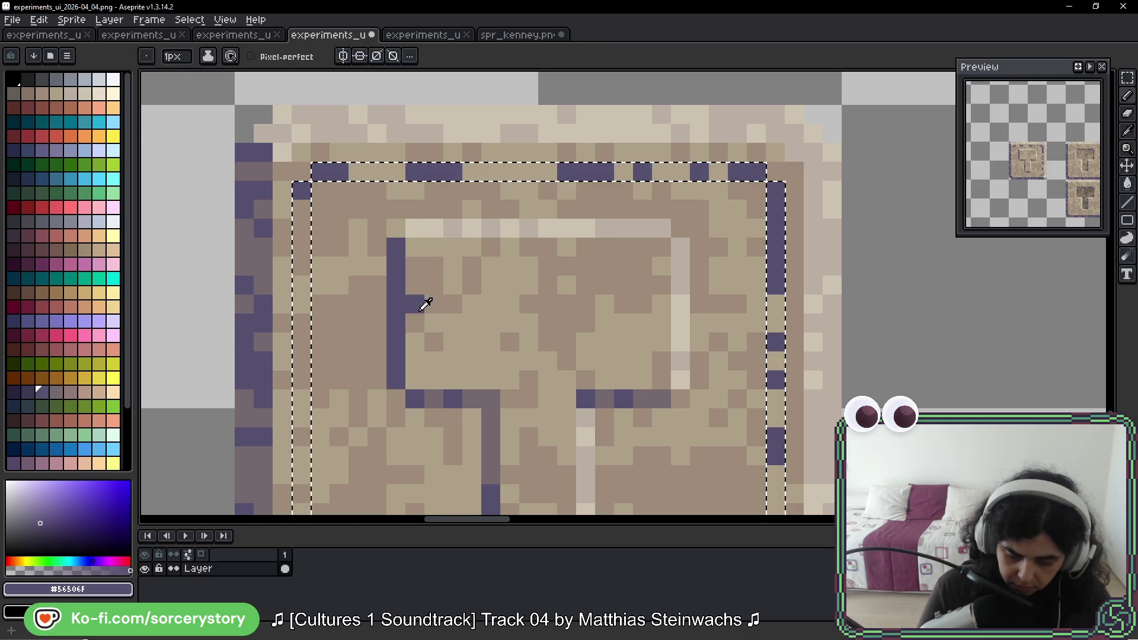
alt+click(439, 396)
drag(358, 172, 377, 172)
drag(472, 171, 547, 171)
click(624, 172)
click(662, 173)
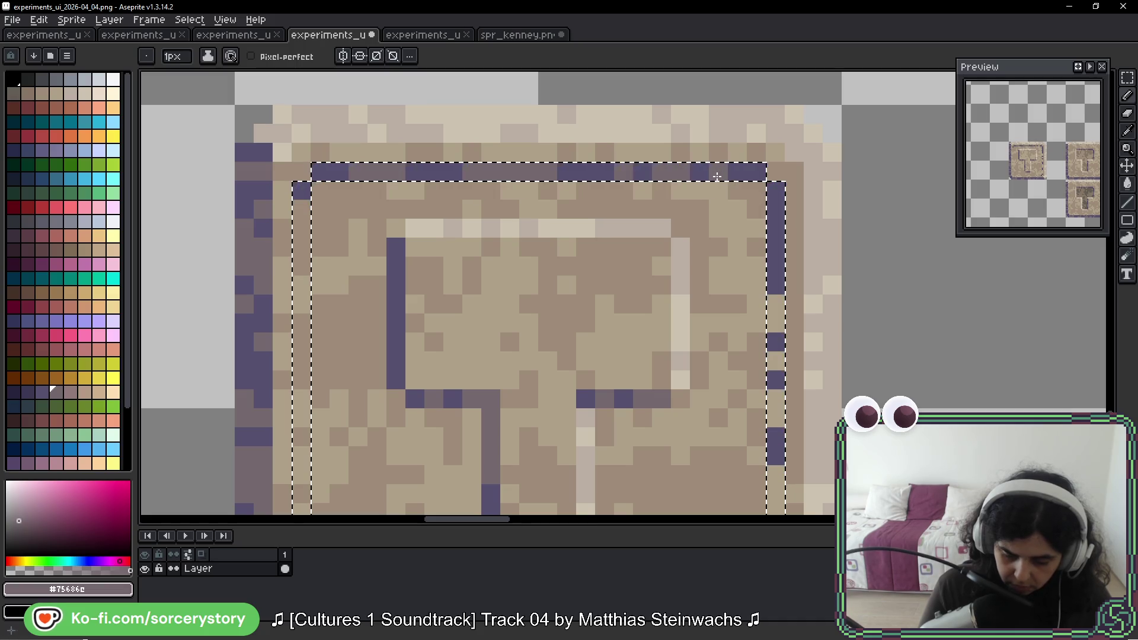
Step: Alt-pick light beige and paint a highlight row along the frame's inner bottom
drag(757, 313, 724, 224)
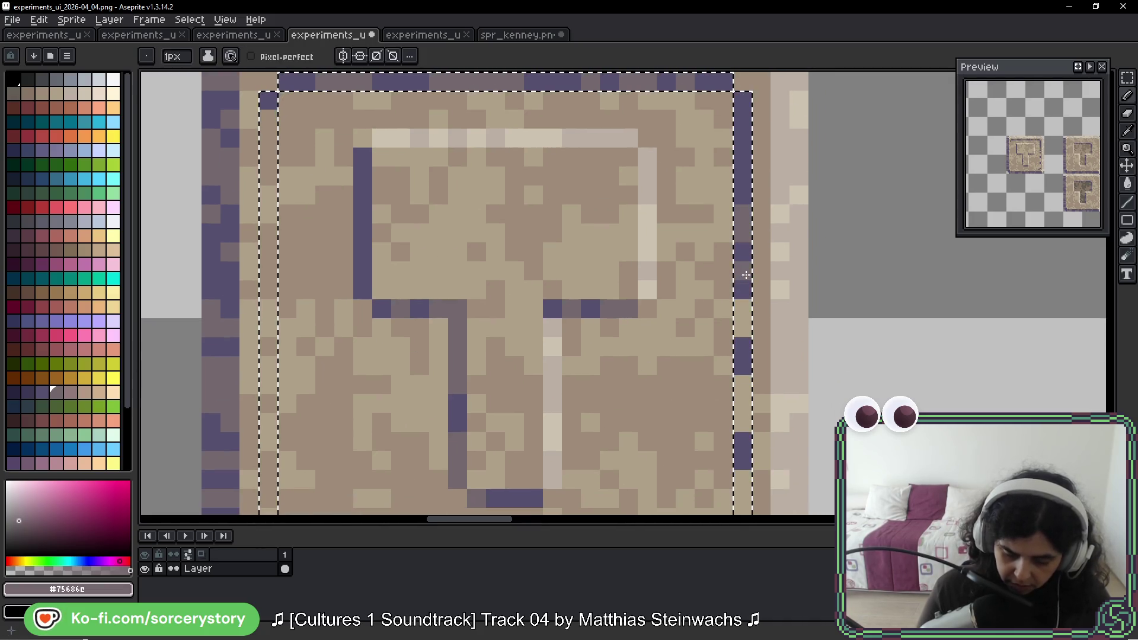
scroll(743, 239, down, 3)
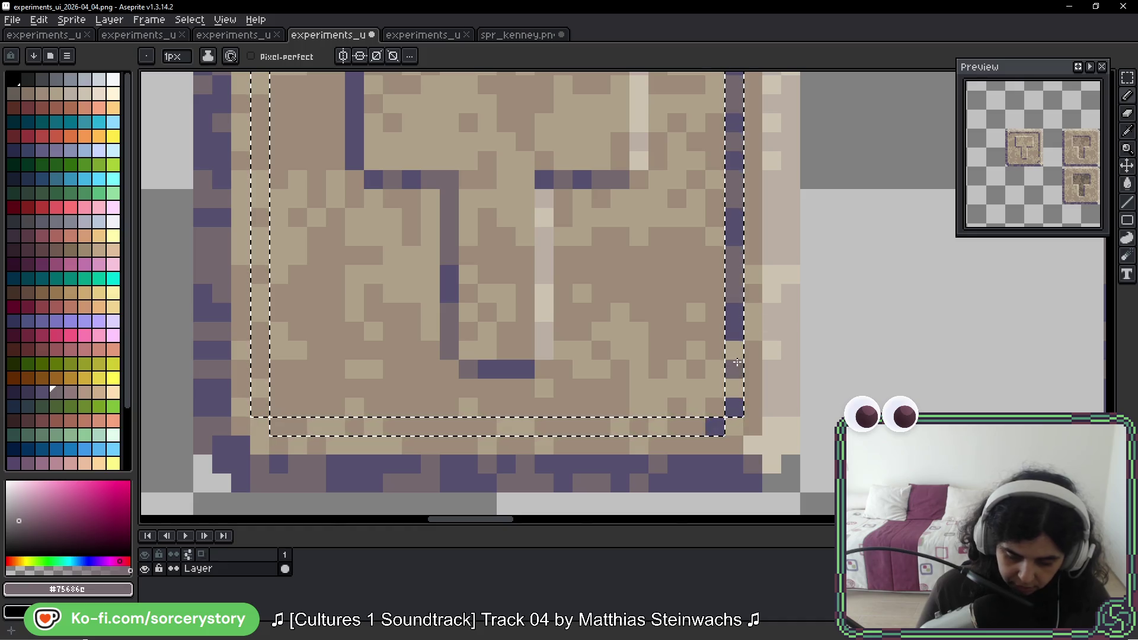
key(alt)
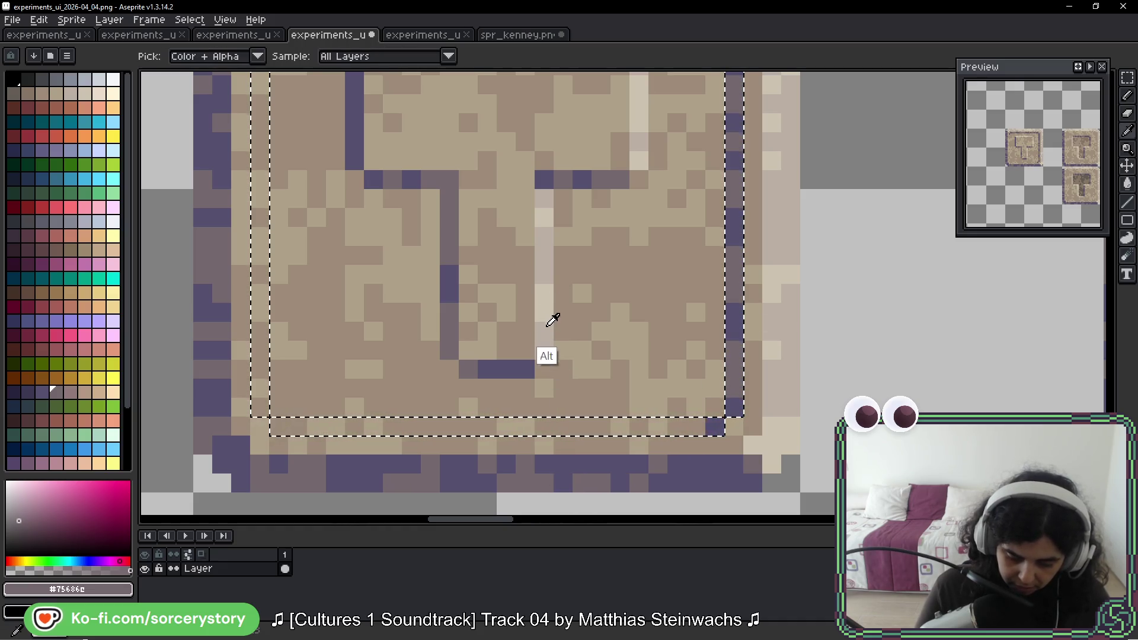
alt+click(553, 320)
drag(545, 425, 596, 427)
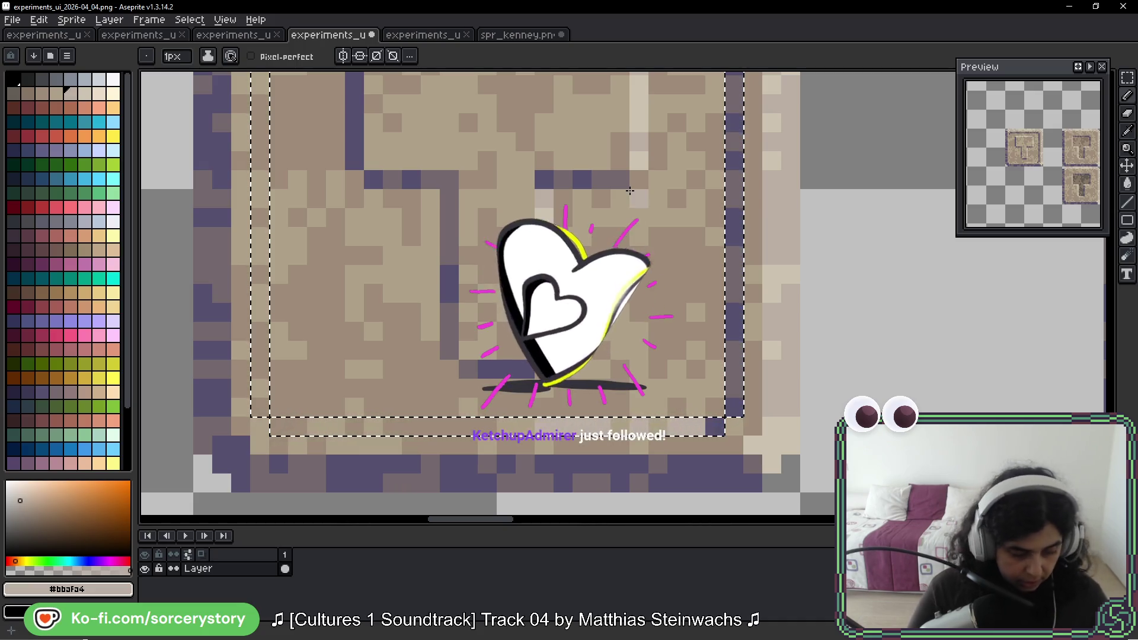
Step: Pick the pale highlight colour near the top, then deselect with Ctrl+D
key(space)
mouse_move(426, 294)
mouse_down()
mouse_move(426, 410)
mouse_move(414, 390)
mouse_up()
key(g)
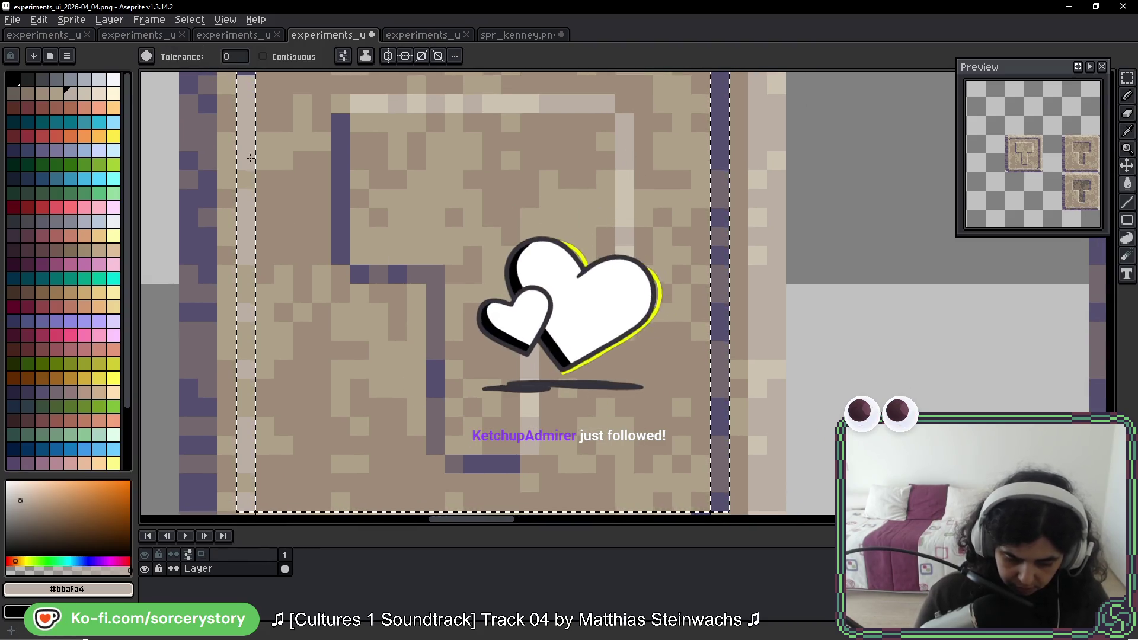
alt+click(627, 183)
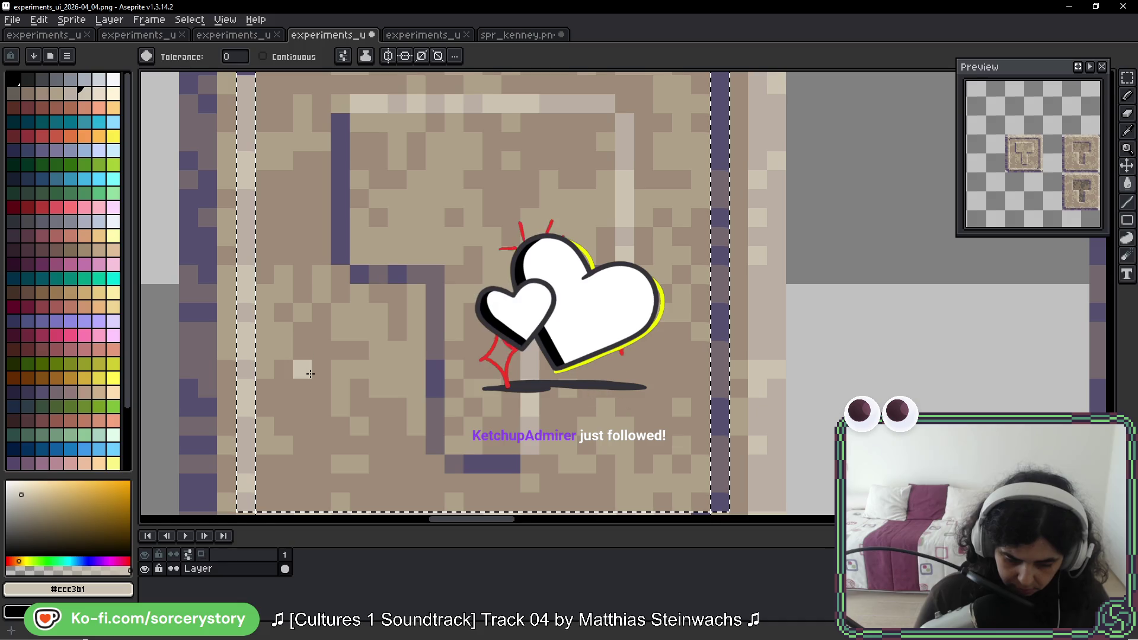
scroll(386, 276, down, 4)
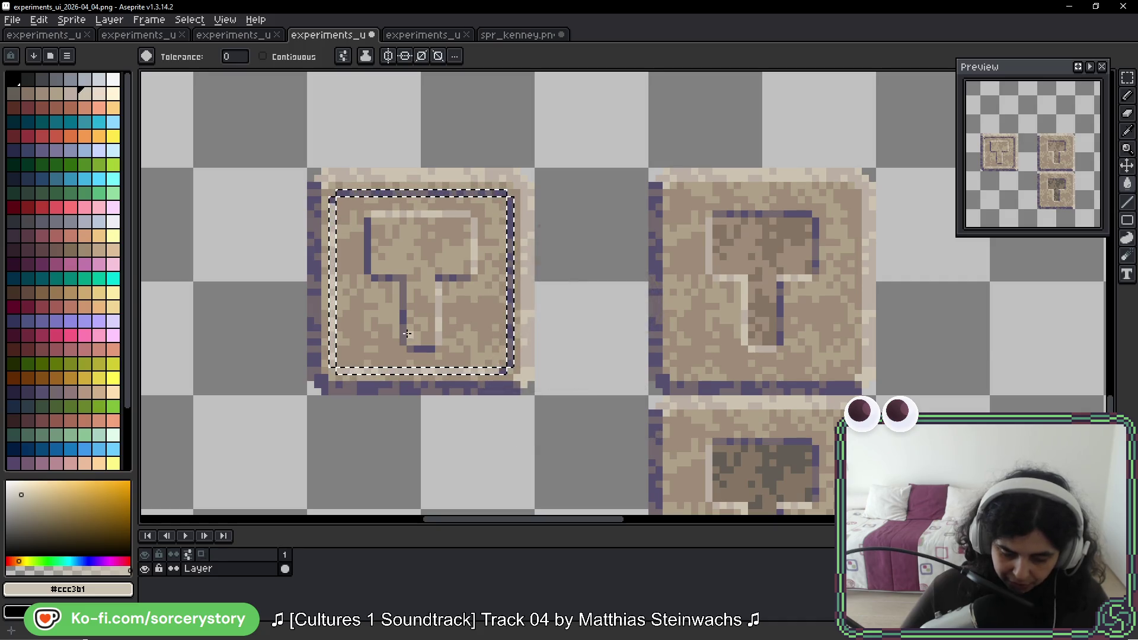
key(ctrl+d)
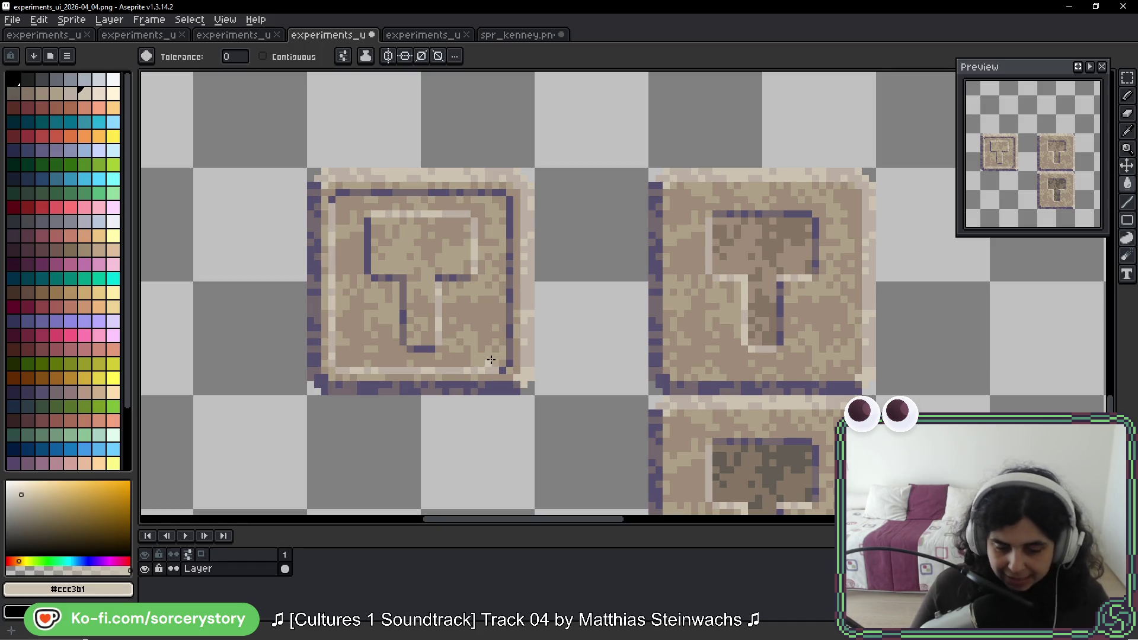
click(136, 36)
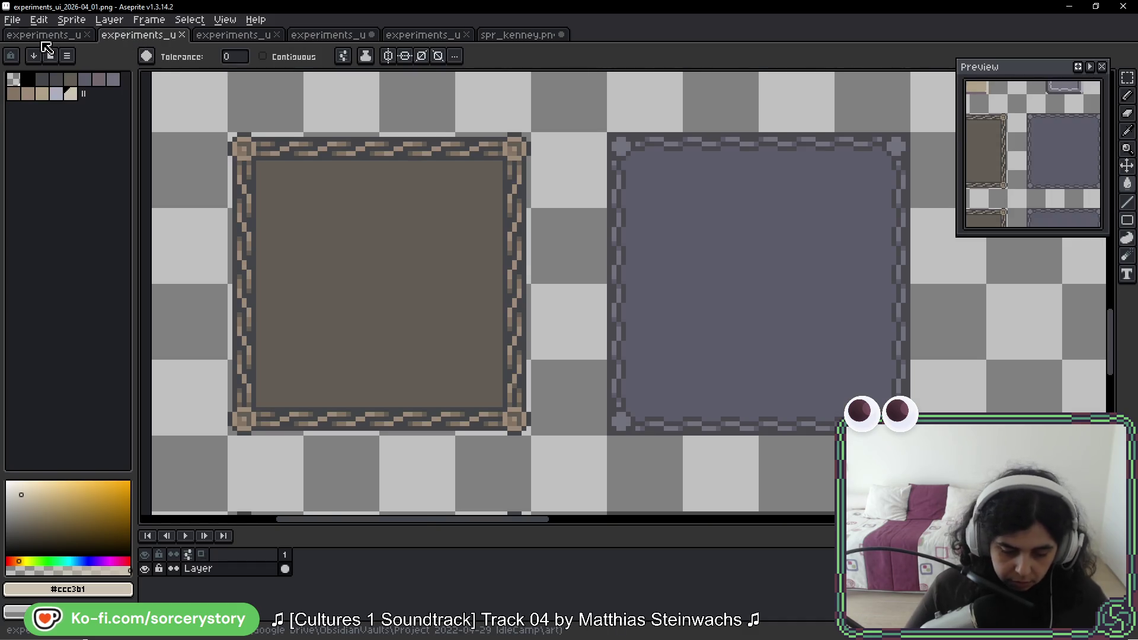
click(44, 37)
scroll(432, 223, up, 5)
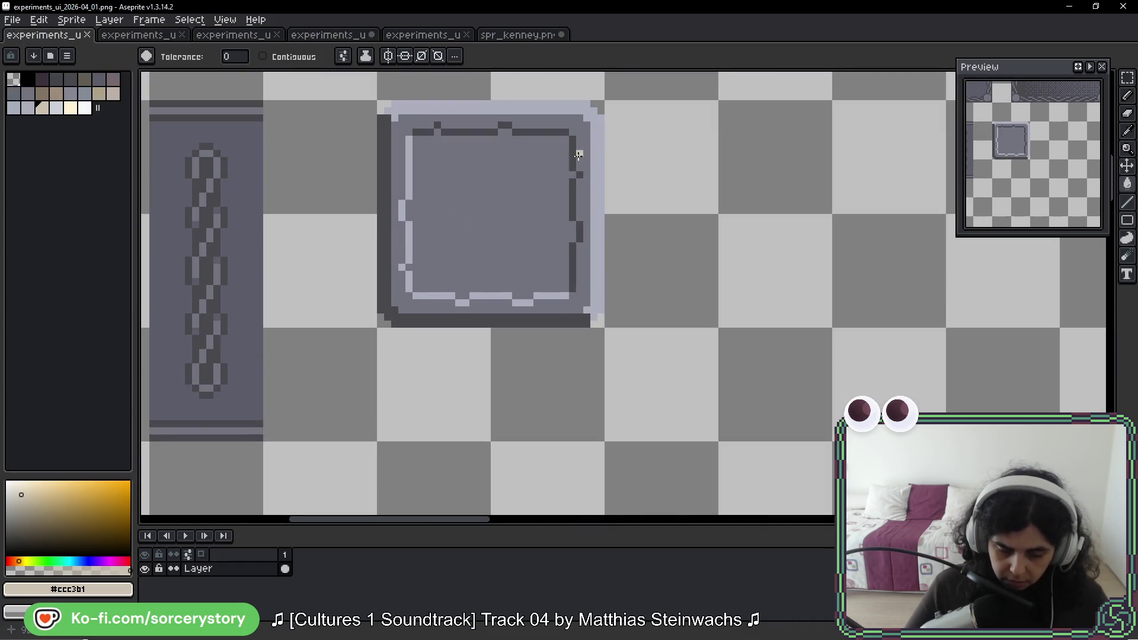
scroll(420, 245, up, 1)
scroll(320, 202, down, 2)
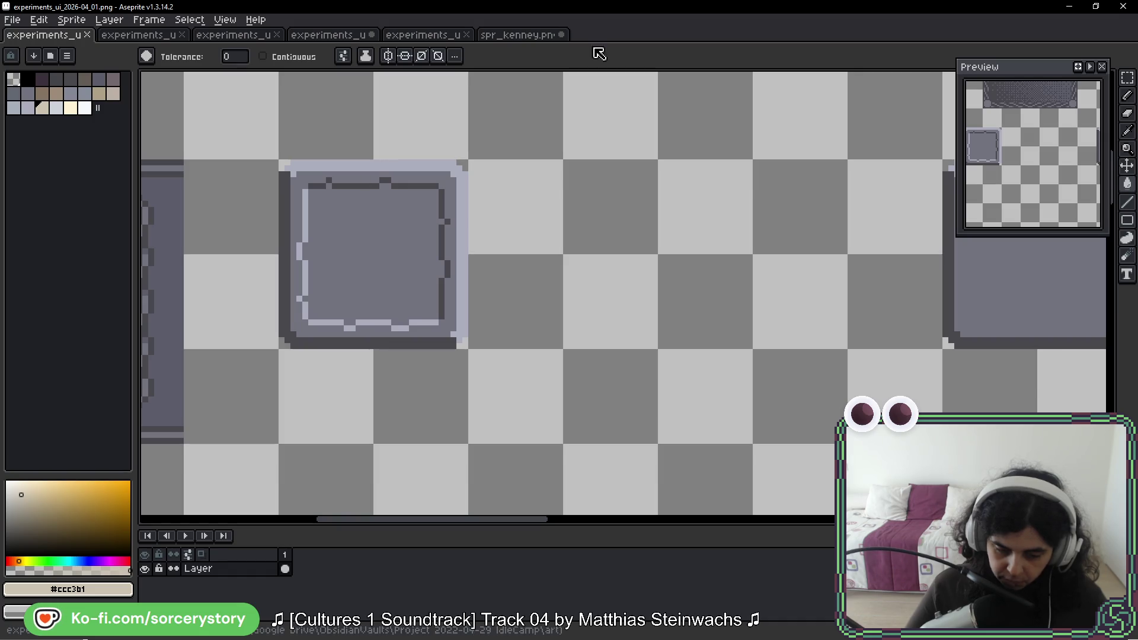
click(415, 36)
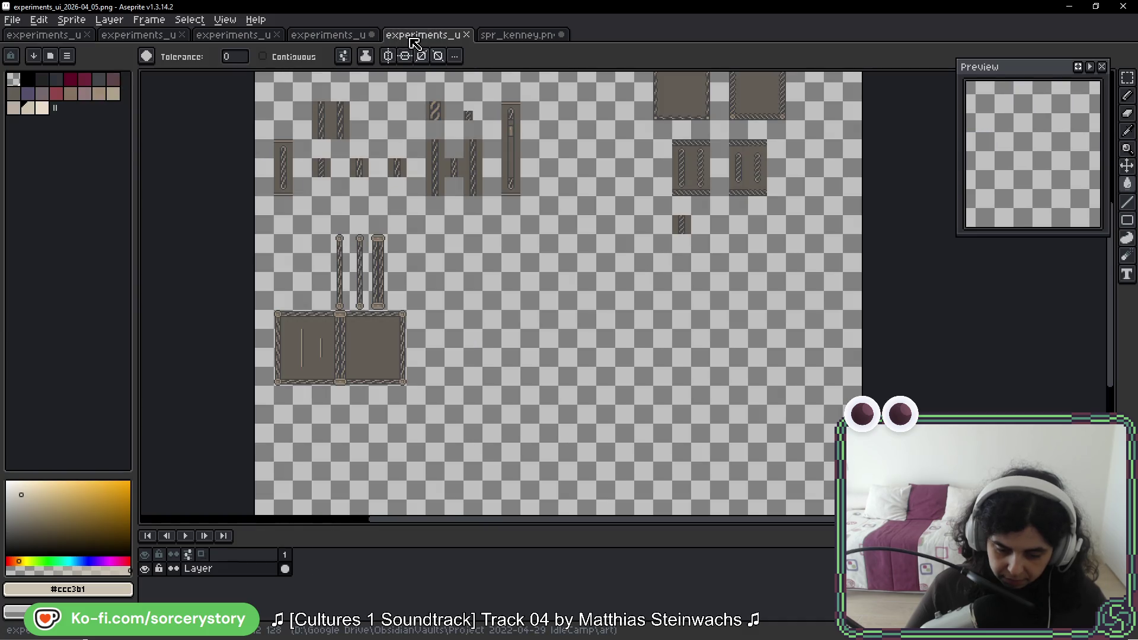
click(341, 36)
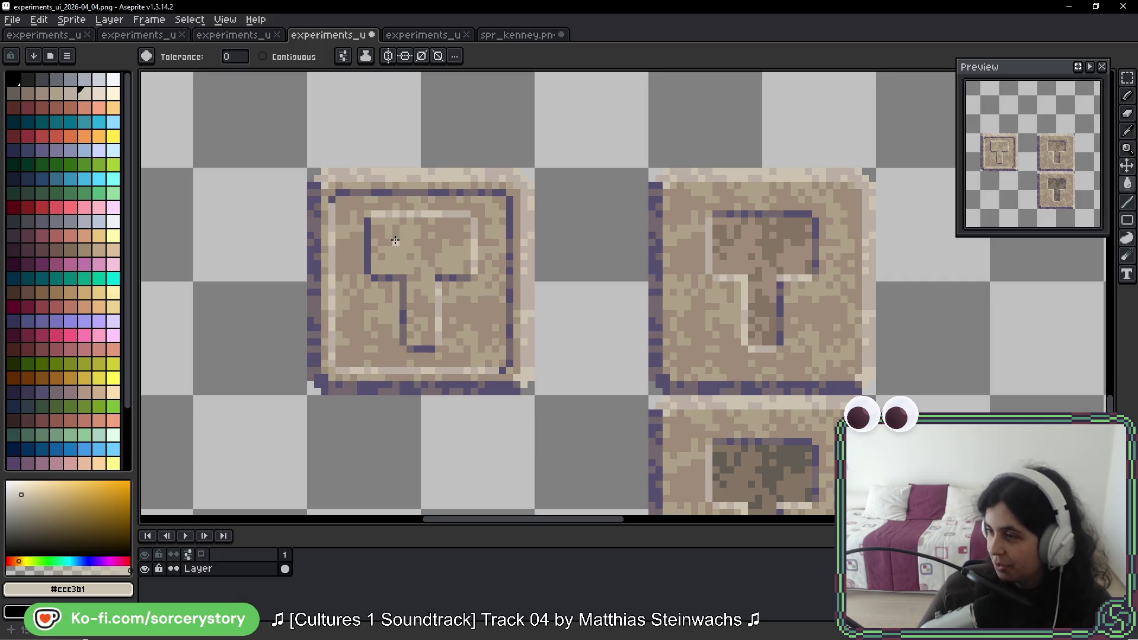
Step: Marquee-select the stone left of, under and below the hammer inside the frame
key(w)
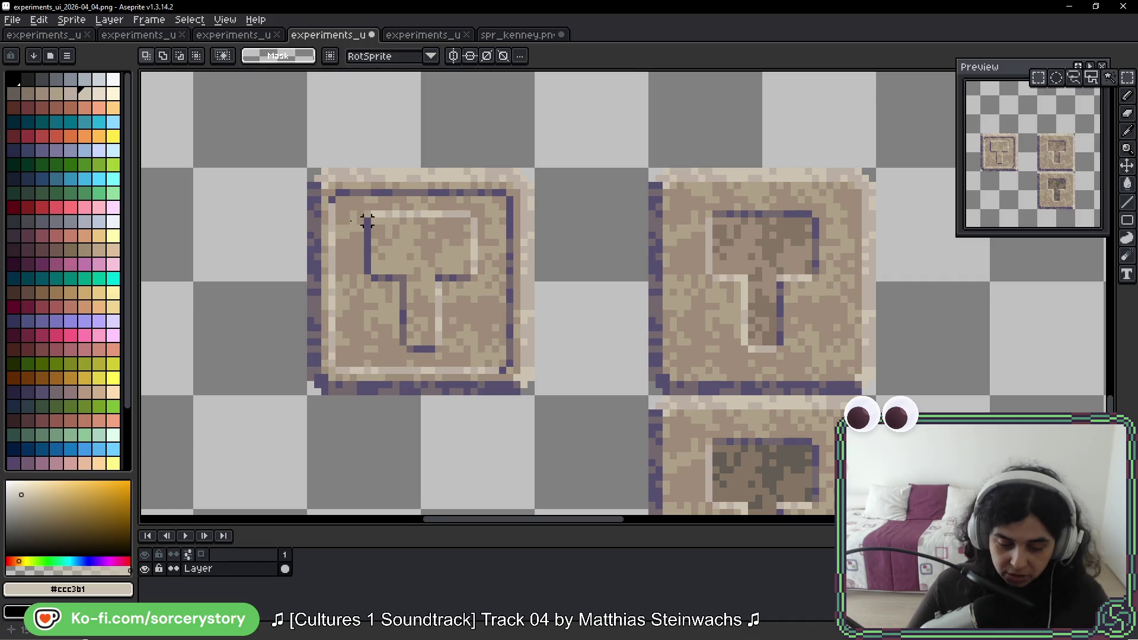
scroll(443, 216, up, 3)
mouse_move(572, 230)
mouse_down()
mouse_move(391, 126)
mouse_move(394, 152)
mouse_up()
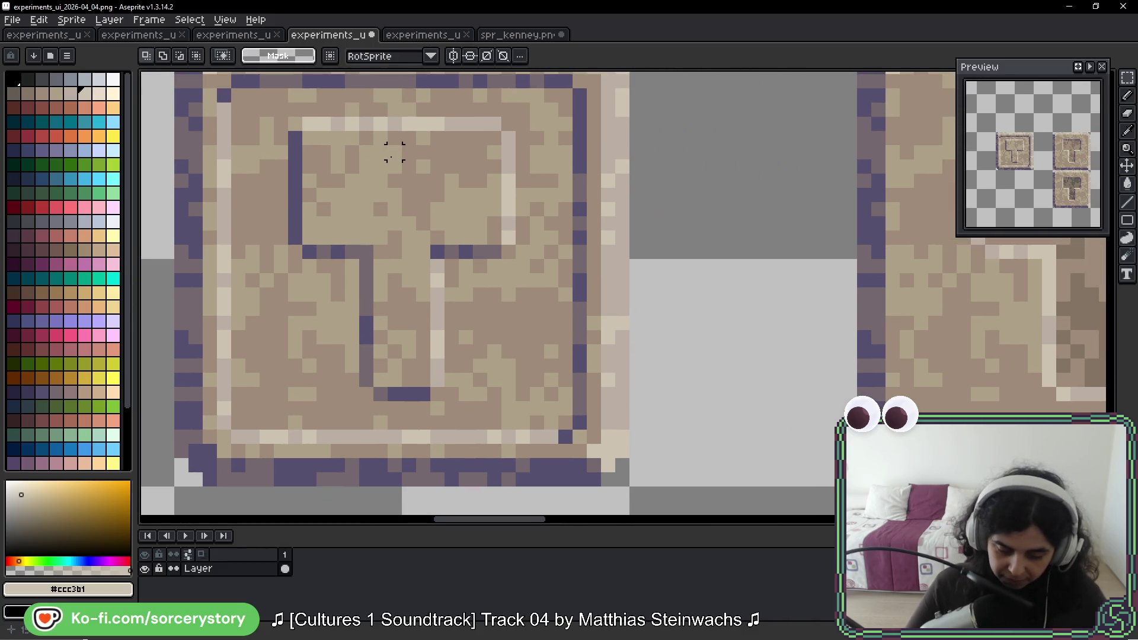
mouse_move(234, 90)
mouse_down()
mouse_move(246, 376)
mouse_move(272, 427)
mouse_move(289, 431)
mouse_up()
drag(290, 244, 305, 433)
mouse_move(360, 259)
mouse_down()
mouse_move(330, 315)
mouse_move(305, 432)
mouse_up()
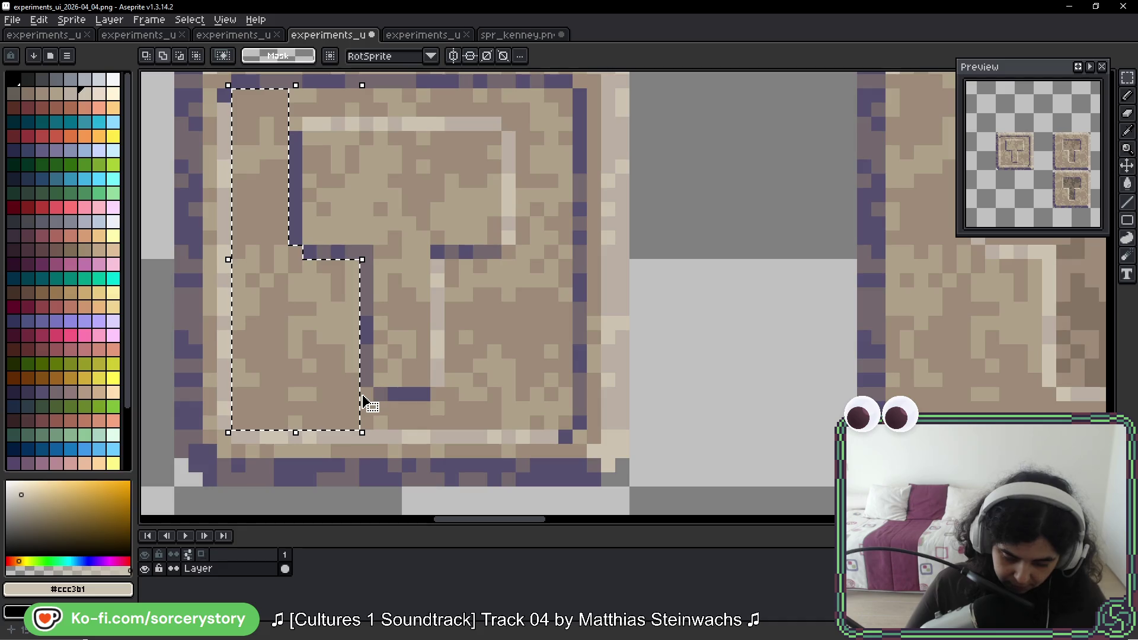
mouse_move(362, 403)
mouse_down()
mouse_move(370, 418)
mouse_move(570, 415)
mouse_move(421, 394)
mouse_move(435, 395)
mouse_move(560, 255)
mouse_move(572, 256)
mouse_move(508, 359)
mouse_move(531, 356)
mouse_move(482, 194)
mouse_move(480, 231)
mouse_move(399, 204)
mouse_move(240, 209)
mouse_up()
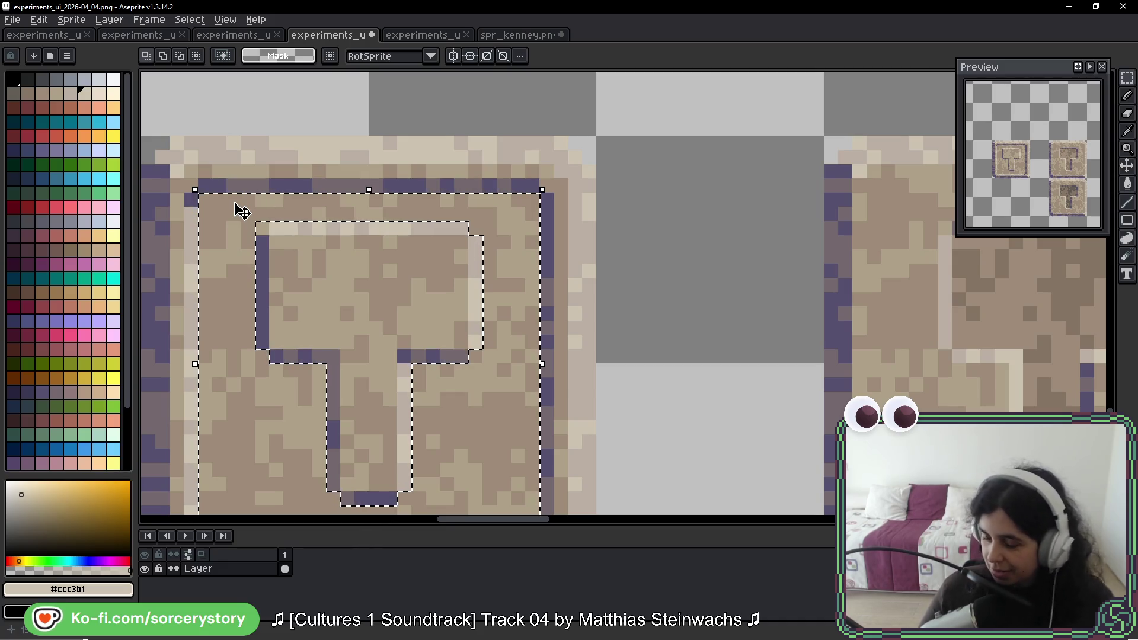
Step: With the magic wand active, sample a darker brown and a mid brown from the canvas
key(w)
scroll(478, 243, down, 4)
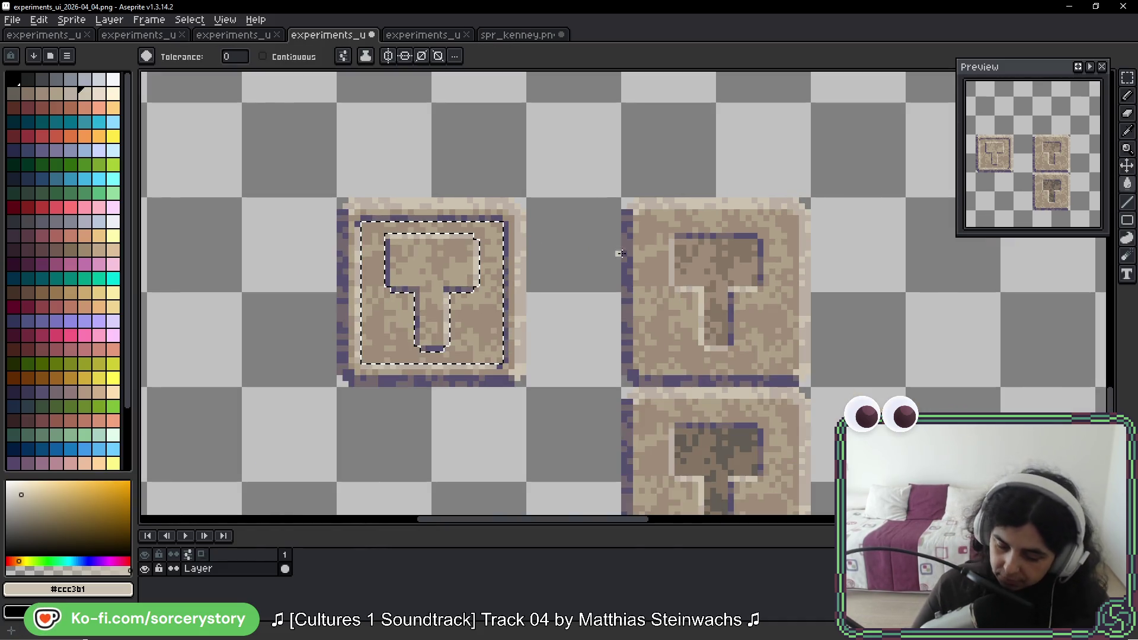
scroll(681, 252, up, 2)
alt+click(681, 237)
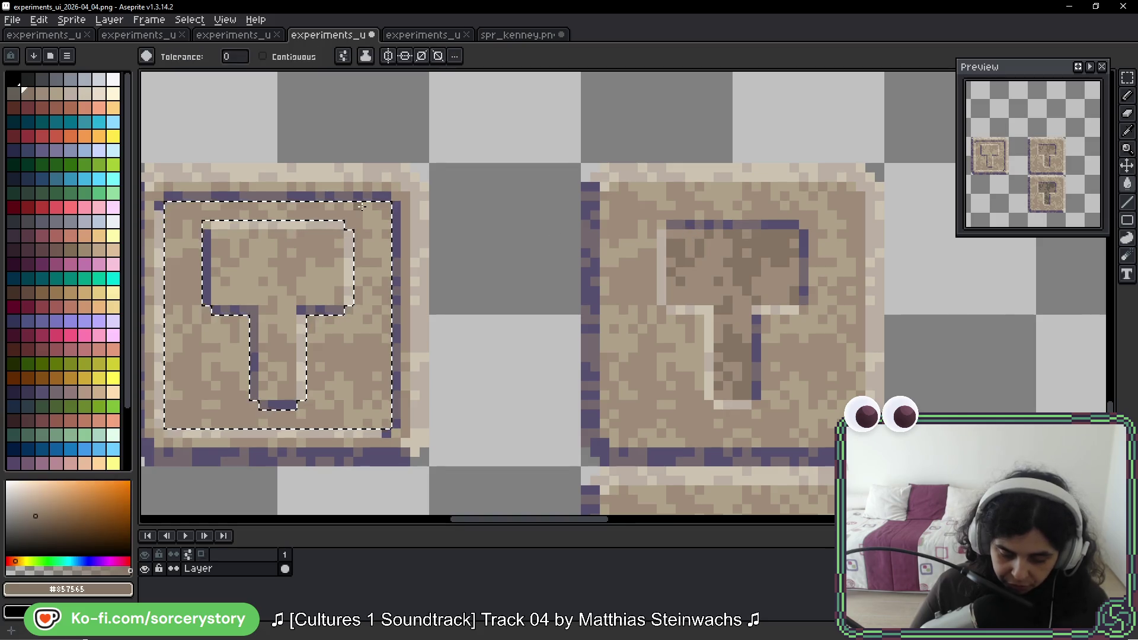
scroll(361, 206, up, 1)
alt+click(864, 253)
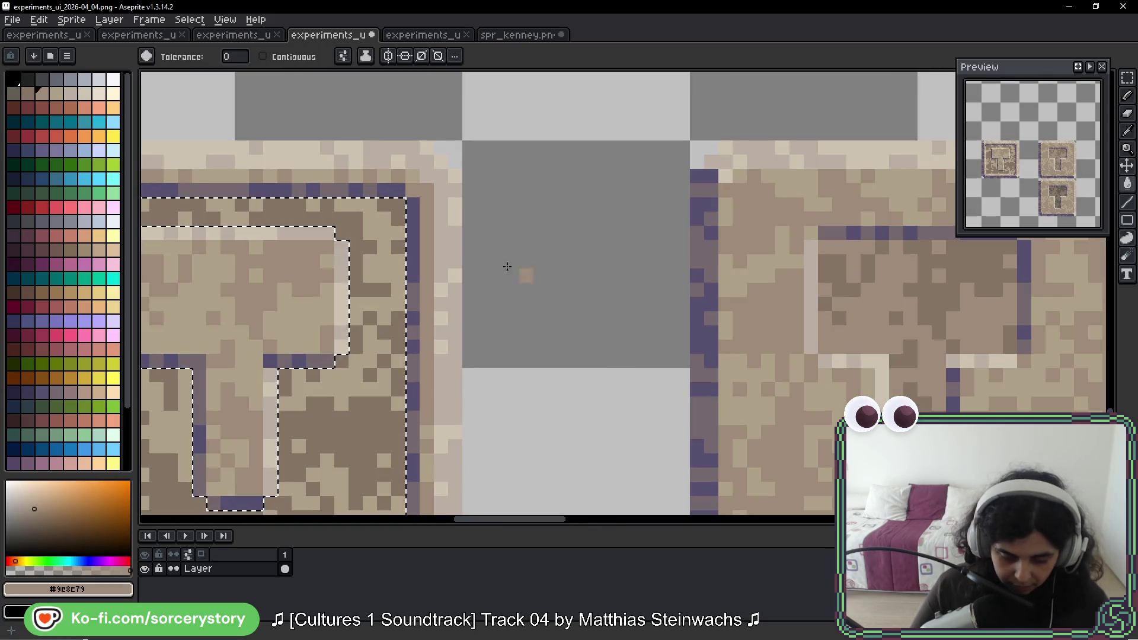
scroll(507, 267, down, 2)
scroll(450, 297, left, 1)
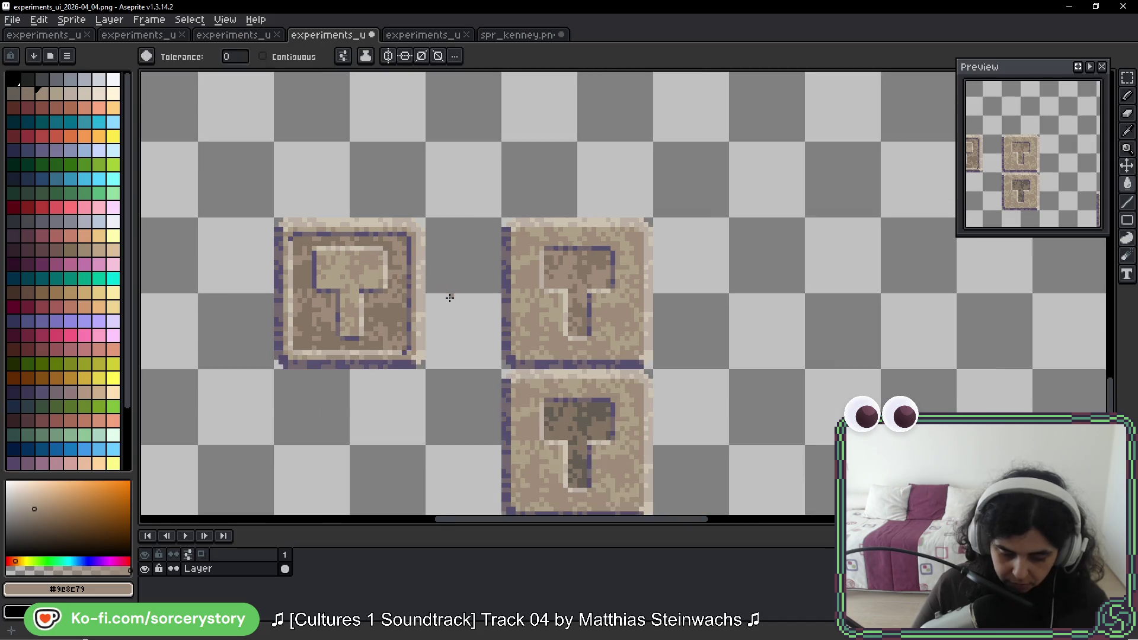
Step: Inspect the hammer tiles, then drag the browser with the Ugh-02 cave screenshot over Aseprite
scroll(450, 297, down, 3)
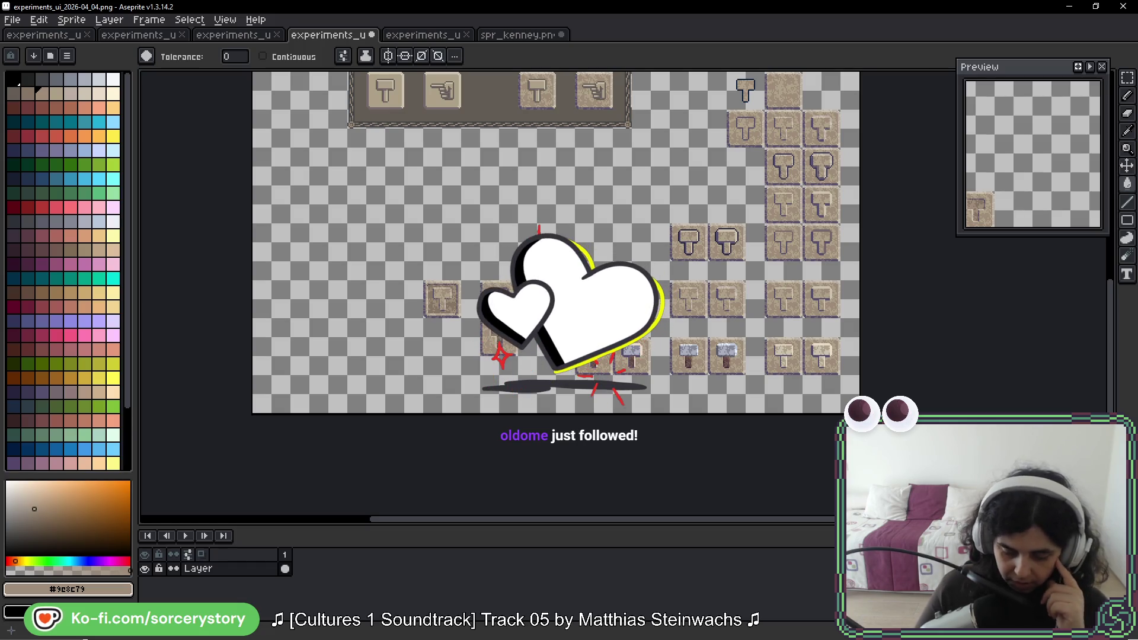
scroll(461, 295, up, 4)
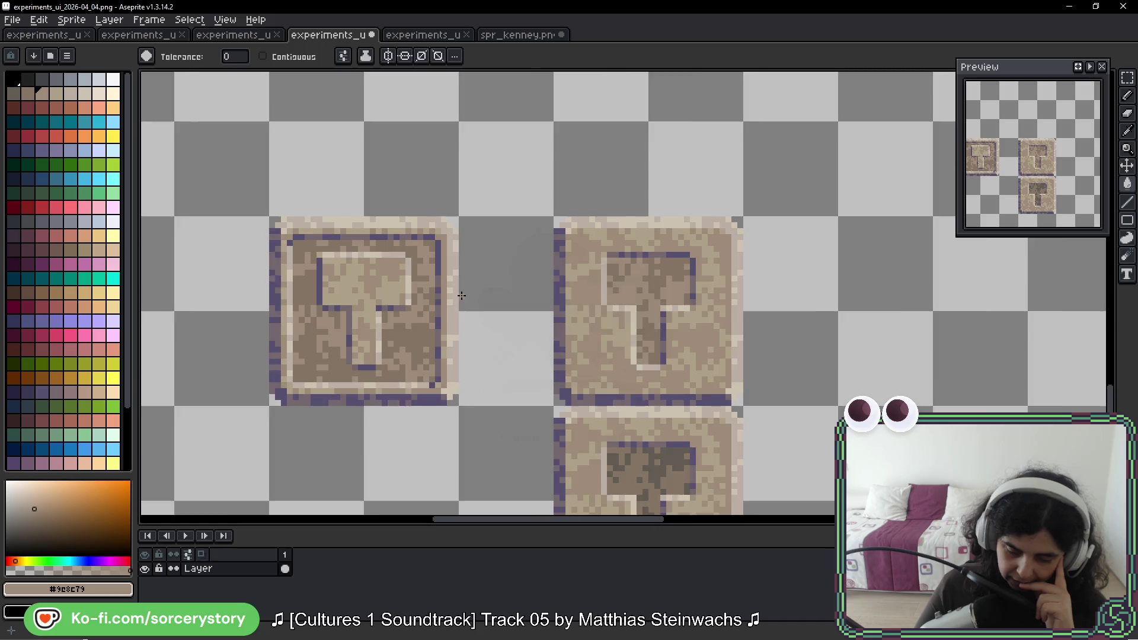
scroll(498, 297, down, 1)
mouse_move(490, 275)
mouse_down()
mouse_move(662, 272)
mouse_move(644, 271)
mouse_up()
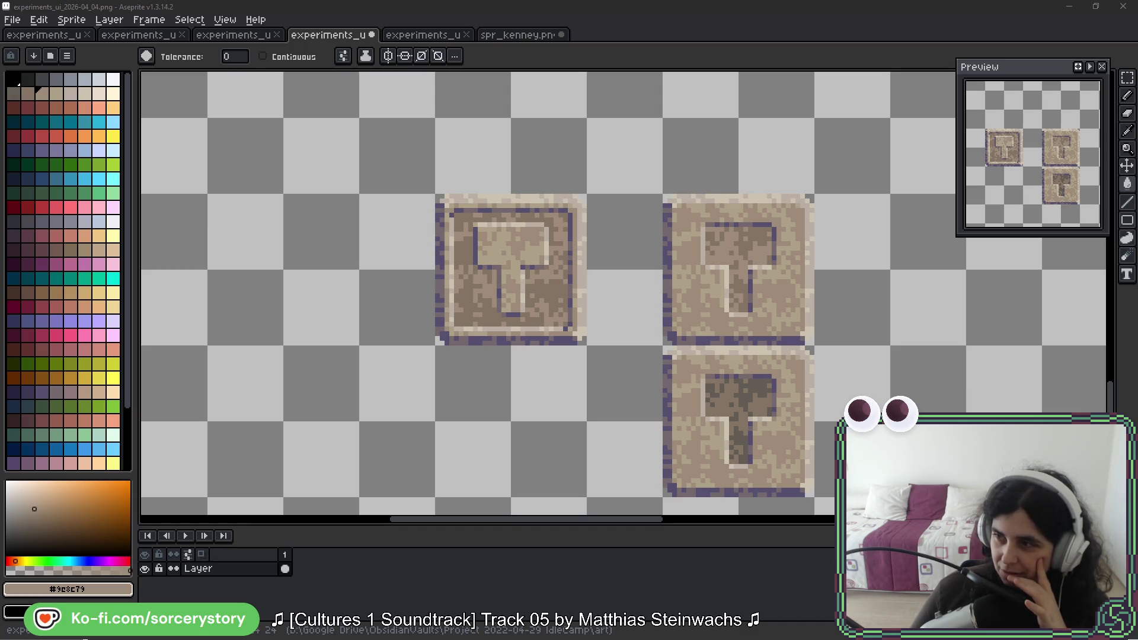
mouse_move(450, 0)
mouse_down()
mouse_move(511, 115)
mouse_move(445, 30)
mouse_move(364, 23)
mouse_move(381, 33)
mouse_up()
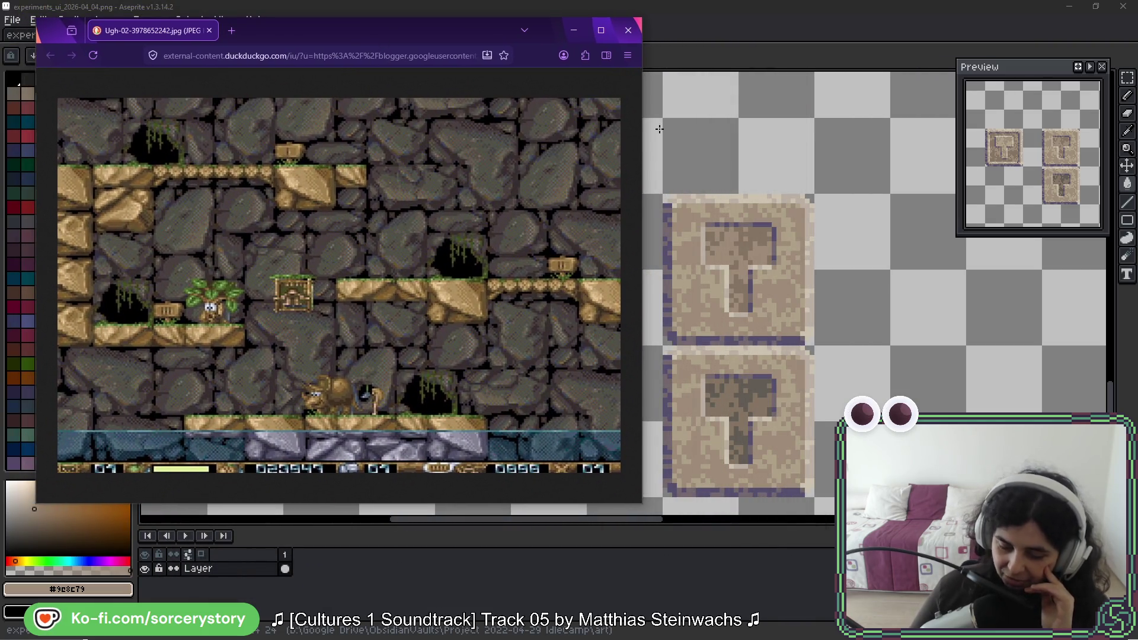
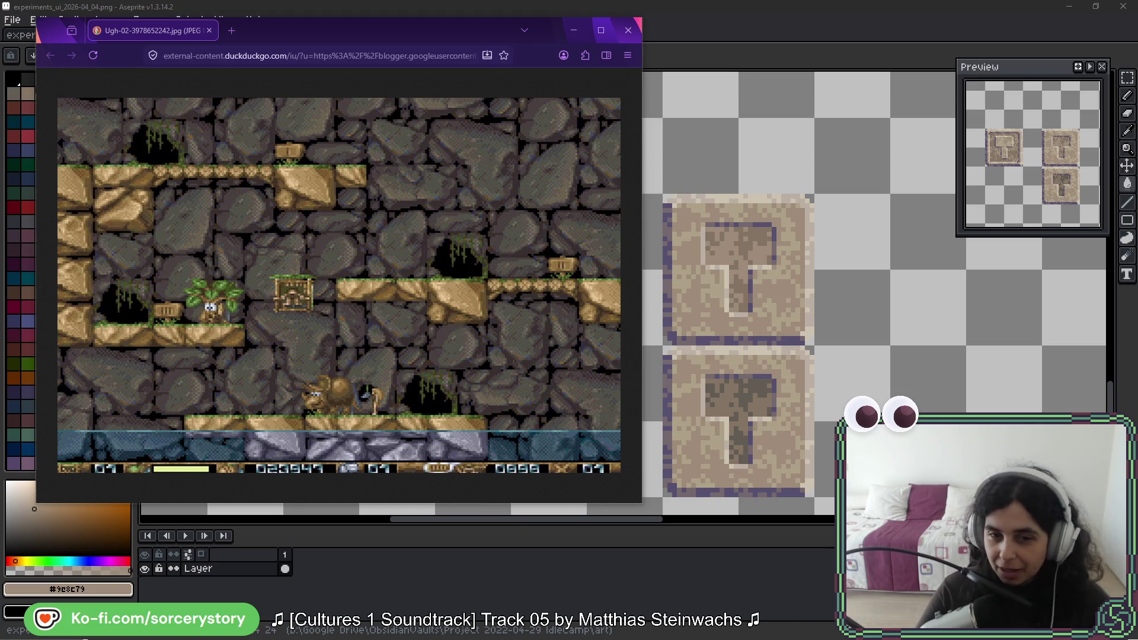
Step: Bring back the Ugh! reference screenshot, move it off the hammer tiles, then close it
click(573, 31)
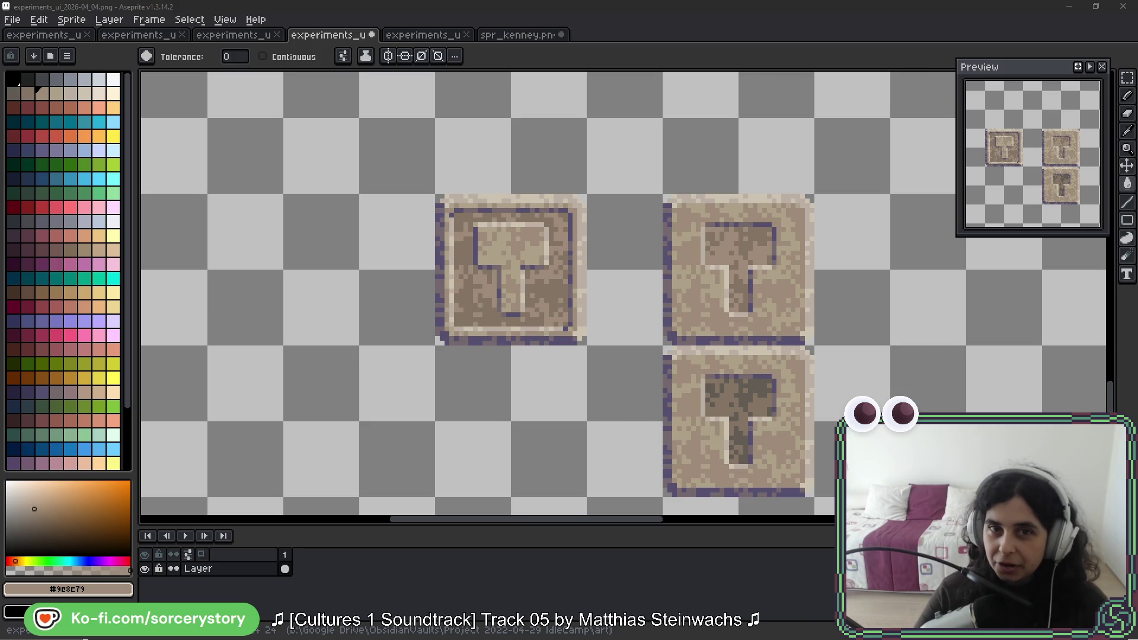
key(alt+Tab)
mouse_move(930, 155)
mouse_down()
mouse_move(520, 41)
mouse_move(438, 40)
mouse_up()
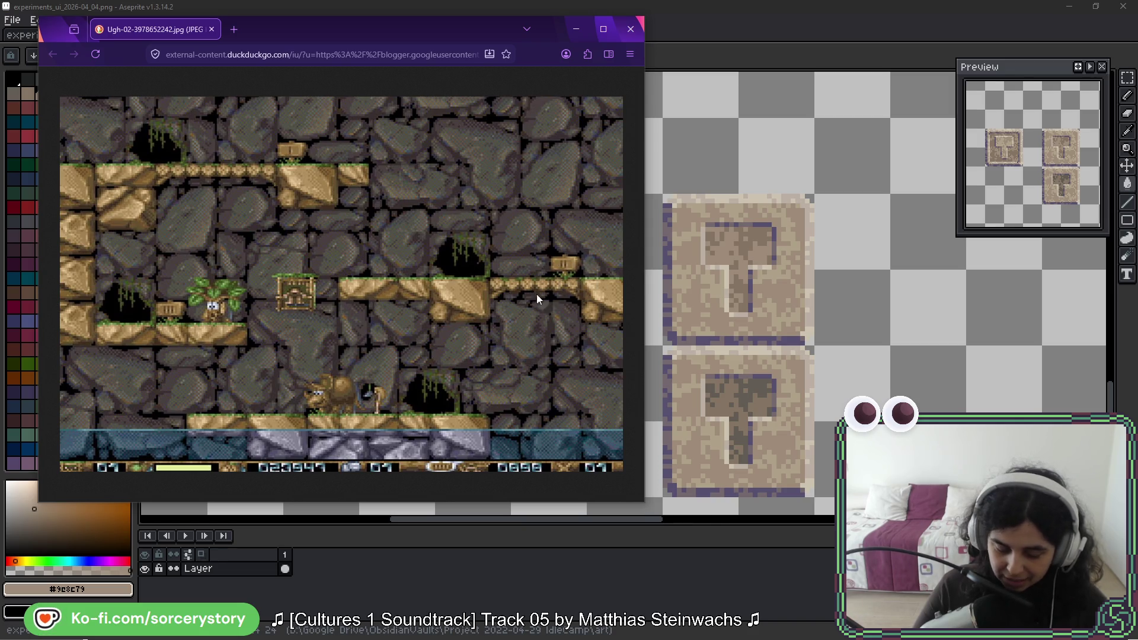
key(ctrl+w)
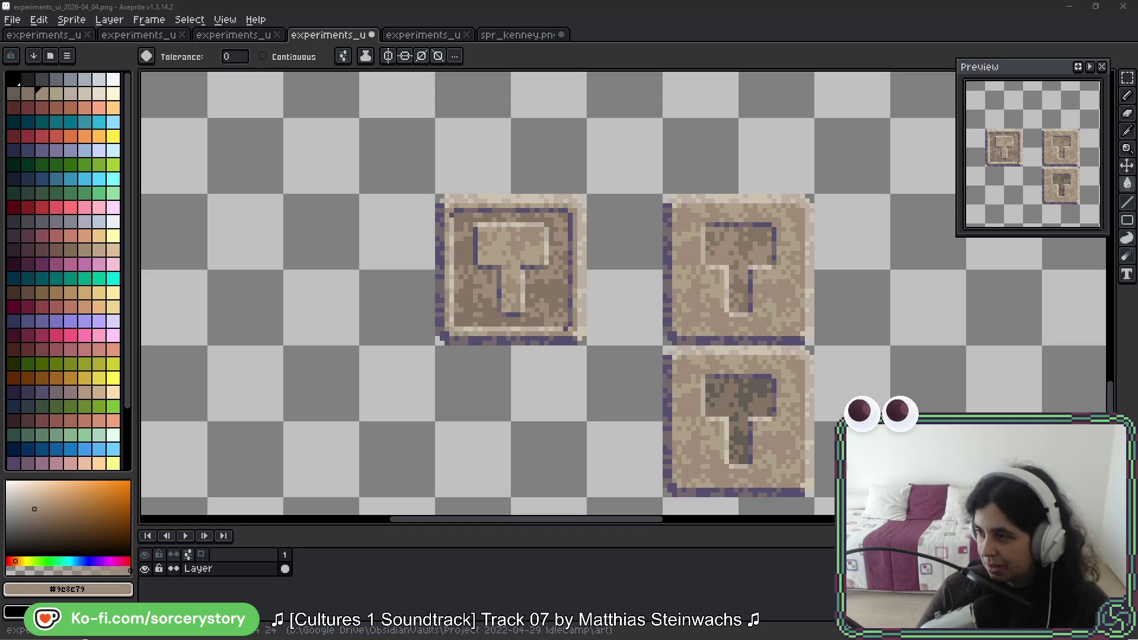
Step: Drag the Firefox window with the UGH! title-screen reference to the upper left
drag(382, 168, 386, 63)
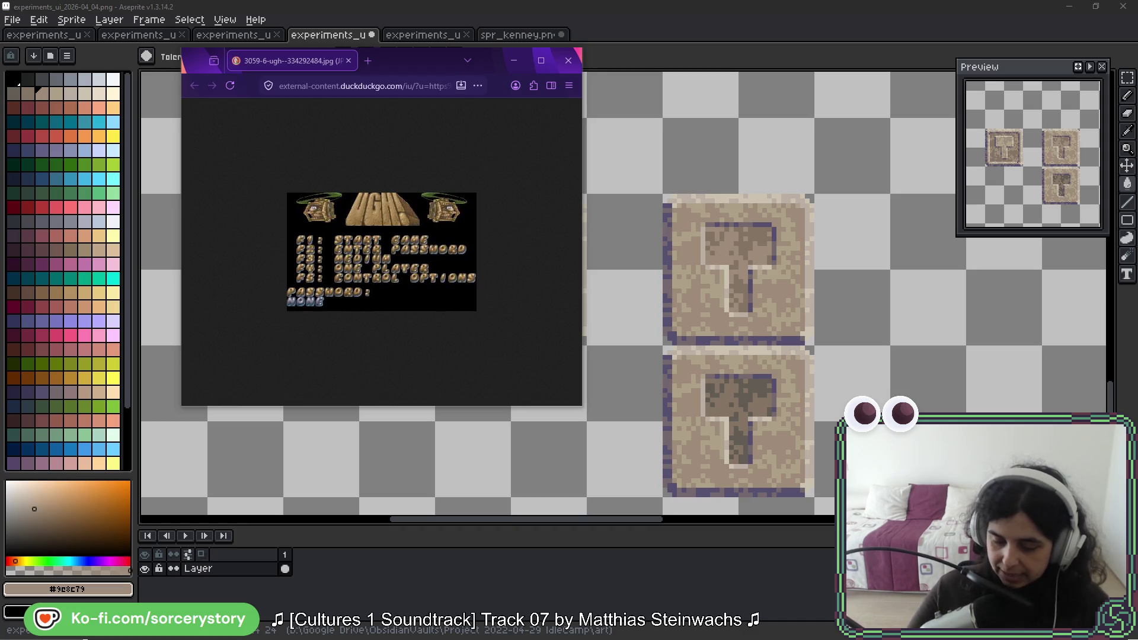
Step: Close the UGH! title-screen reference in Firefox with Ctrl+W
key(ctrl+w)
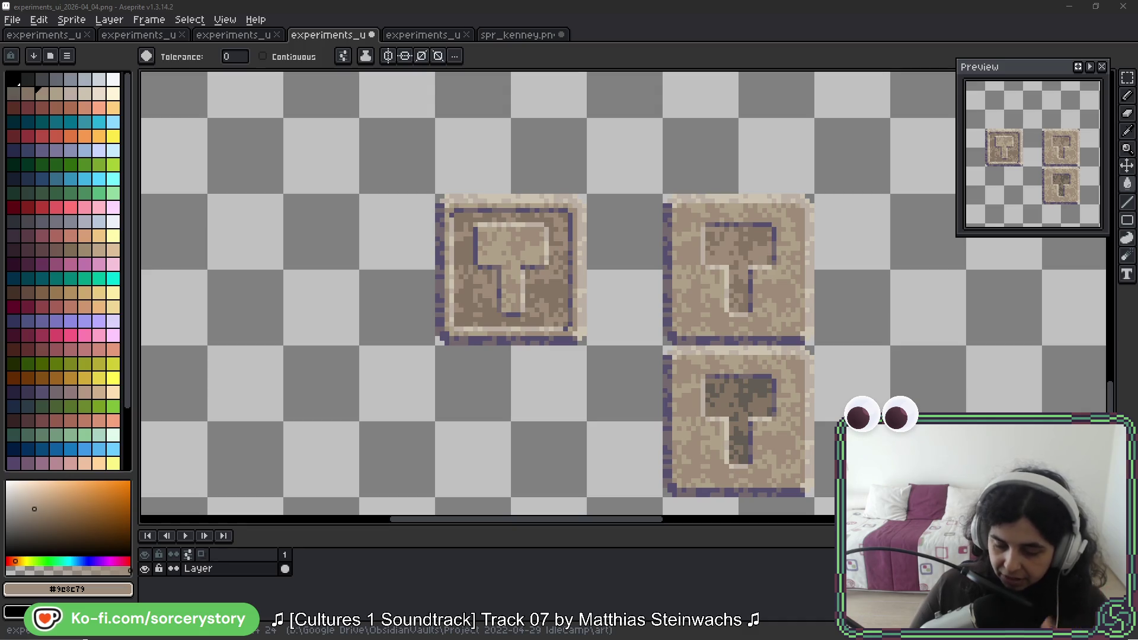
Step: Switch to the rectangular marquee, then select and reposition one hammer tile
drag(781, 249, 551, 233)
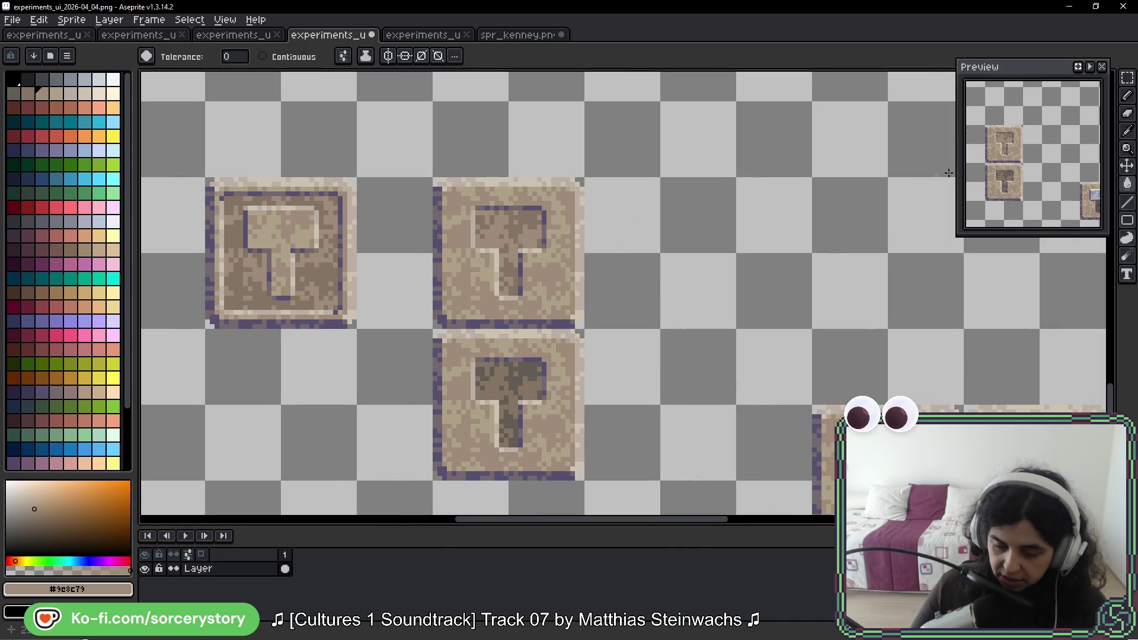
key(m)
scroll(567, 200, down, 6)
scroll(759, 172, up, 7)
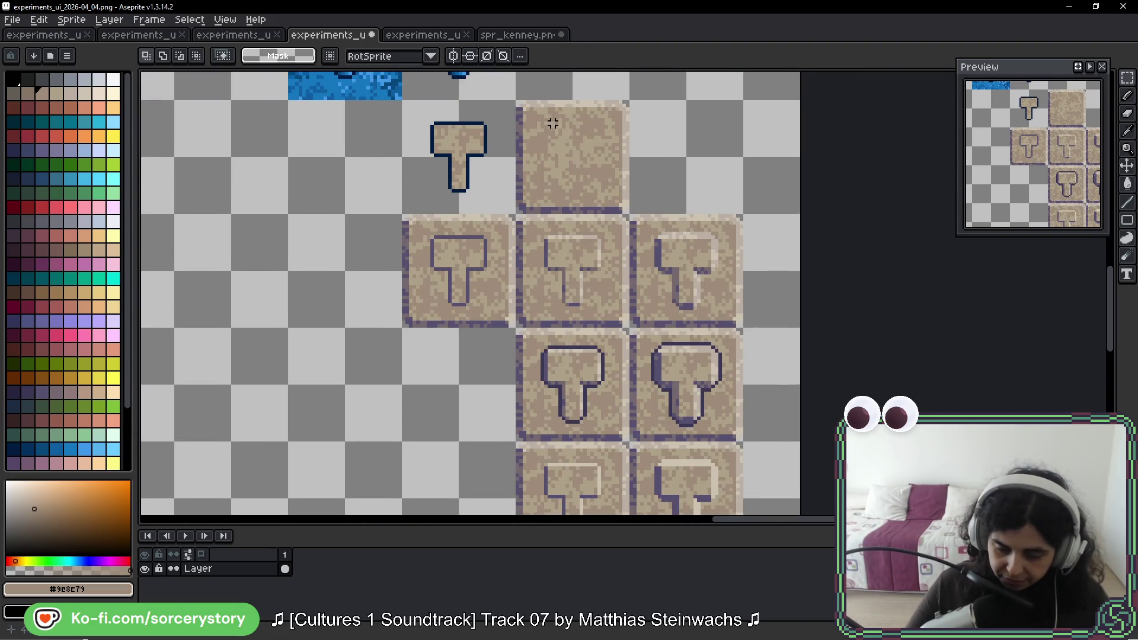
mouse_move(552, 119)
mouse_down()
mouse_move(603, 184)
mouse_move(579, 167)
mouse_move(188, 432)
mouse_move(521, 203)
mouse_move(525, 155)
mouse_move(518, 122)
mouse_move(508, 127)
mouse_up()
key(Return)
Step: Select the hammer carving, including its purple-edged head and the full handle
scroll(423, 318, up, 4)
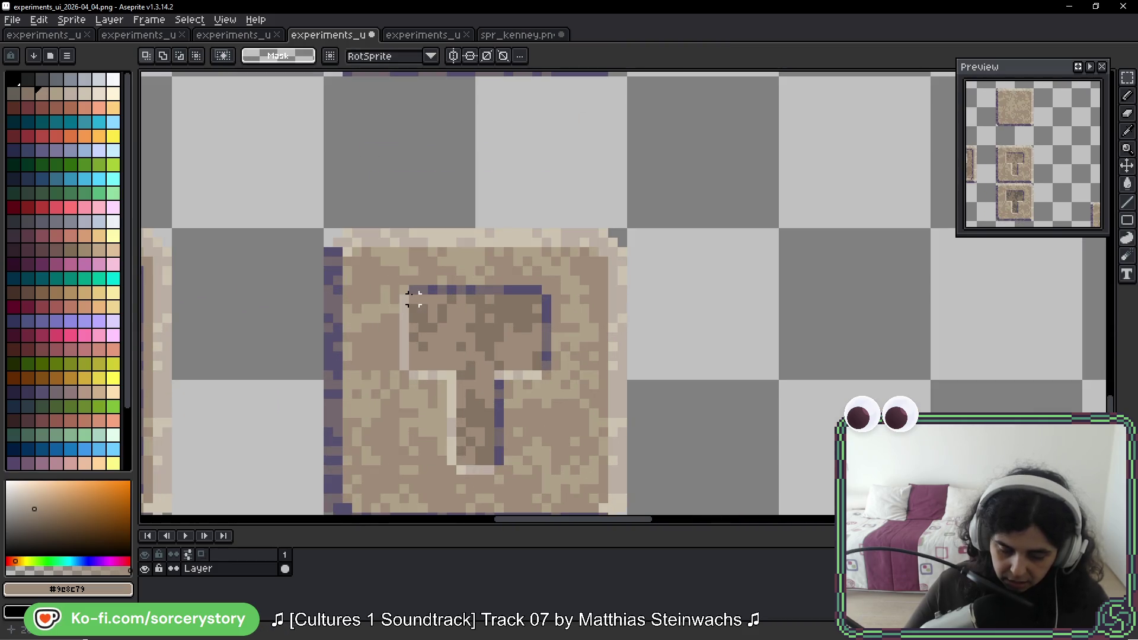
mouse_move(412, 289)
mouse_down()
mouse_move(457, 368)
mouse_move(543, 380)
mouse_up()
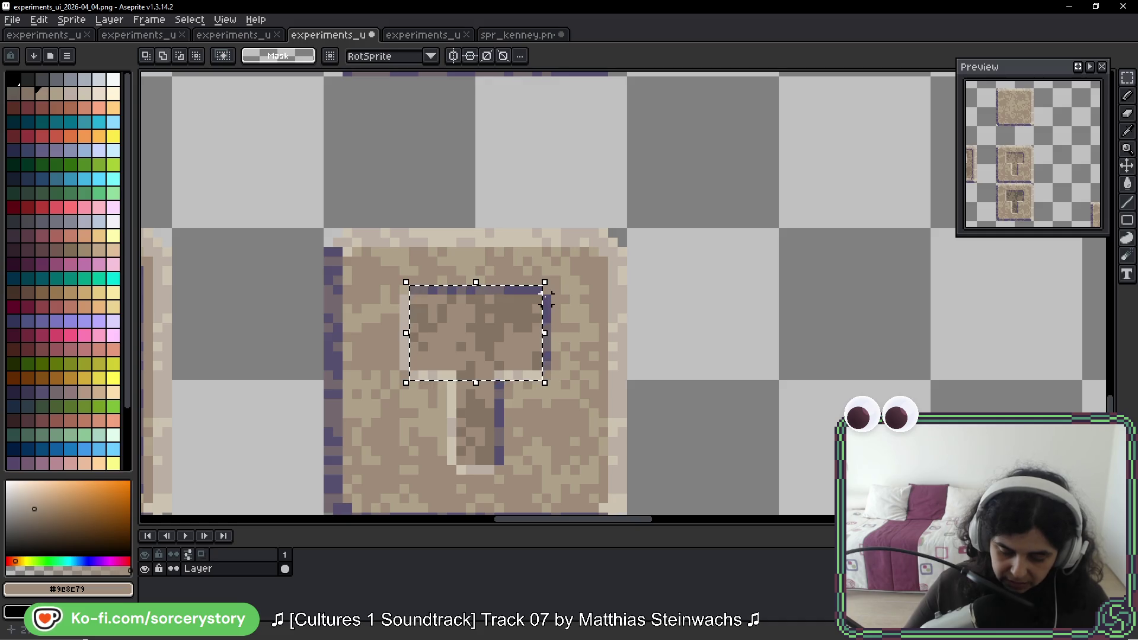
mouse_move(549, 299)
mouse_down()
mouse_move(415, 356)
mouse_move(403, 382)
mouse_up()
scroll(474, 323, down, 2)
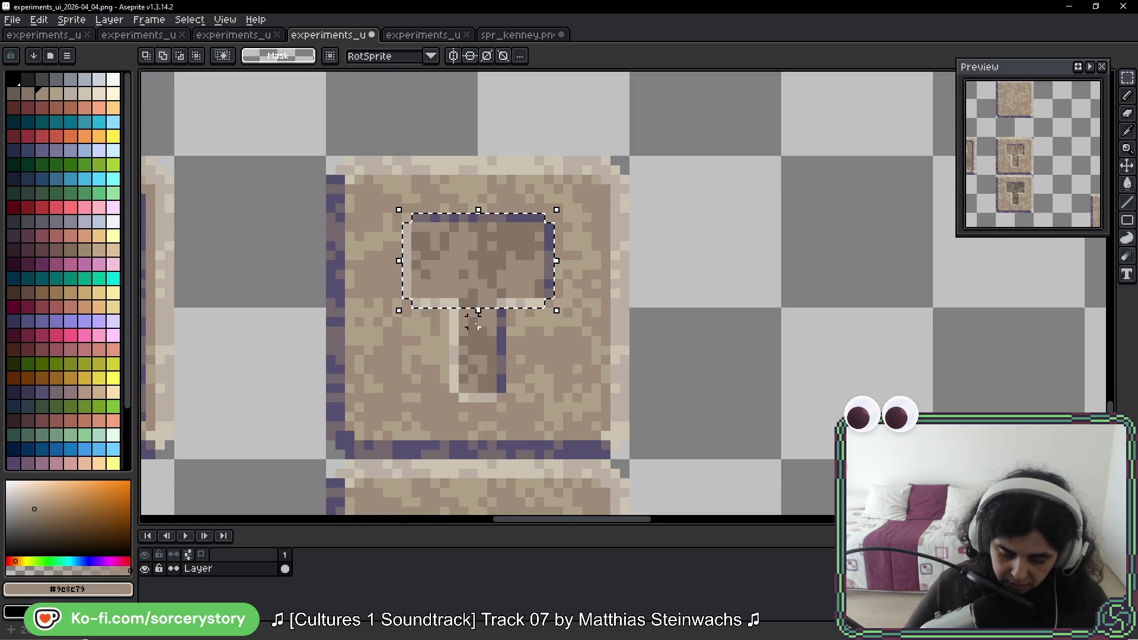
mouse_move(453, 308)
mouse_down()
mouse_move(507, 394)
mouse_move(470, 393)
mouse_up()
drag(620, 160, 625, 161)
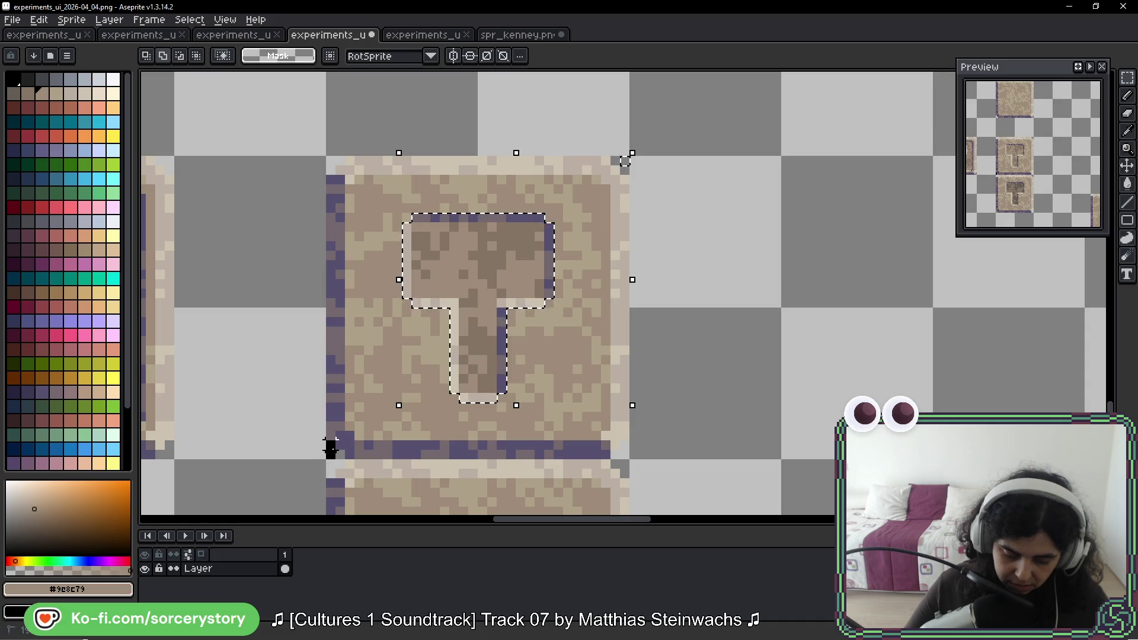
Step: Drag the hammer piece out to the left of the tile and deselect it
mouse_move(500, 287)
mouse_down()
mouse_move(501, 212)
mouse_move(377, 371)
mouse_move(208, 364)
mouse_up()
scroll(415, 344, left, 5)
key(ctrl+d)
scroll(596, 357, down, 1)
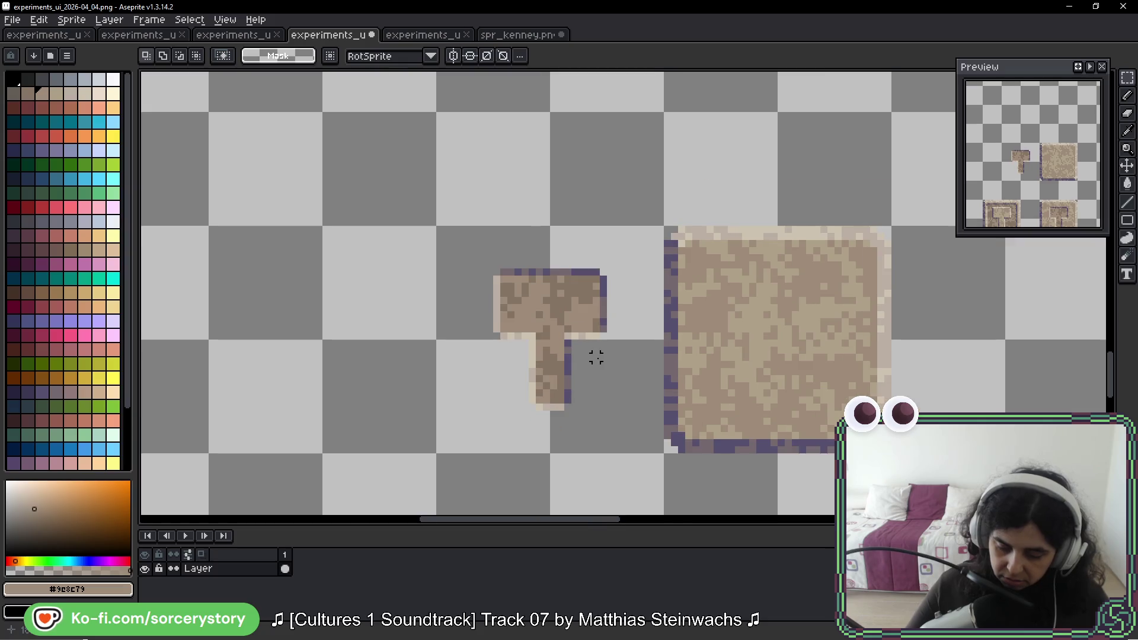
scroll(595, 358, down, 1)
drag(643, 388, 573, 310)
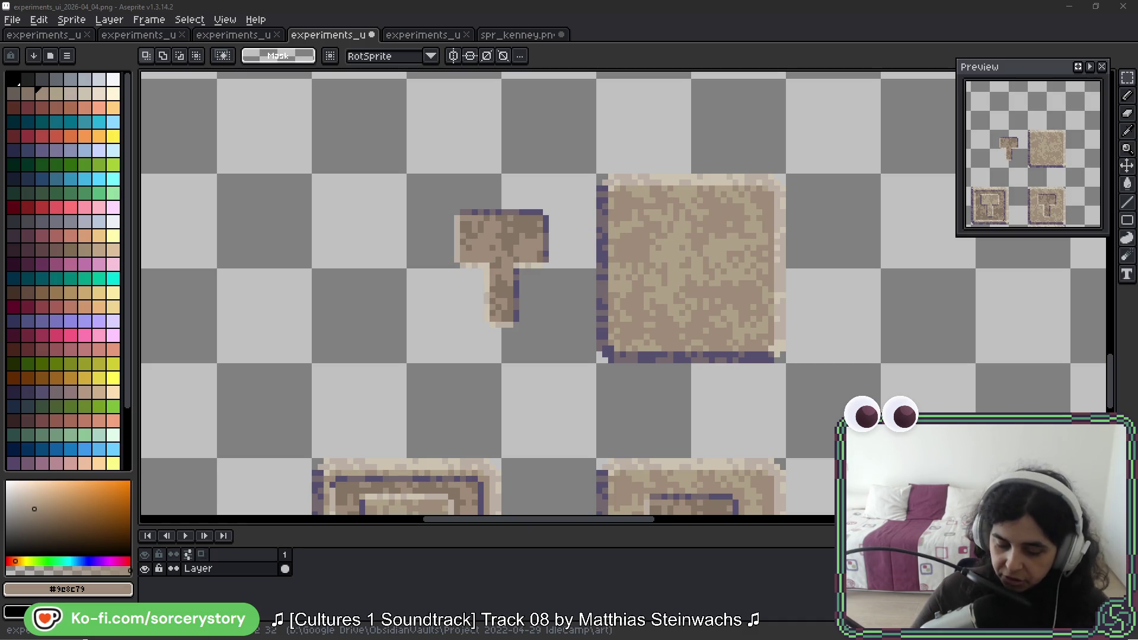
Step: Marquee-select the area around the loose hammer piece, then clear the selection
drag(527, 259, 442, 227)
drag(318, 140, 513, 335)
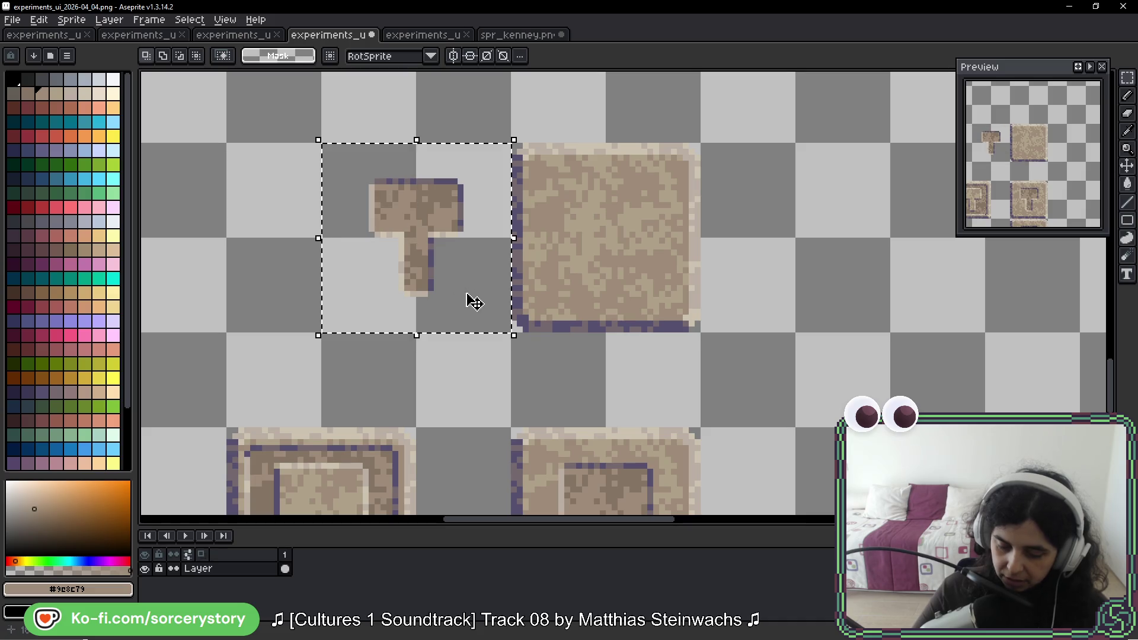
click(584, 269)
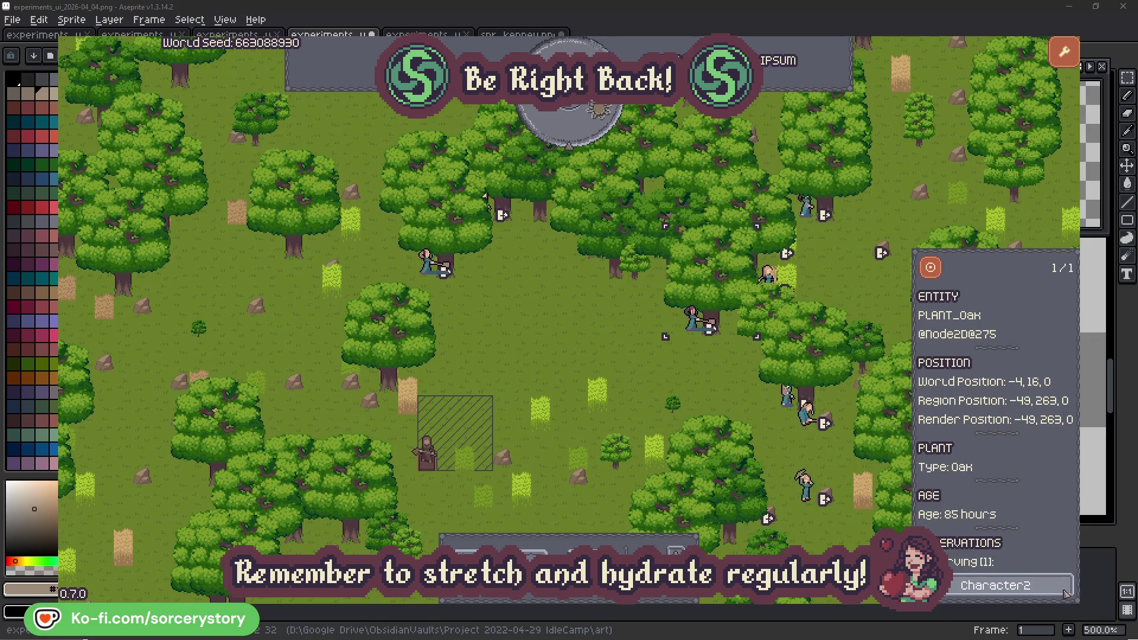
Step: Inspect Character2, Character0 and the oak tree, close the inspector, and advance to 09:00
click(1065, 592)
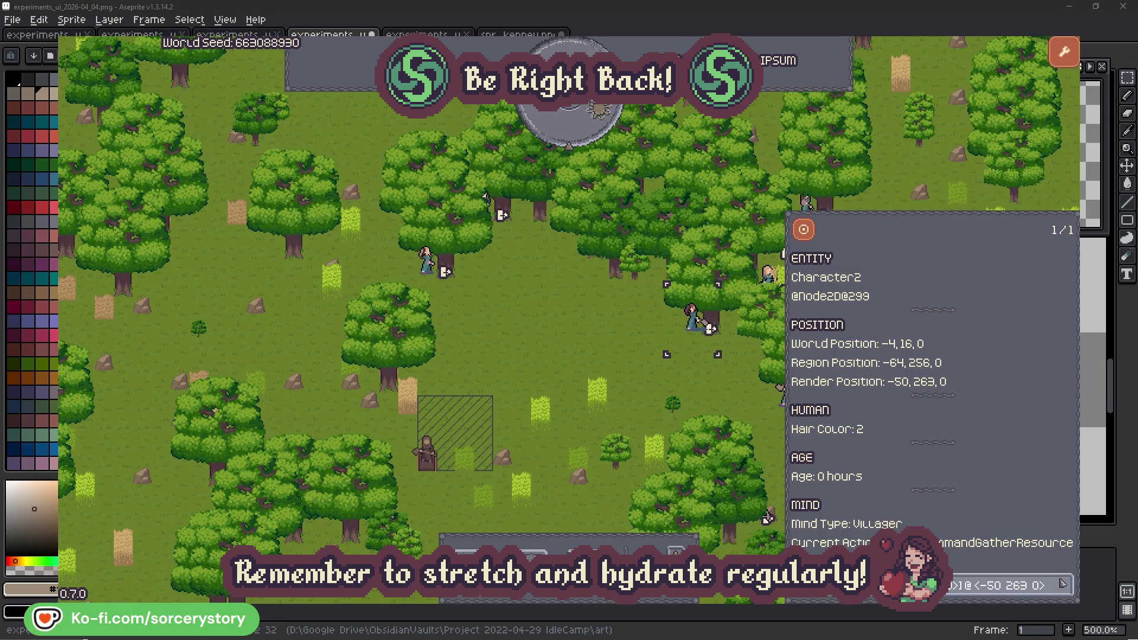
click(712, 394)
click(449, 292)
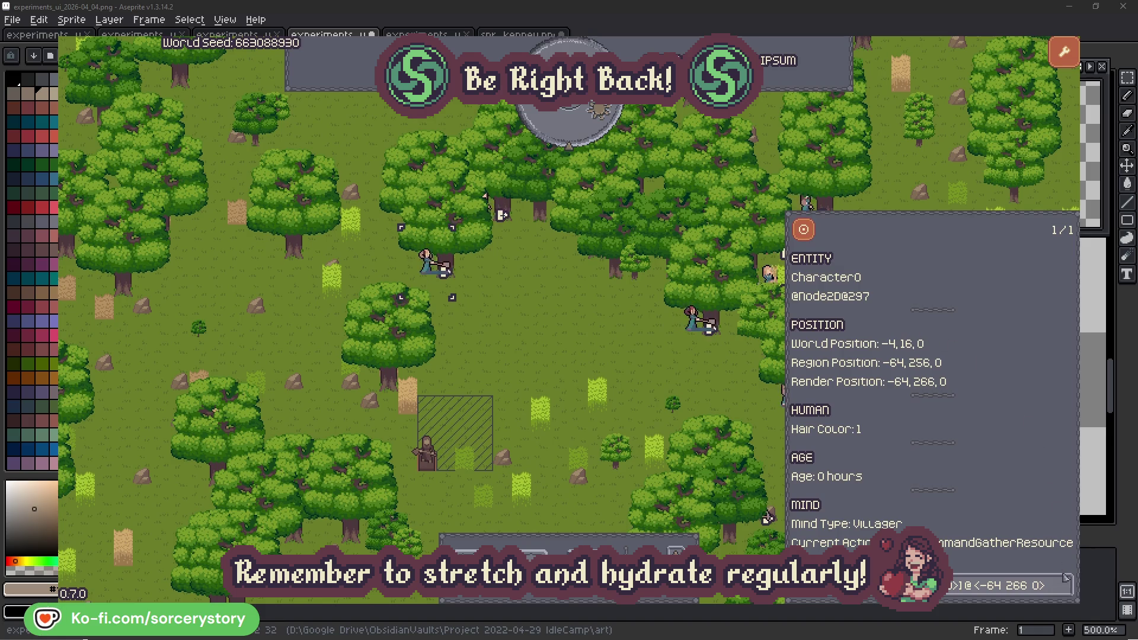
click(451, 294)
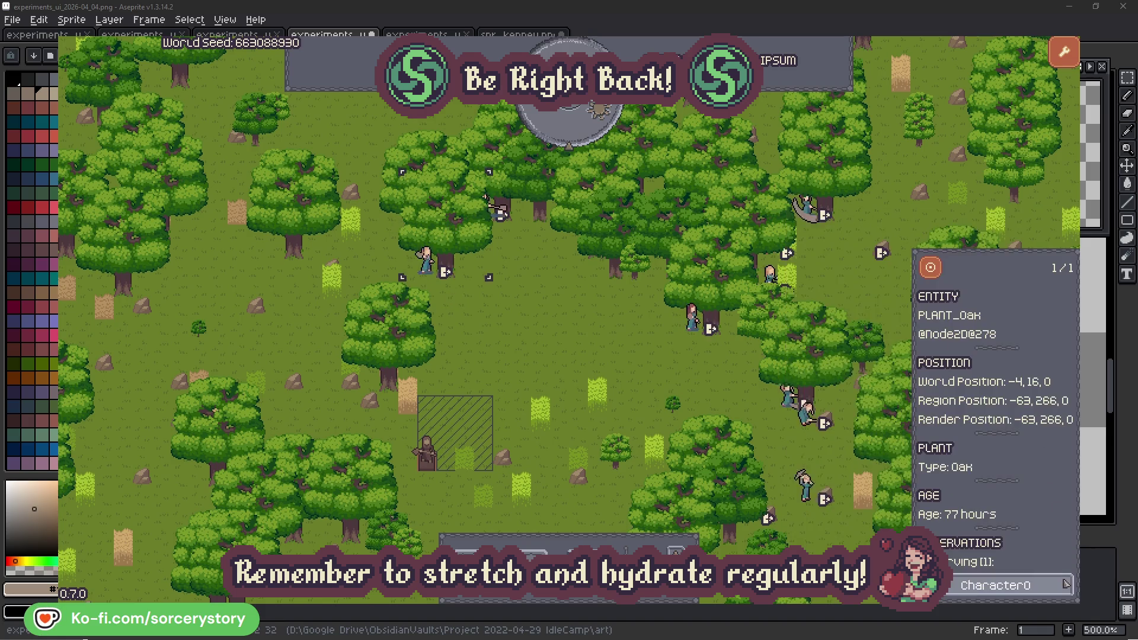
click(1065, 586)
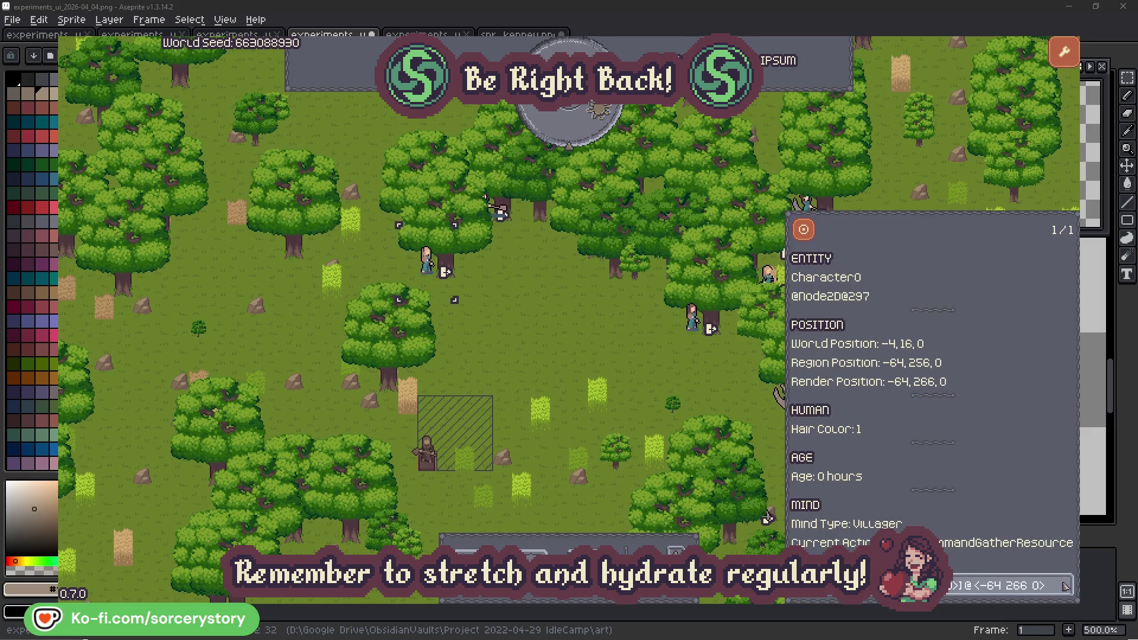
click(594, 357)
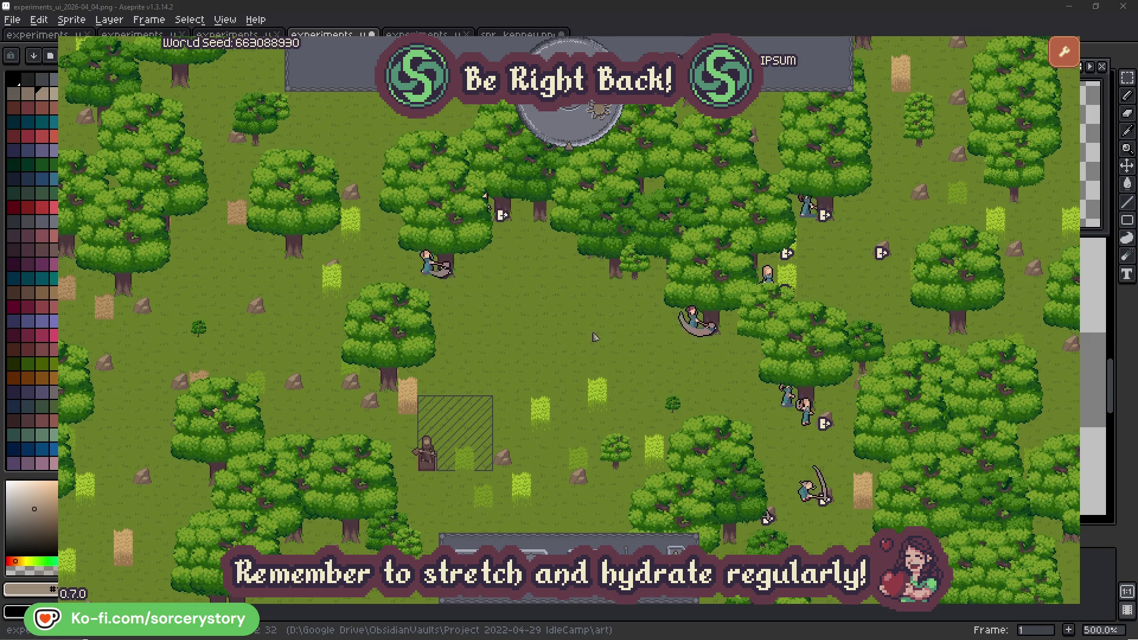
click(578, 133)
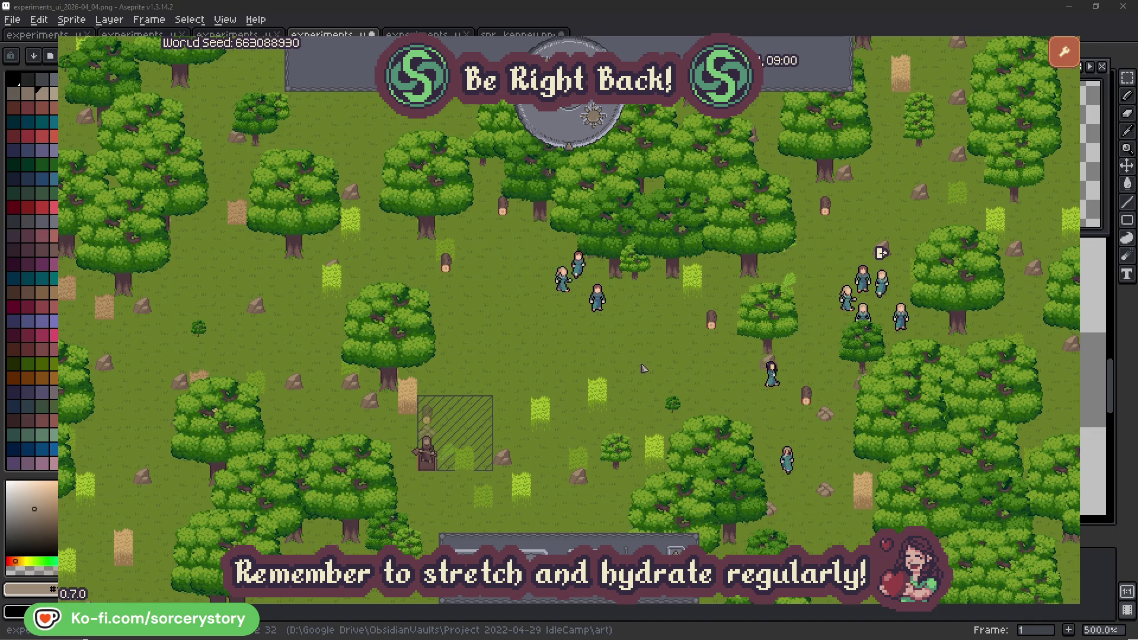
Step: Inspect the Wood pile, Character9 and its 2 Herb pile, centring the map on each pile
click(427, 415)
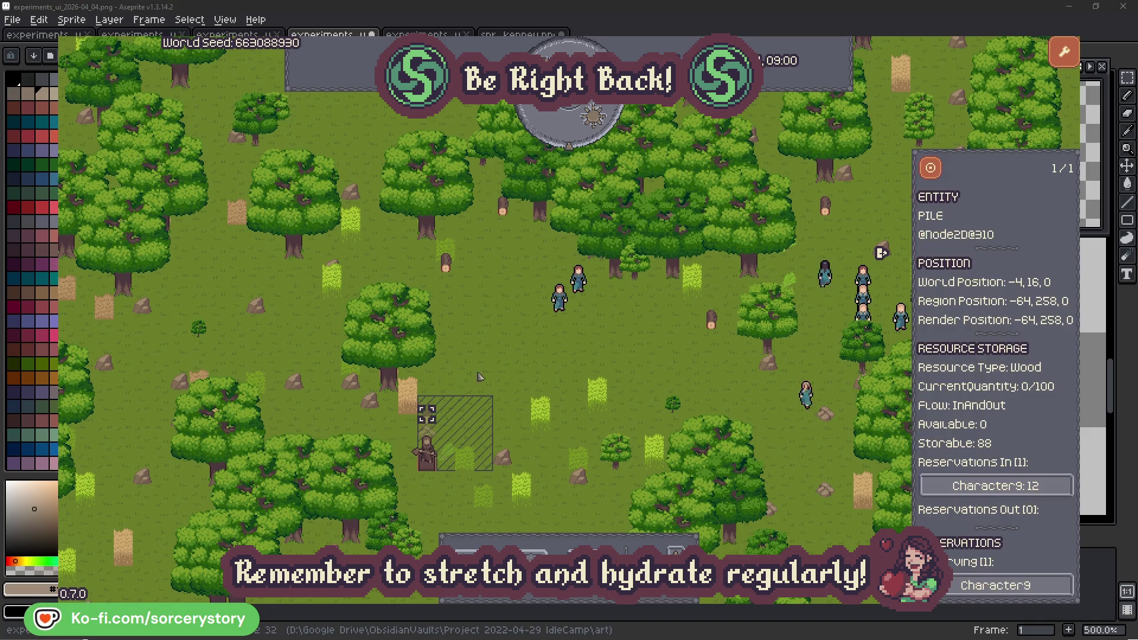
click(1022, 483)
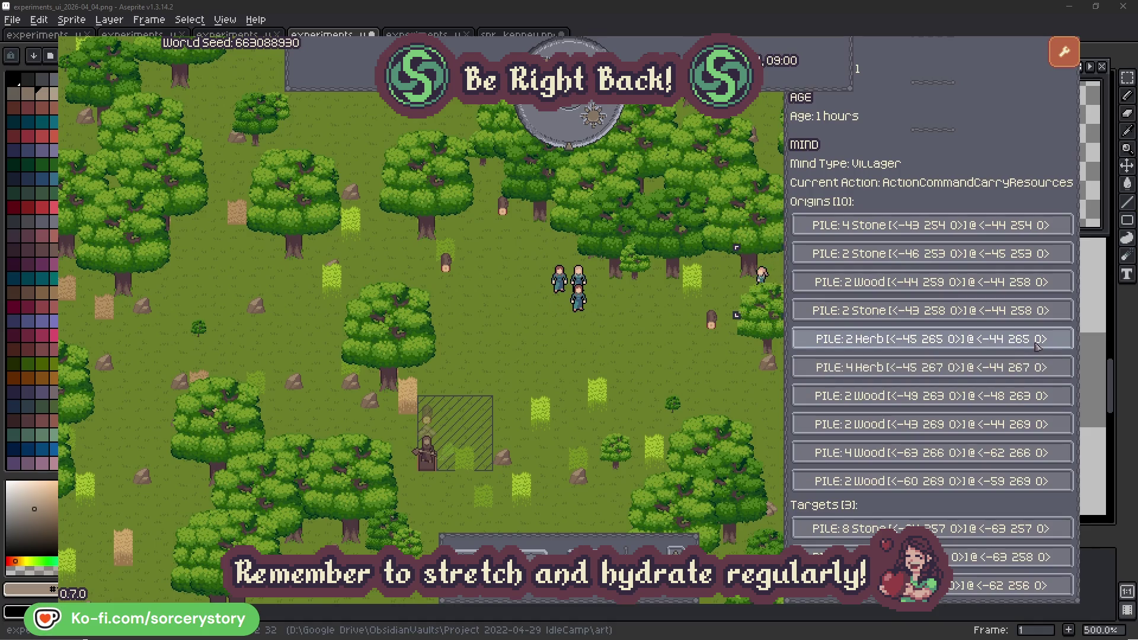
click(1037, 339)
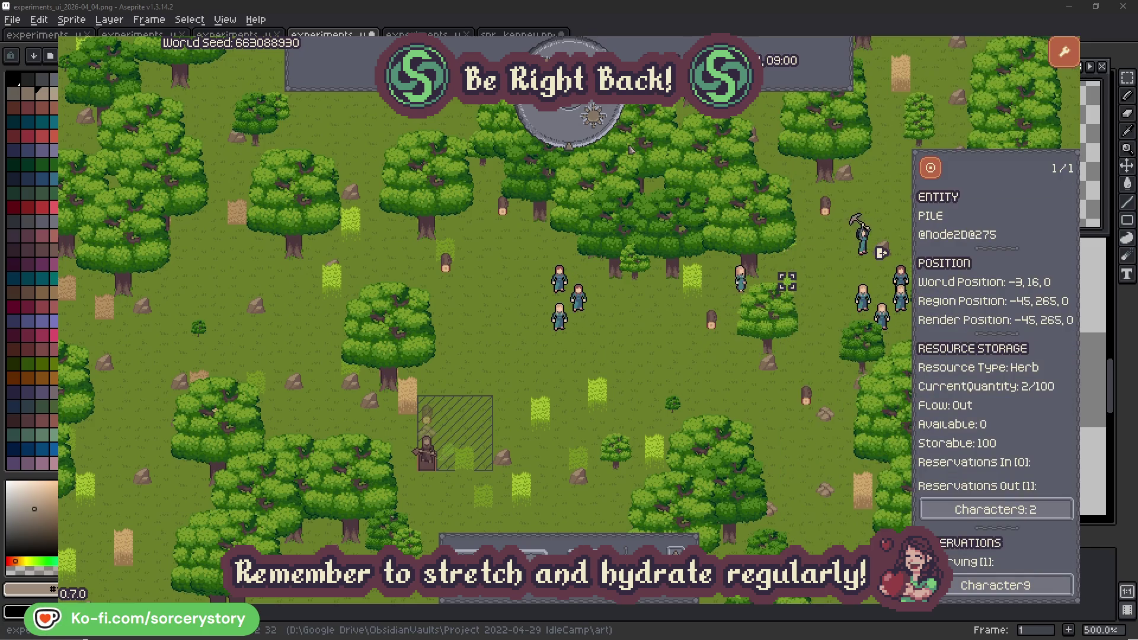
click(940, 174)
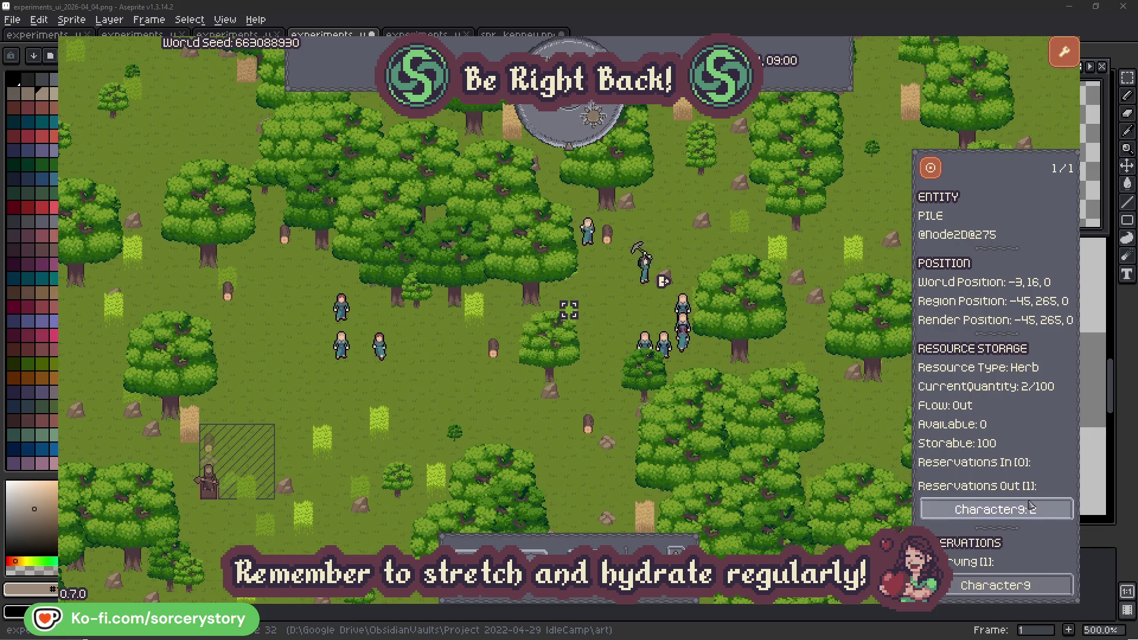
click(1031, 509)
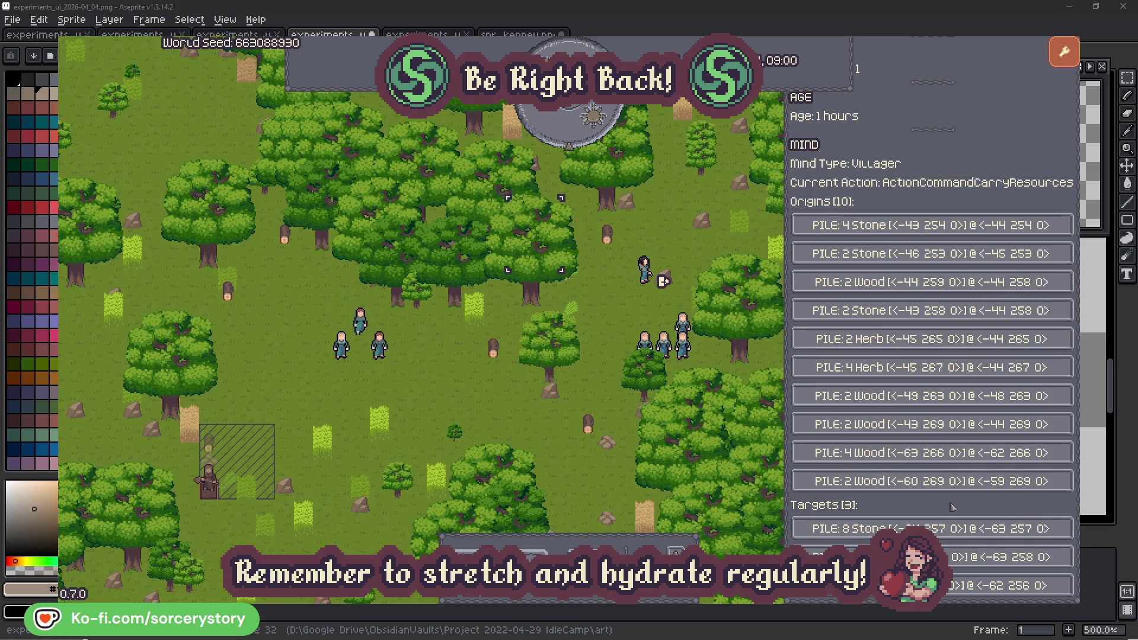
click(1034, 557)
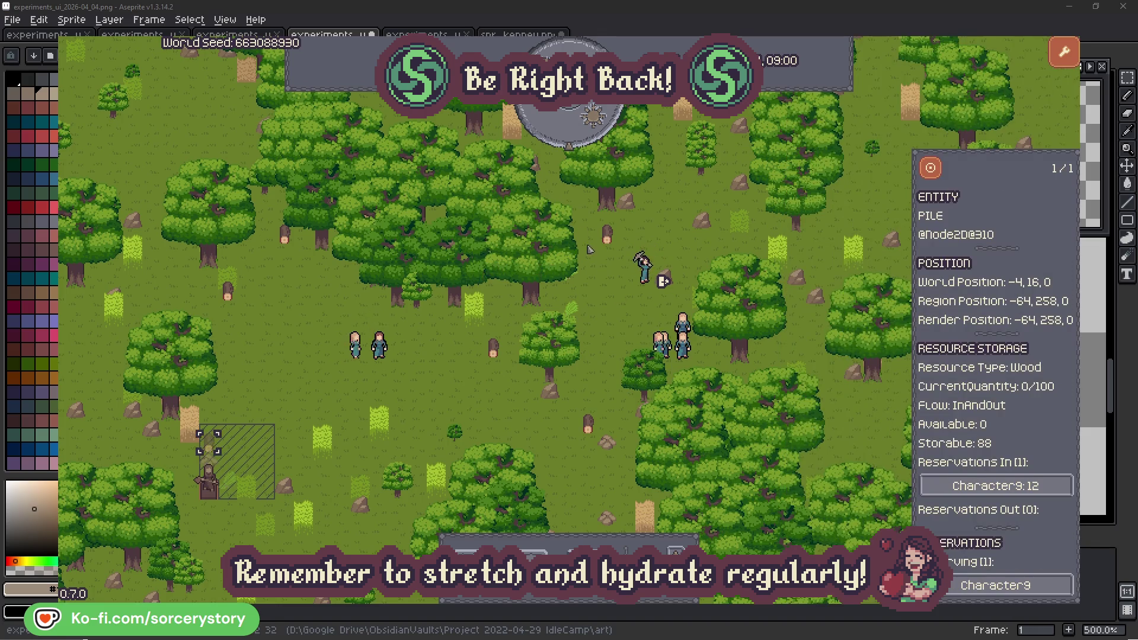
click(930, 172)
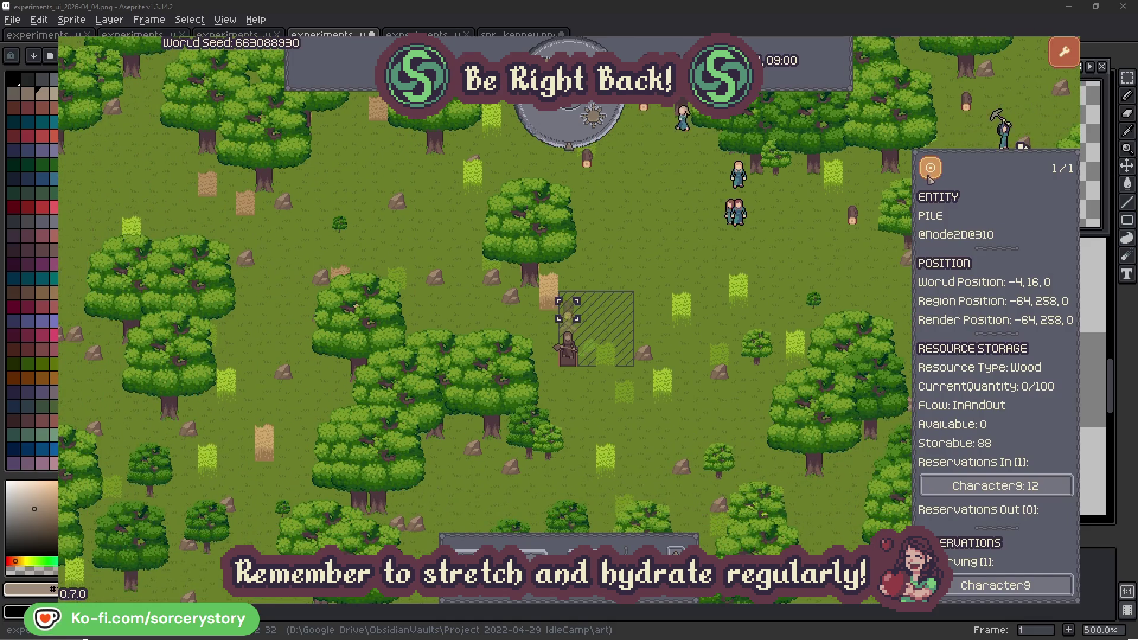
Step: Close the pile details, centre the camera on Character2, then close its details
click(838, 260)
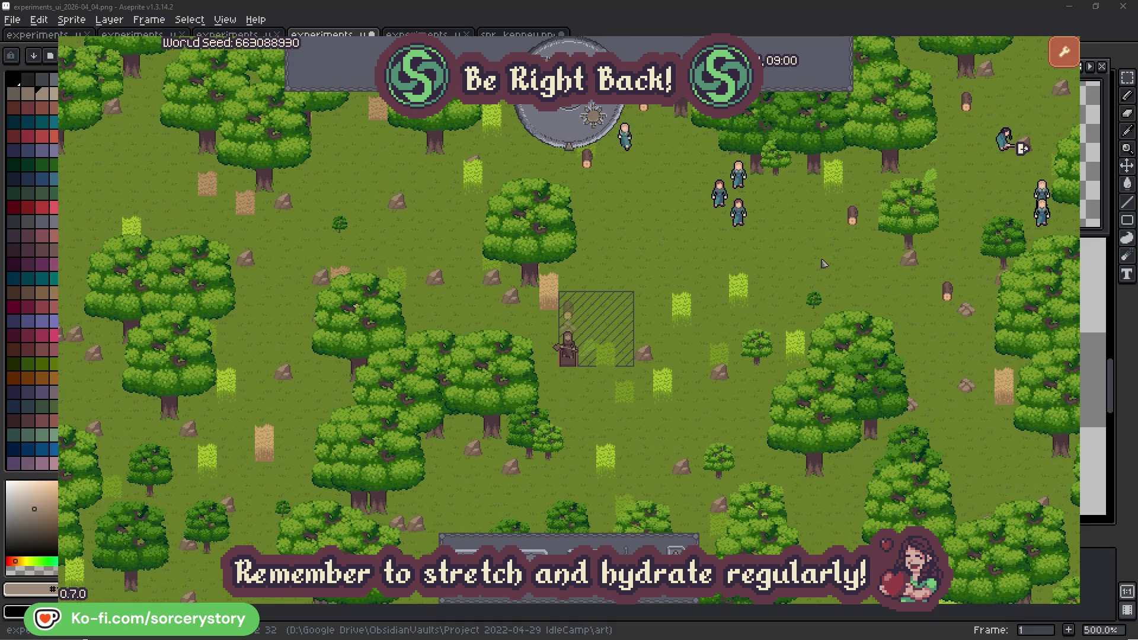
click(744, 220)
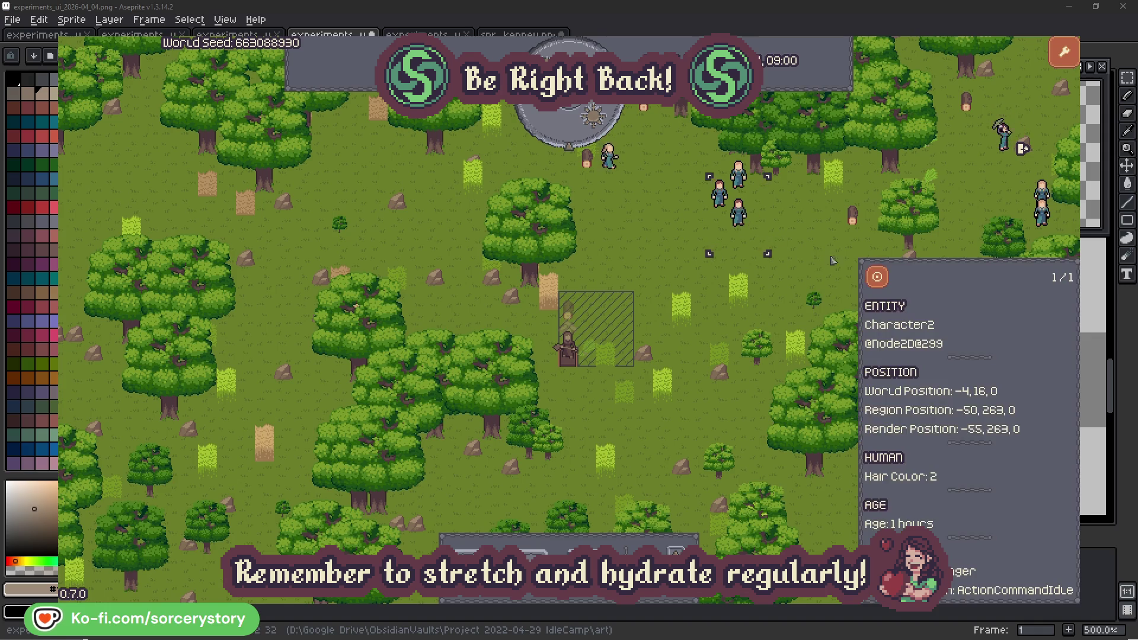
click(877, 277)
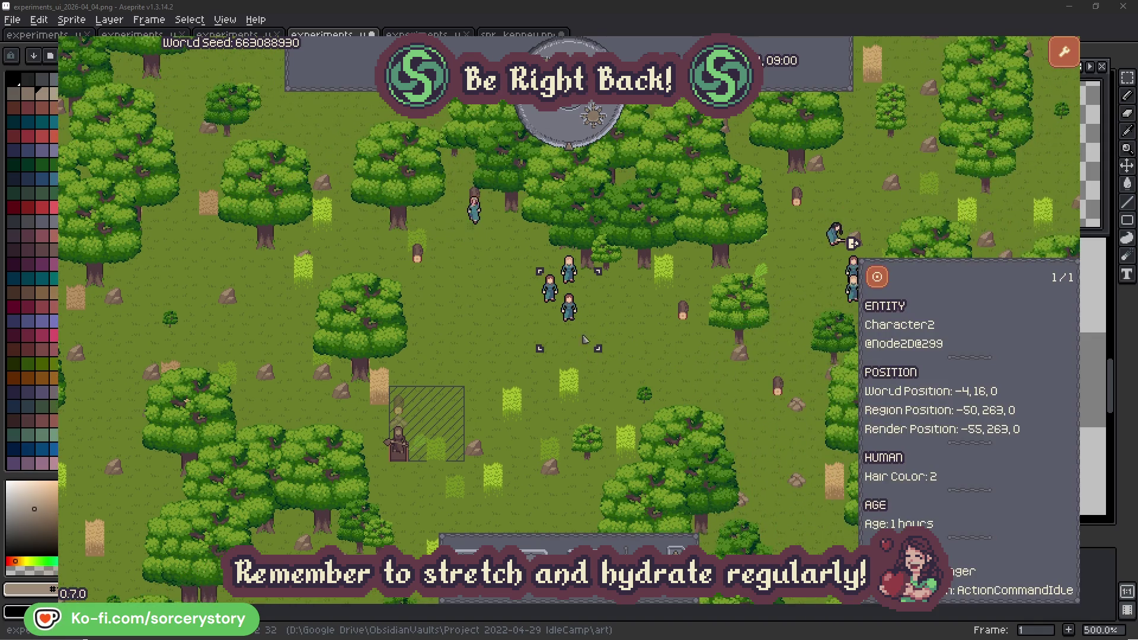
click(651, 343)
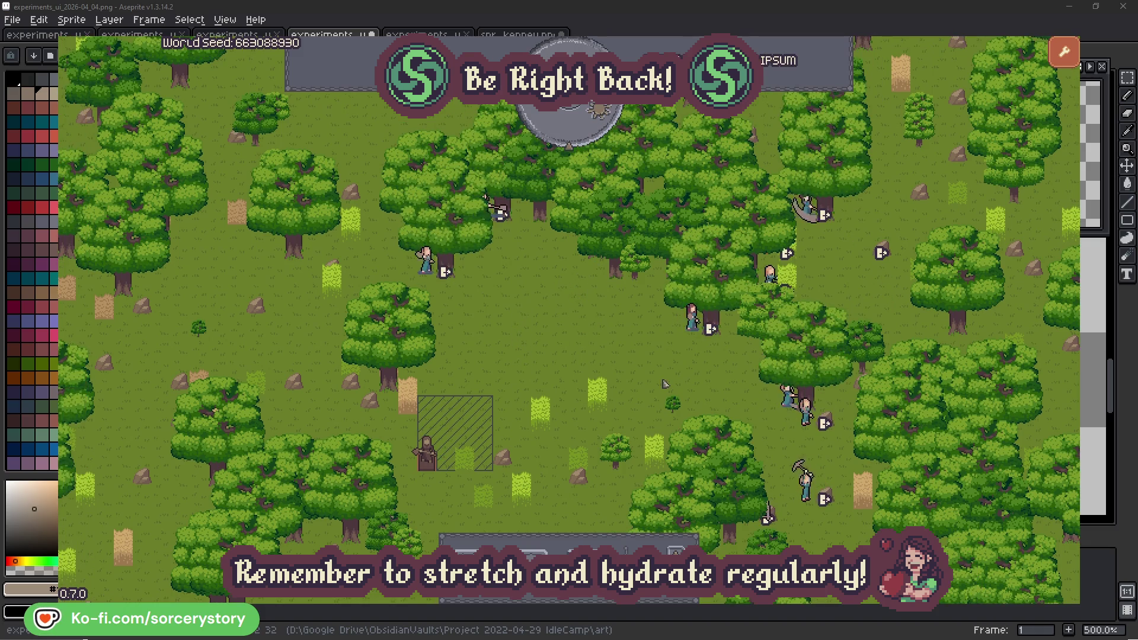
click(674, 346)
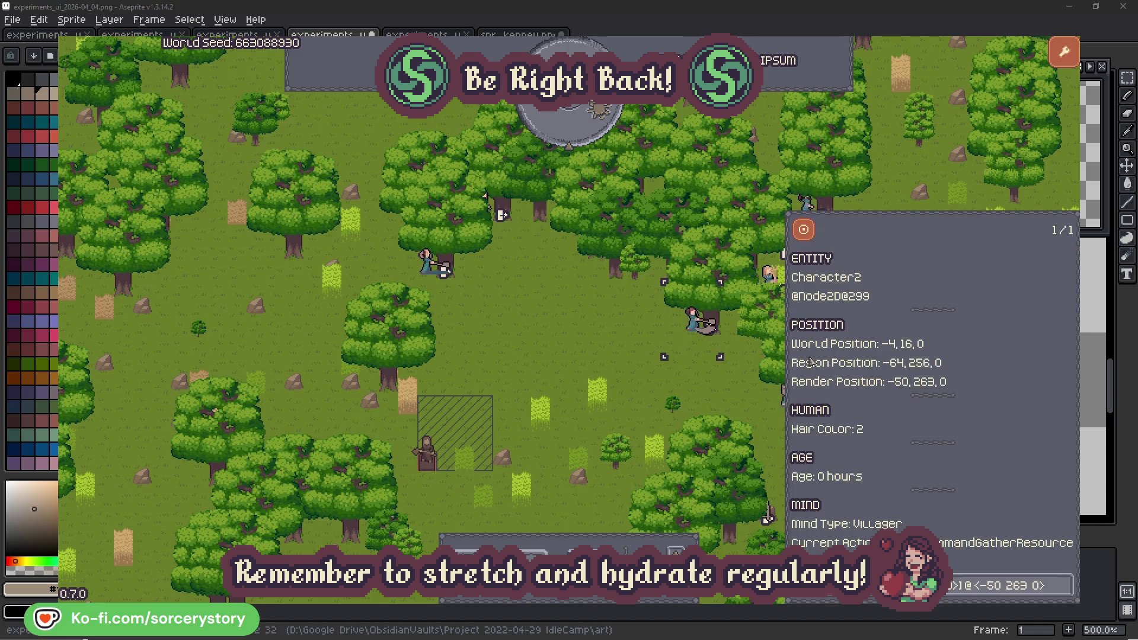
click(1066, 593)
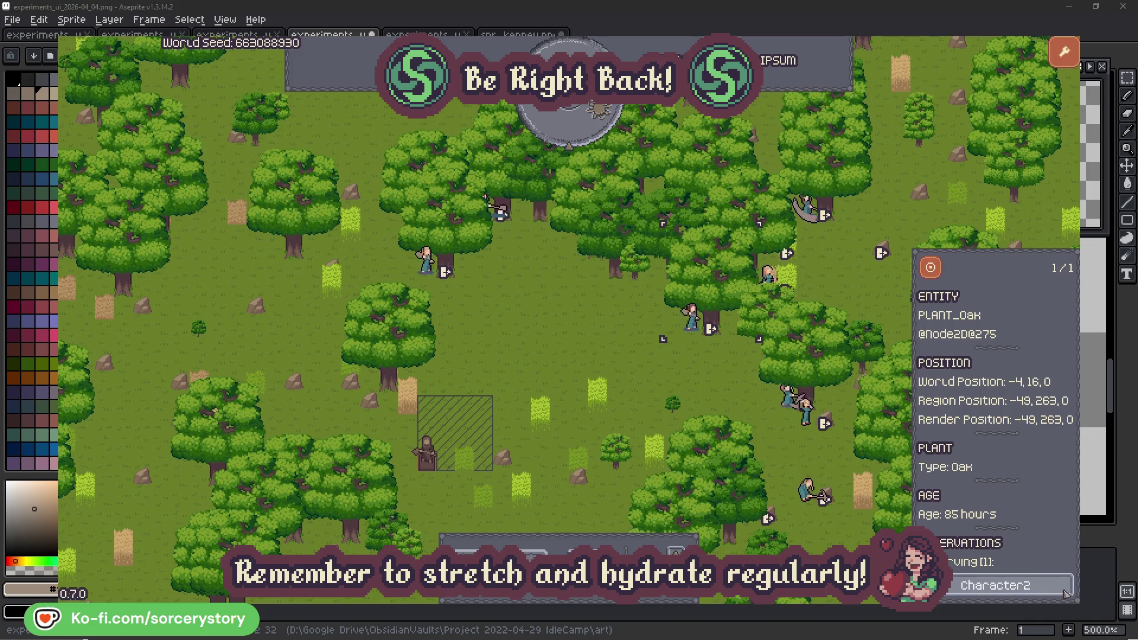
click(1066, 594)
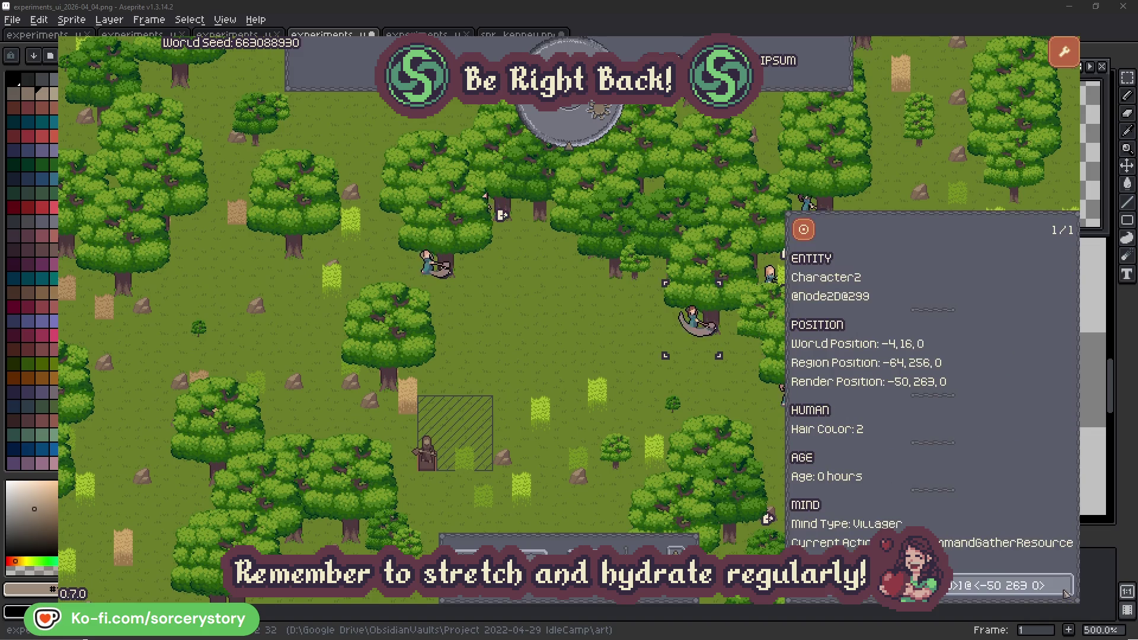
click(712, 394)
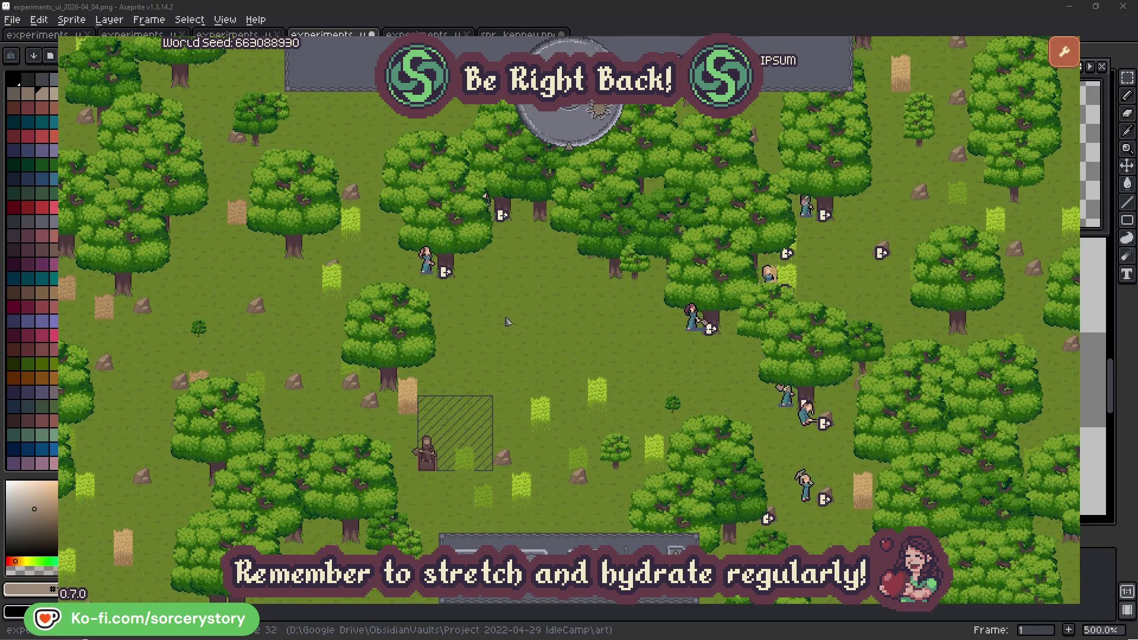
click(426, 261)
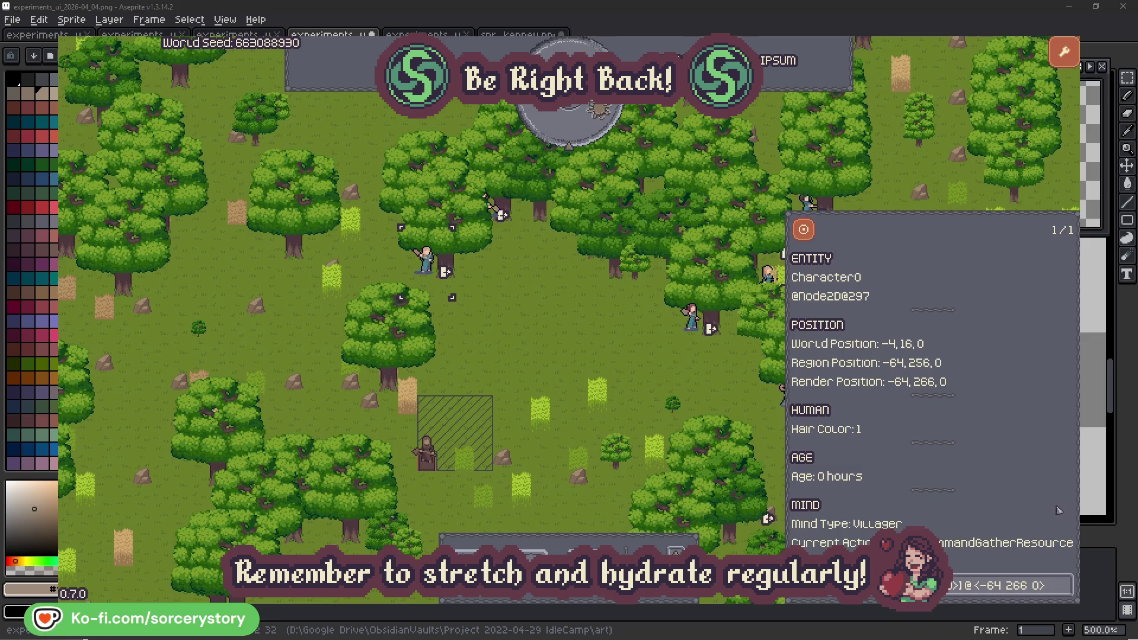
click(1064, 585)
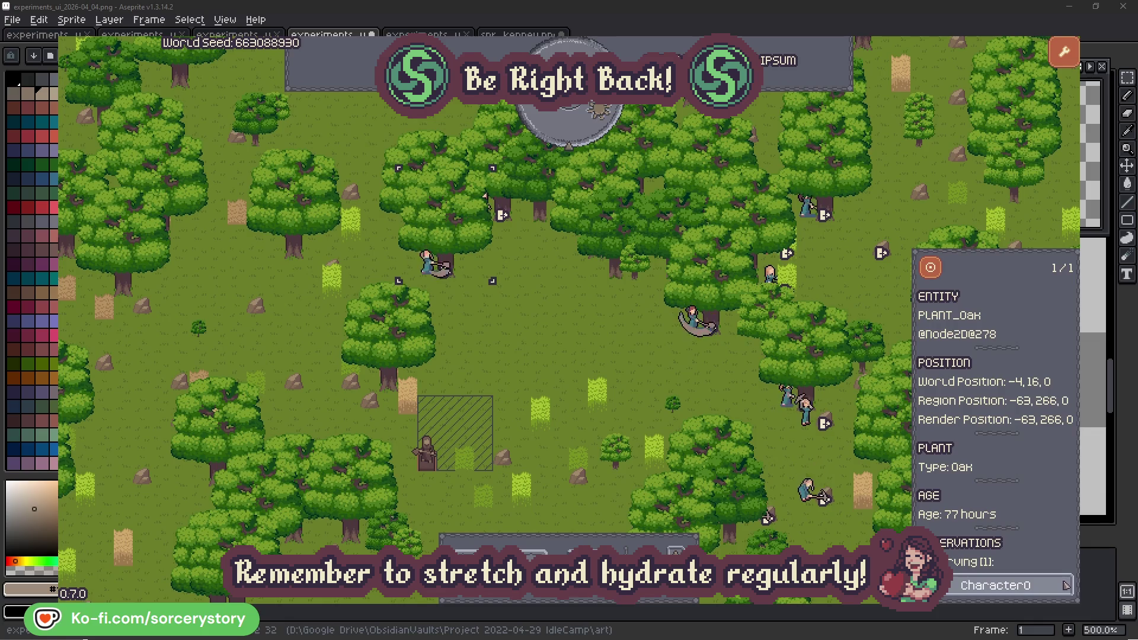
click(1065, 586)
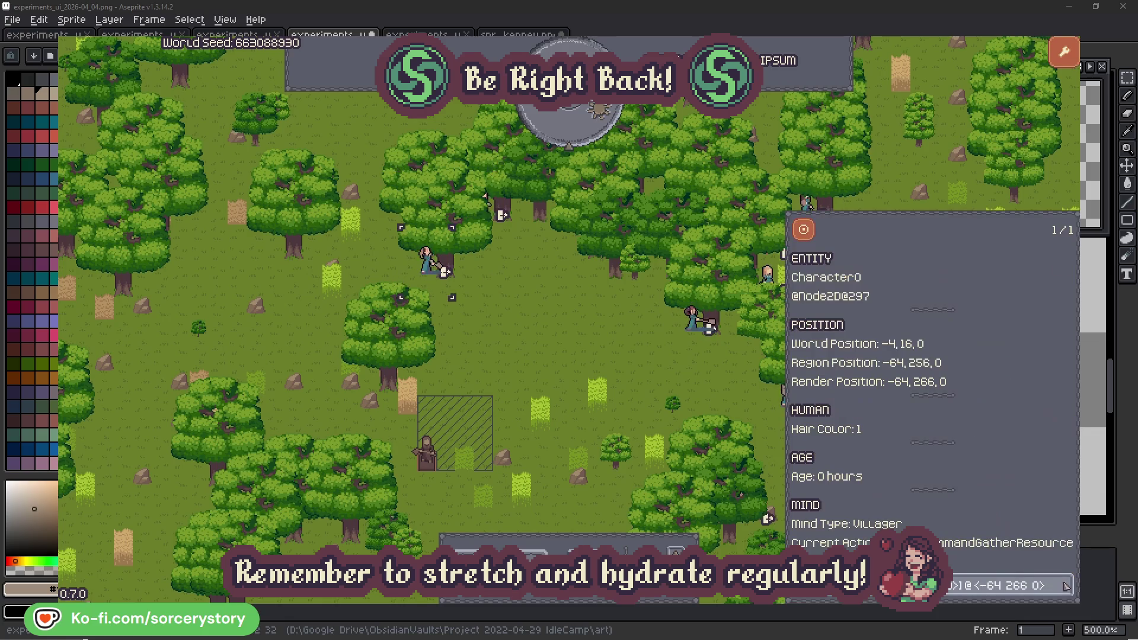
key(Escape)
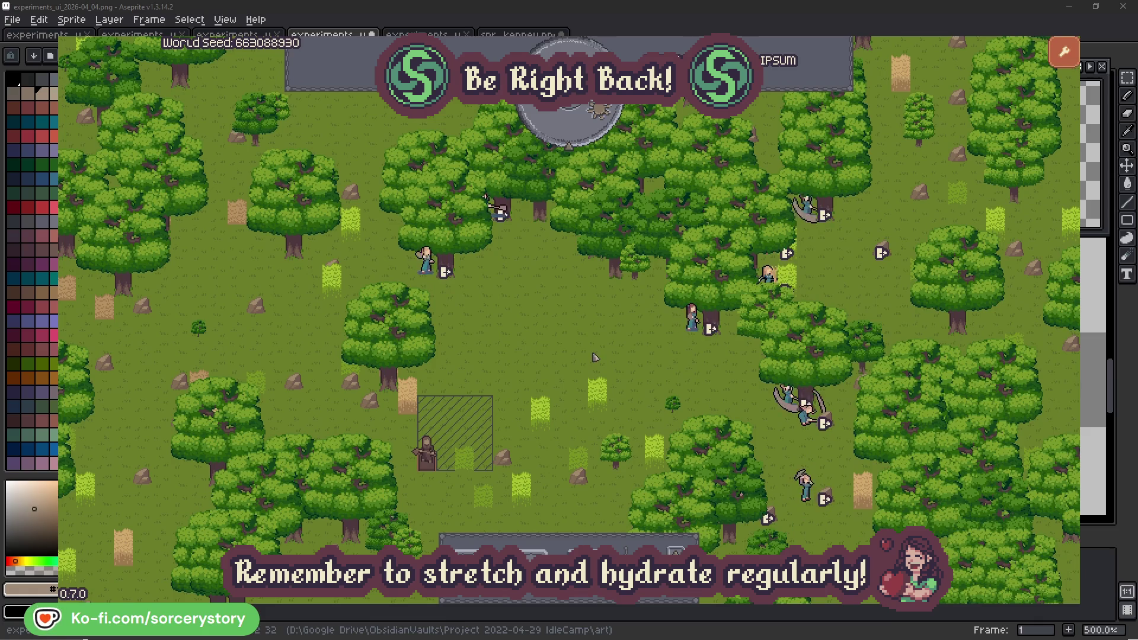
click(578, 133)
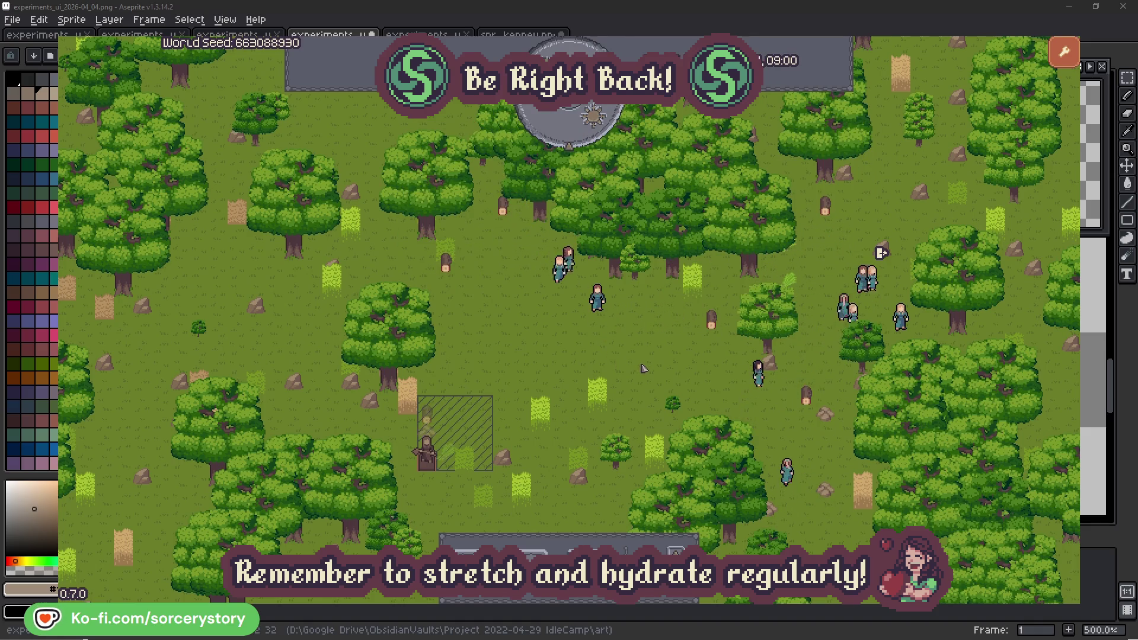
click(432, 420)
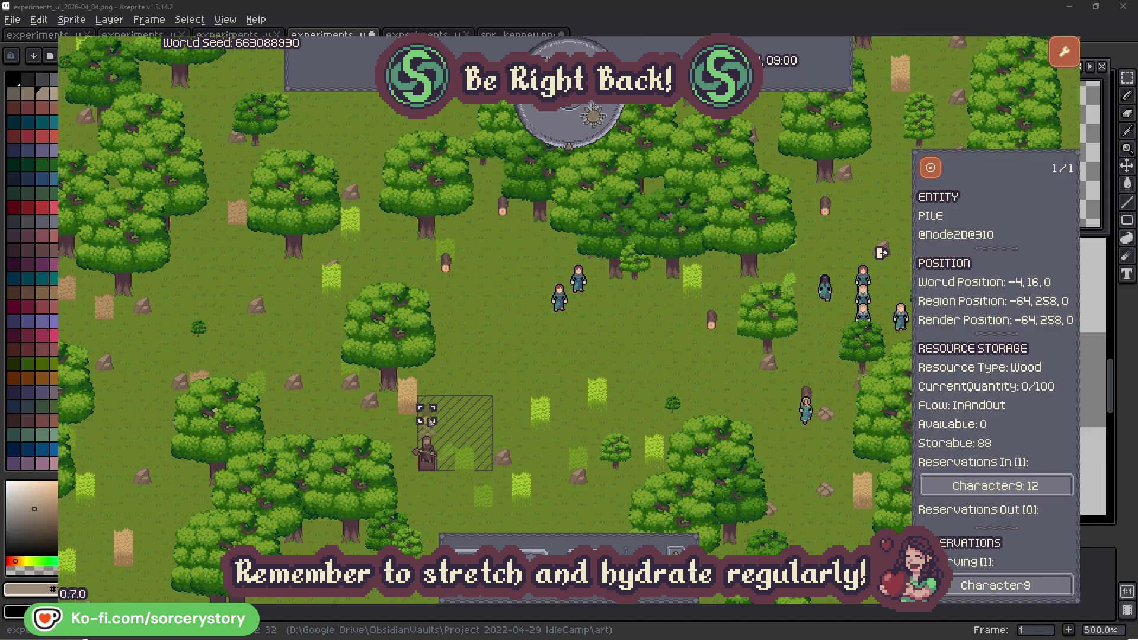
click(1046, 487)
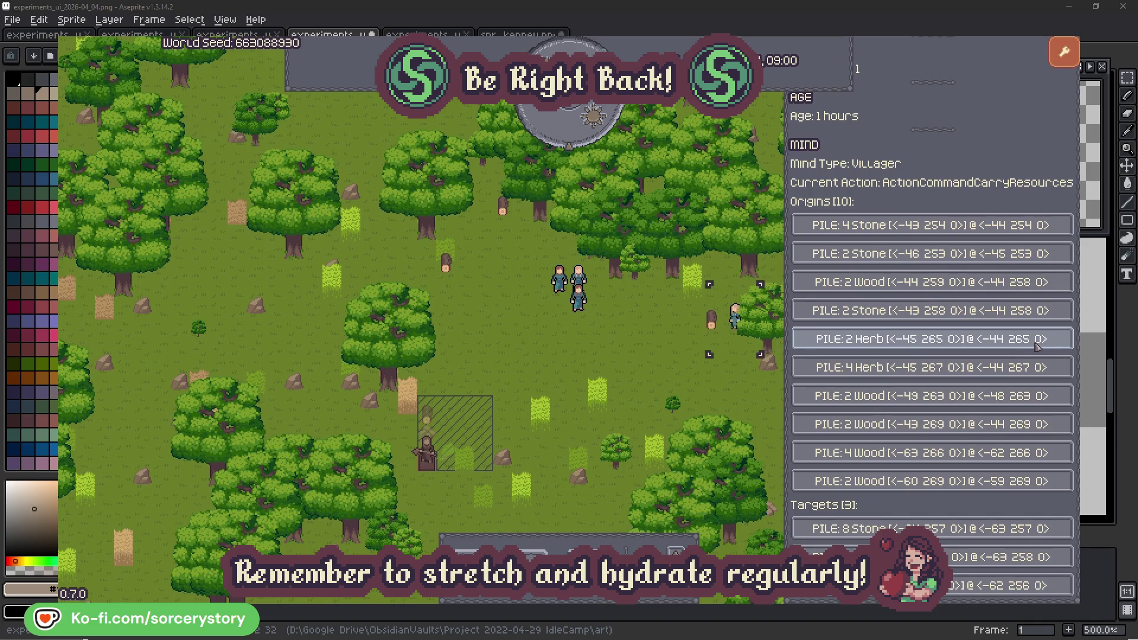
click(1037, 347)
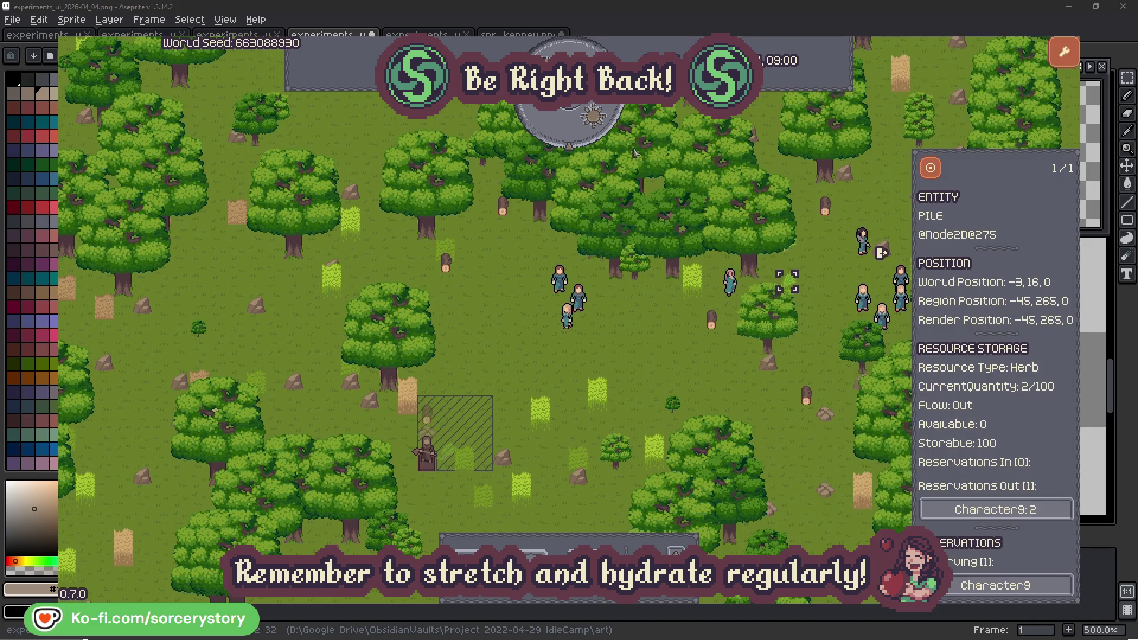
click(939, 174)
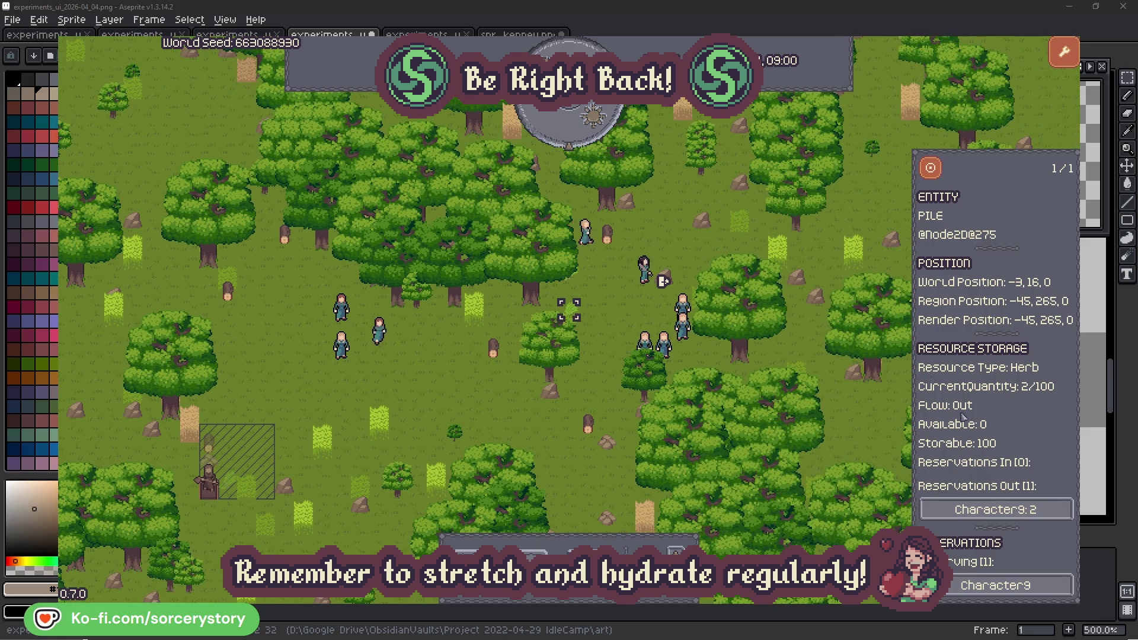
click(1010, 511)
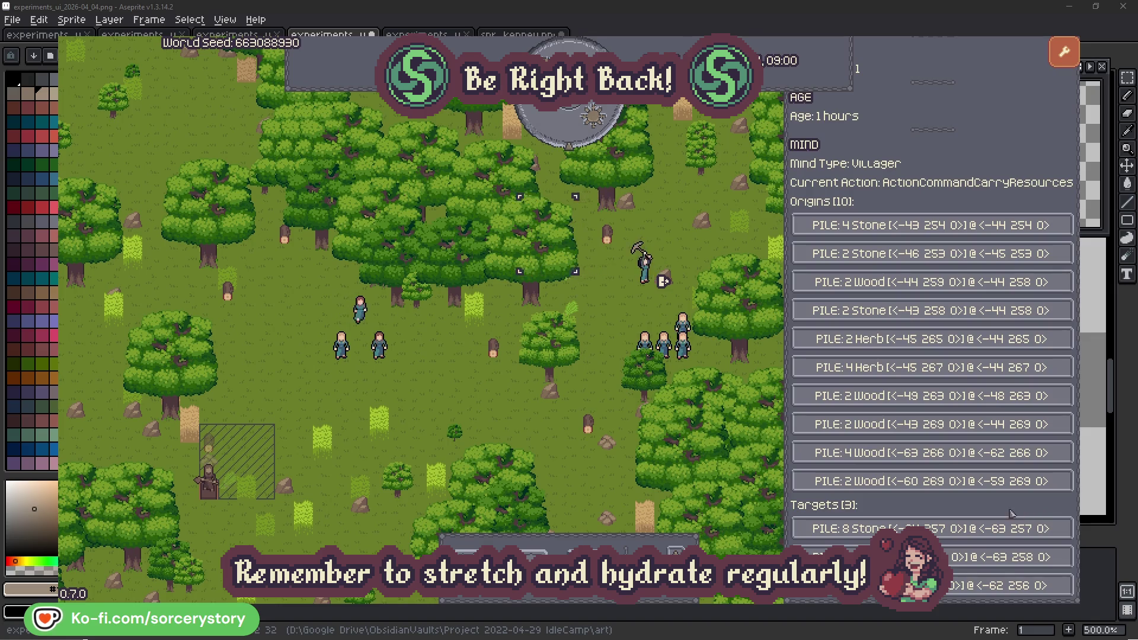
click(1008, 557)
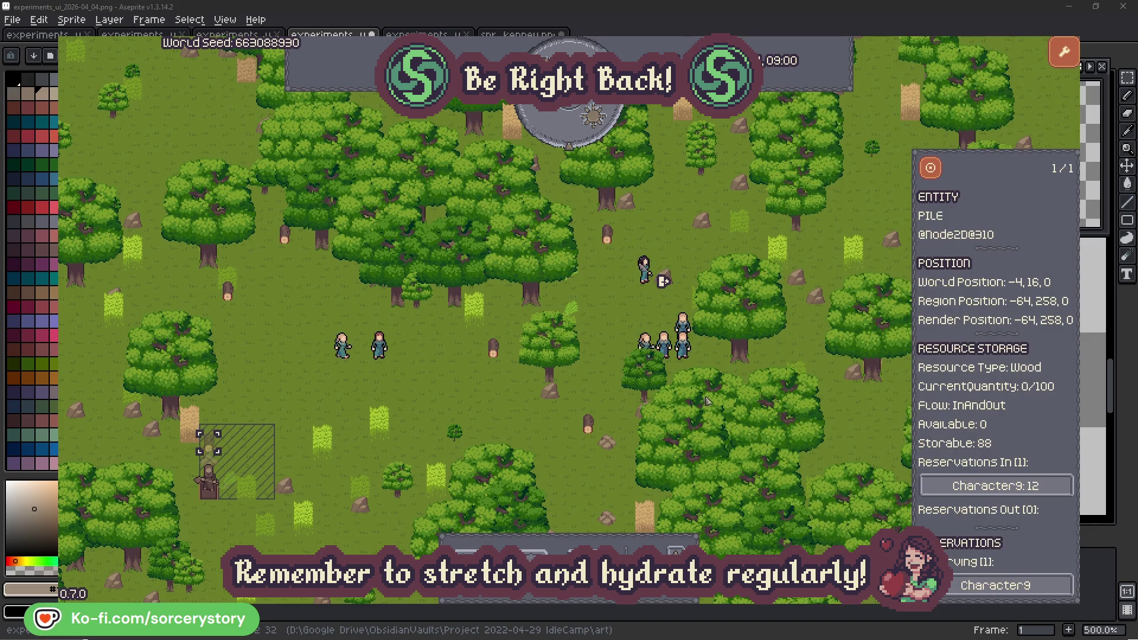
click(930, 171)
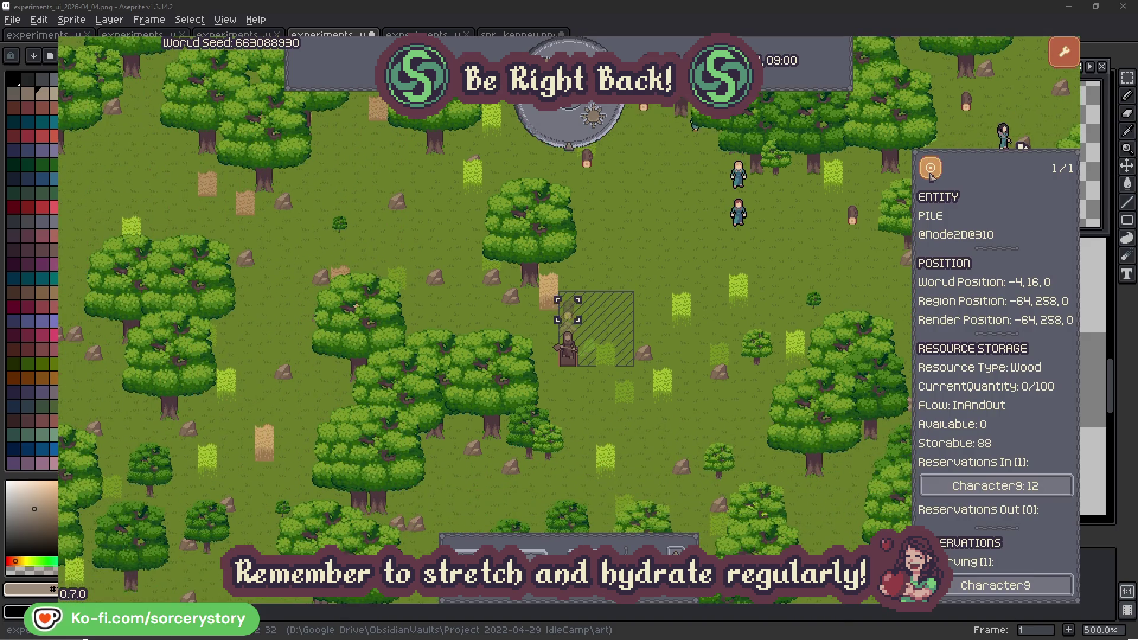
click(823, 264)
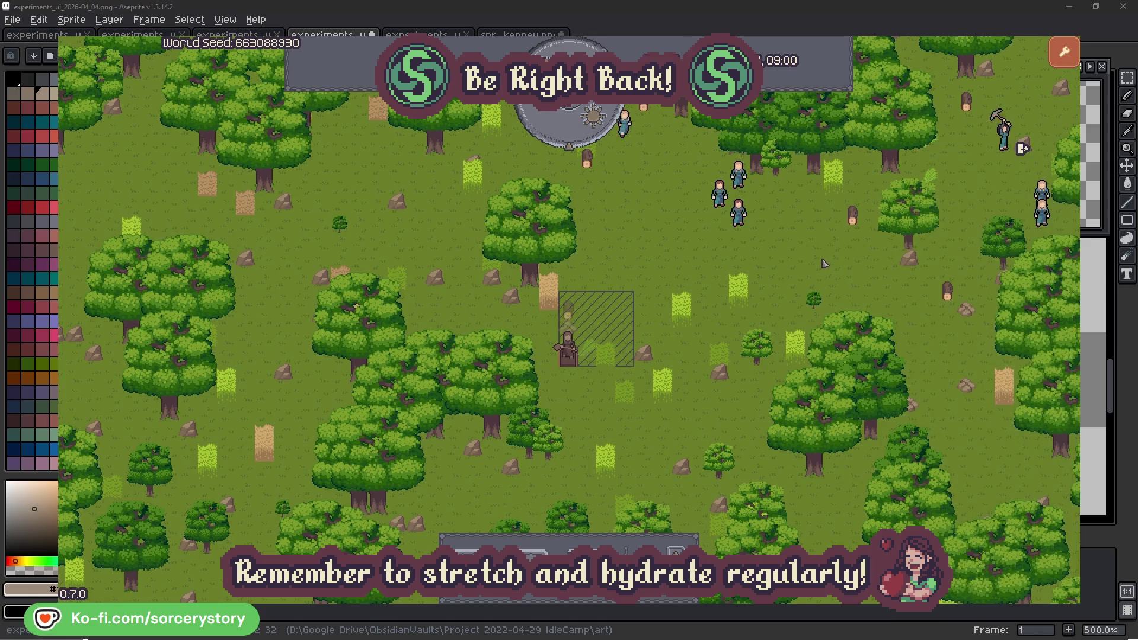
click(740, 215)
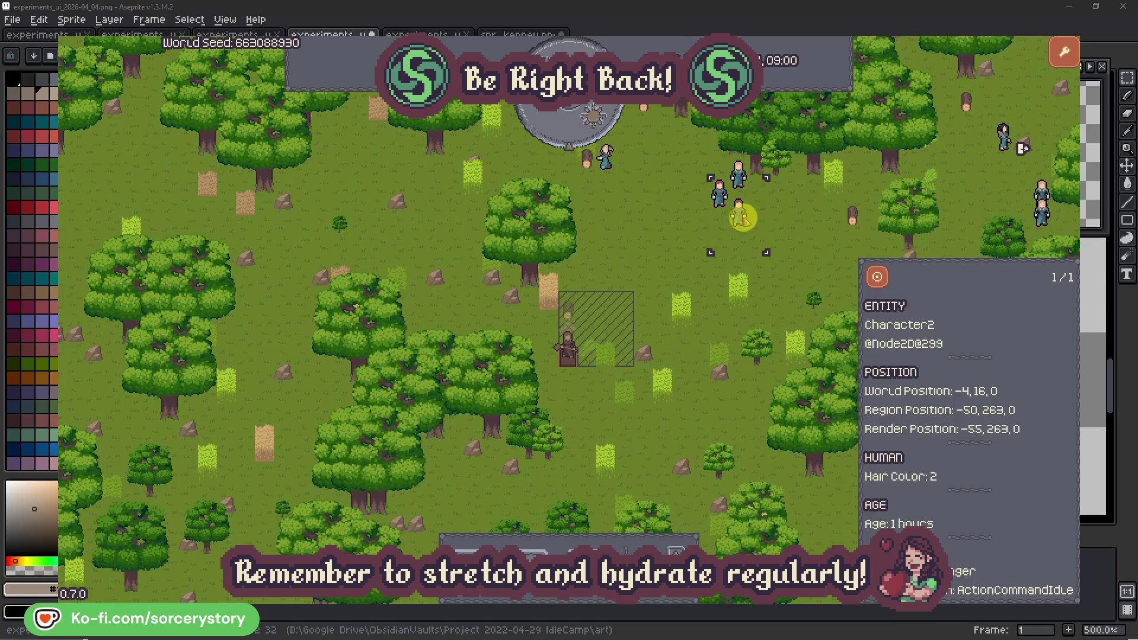
click(883, 274)
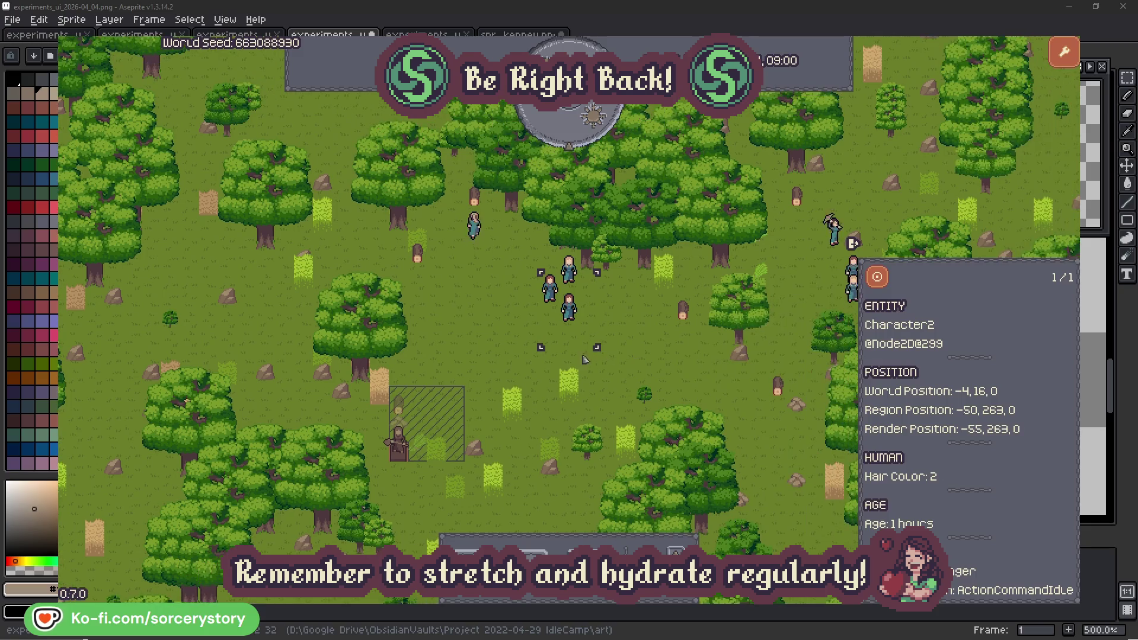
click(651, 343)
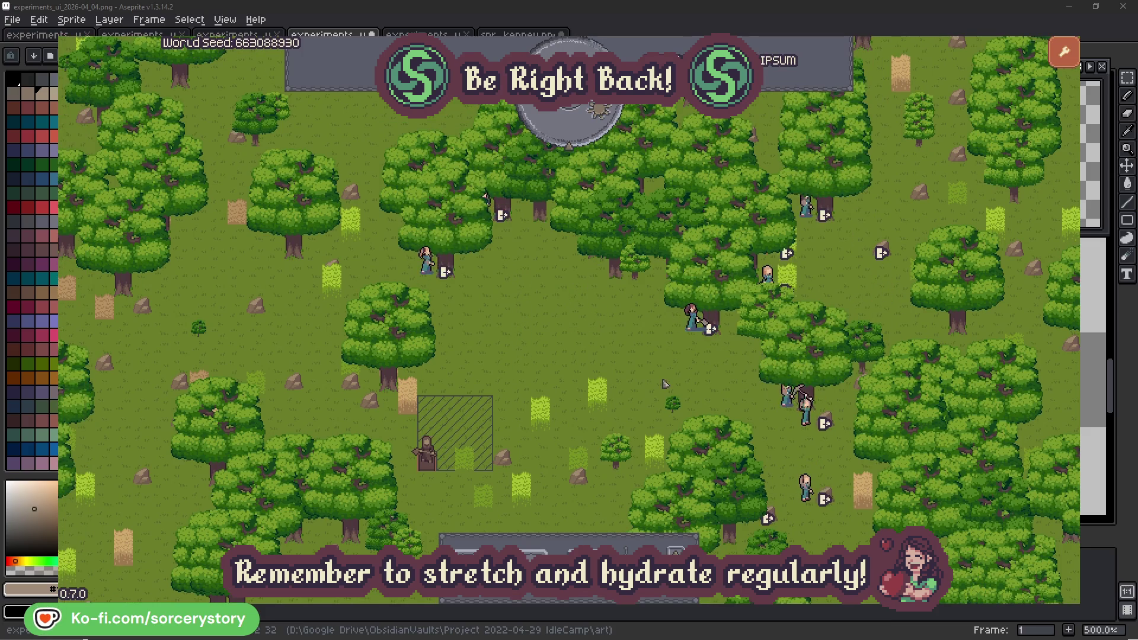
click(690, 323)
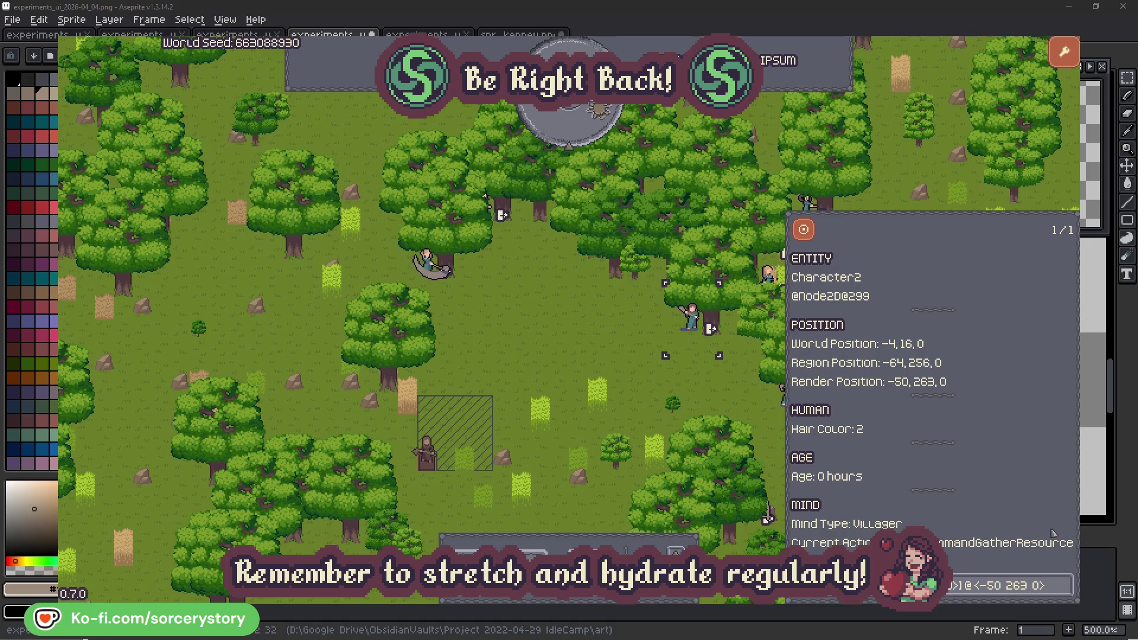
click(1066, 593)
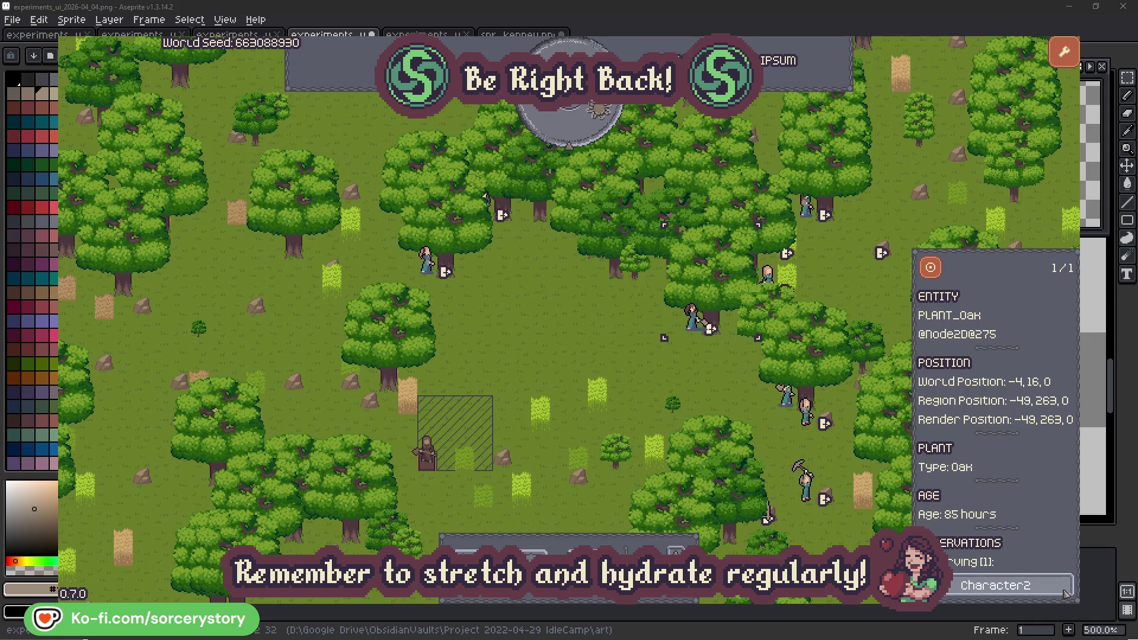
click(1065, 593)
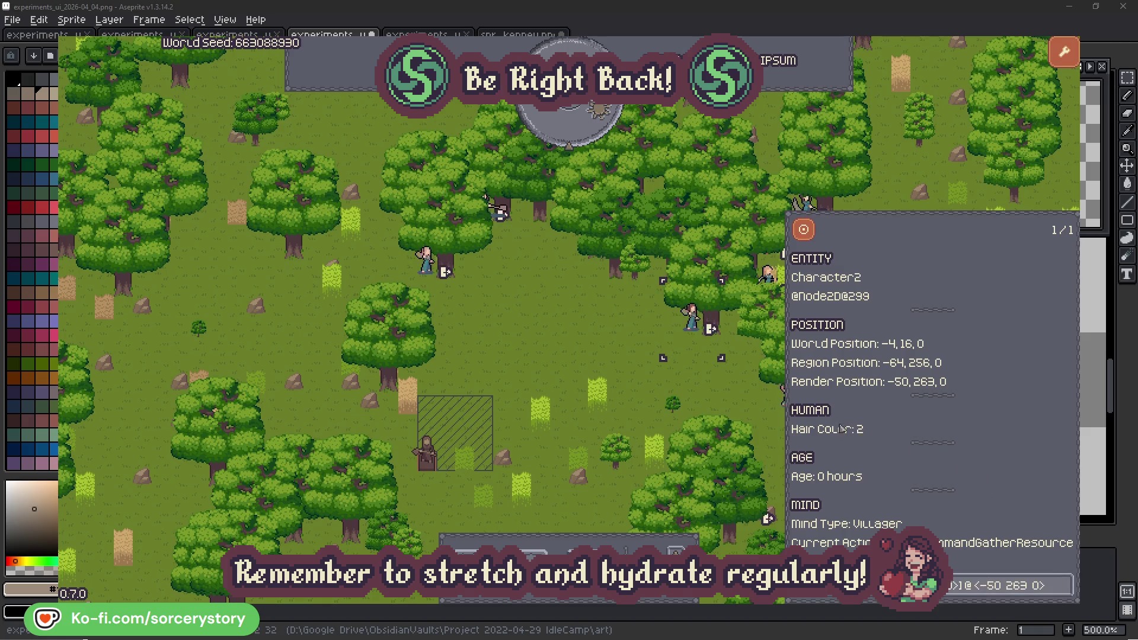
click(711, 394)
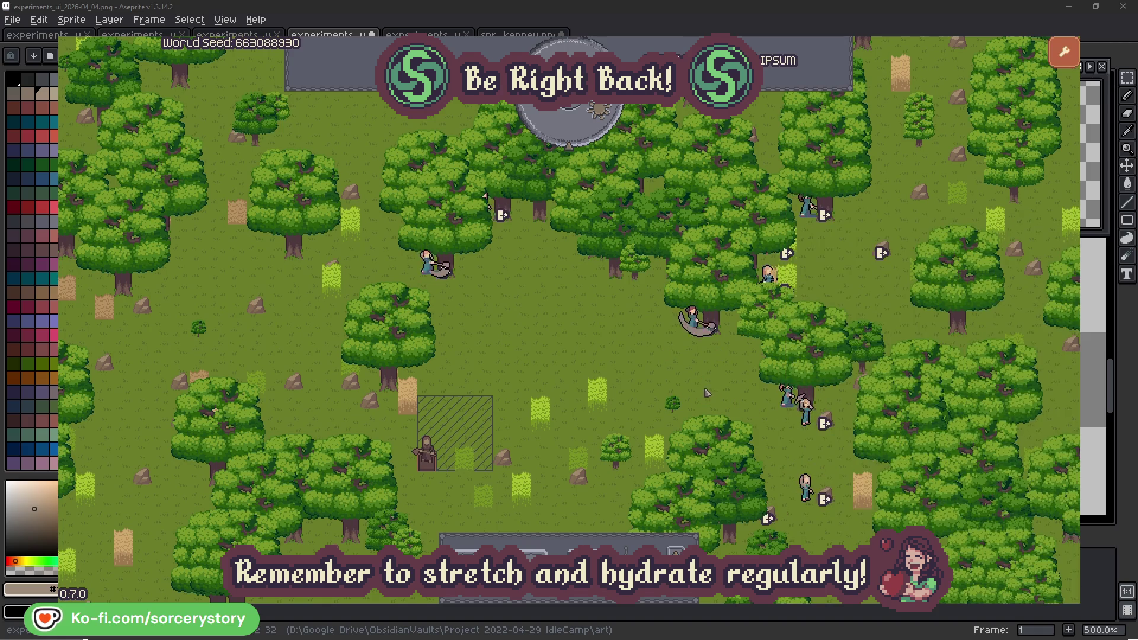
click(426, 263)
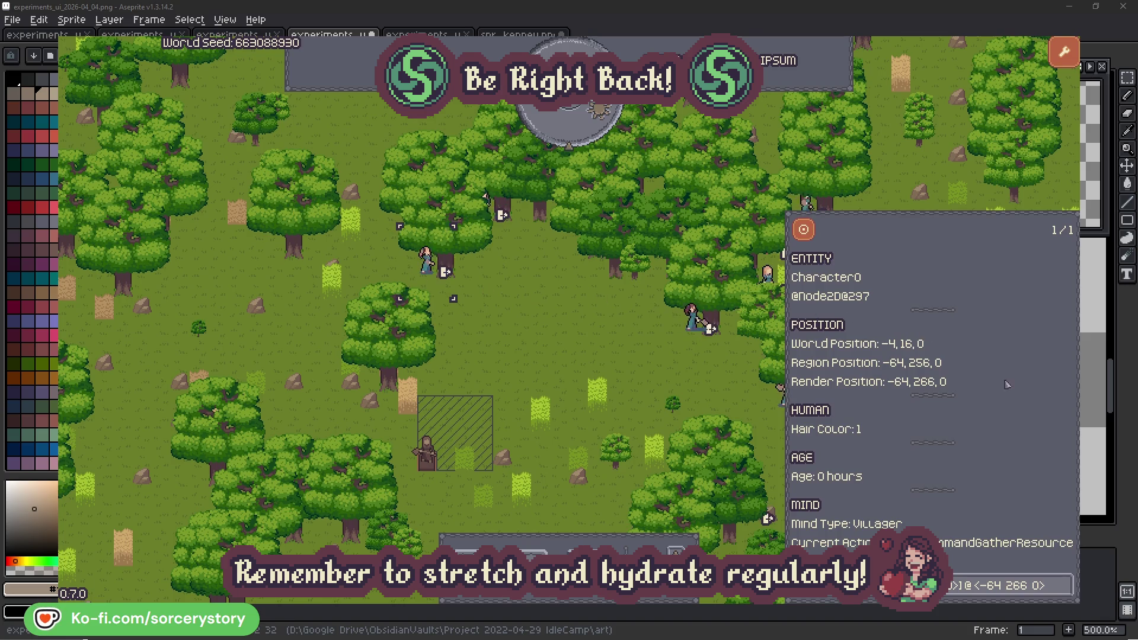
click(1064, 585)
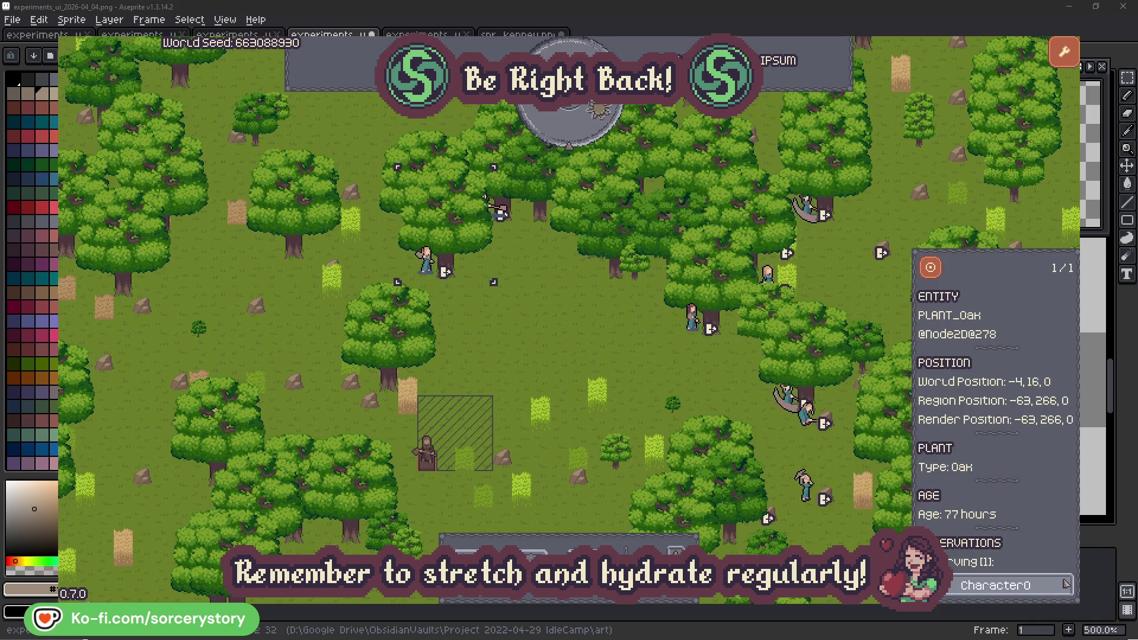
click(1065, 586)
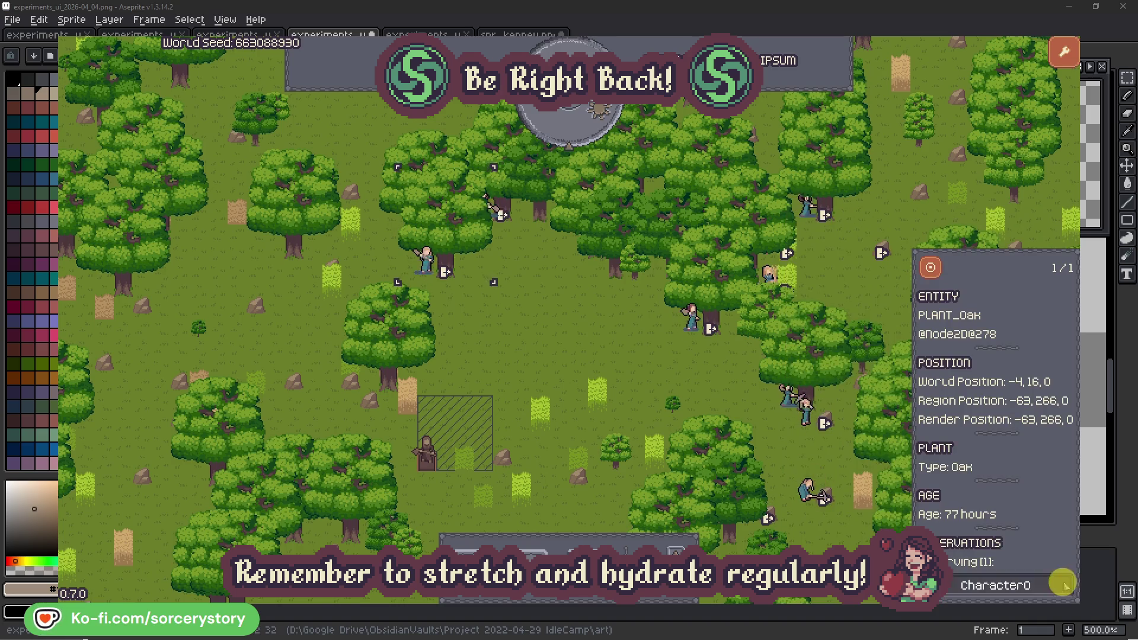
click(595, 356)
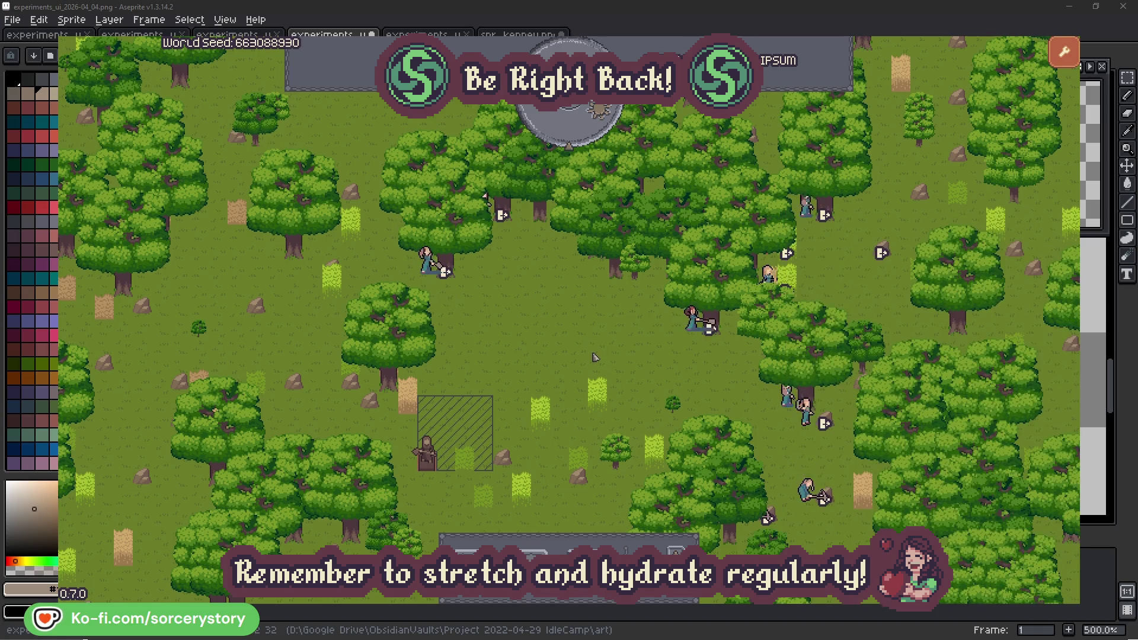
Step: Pass one hour, then inspect the wood pile, Character9 and the centred 2 Herb pile
click(578, 133)
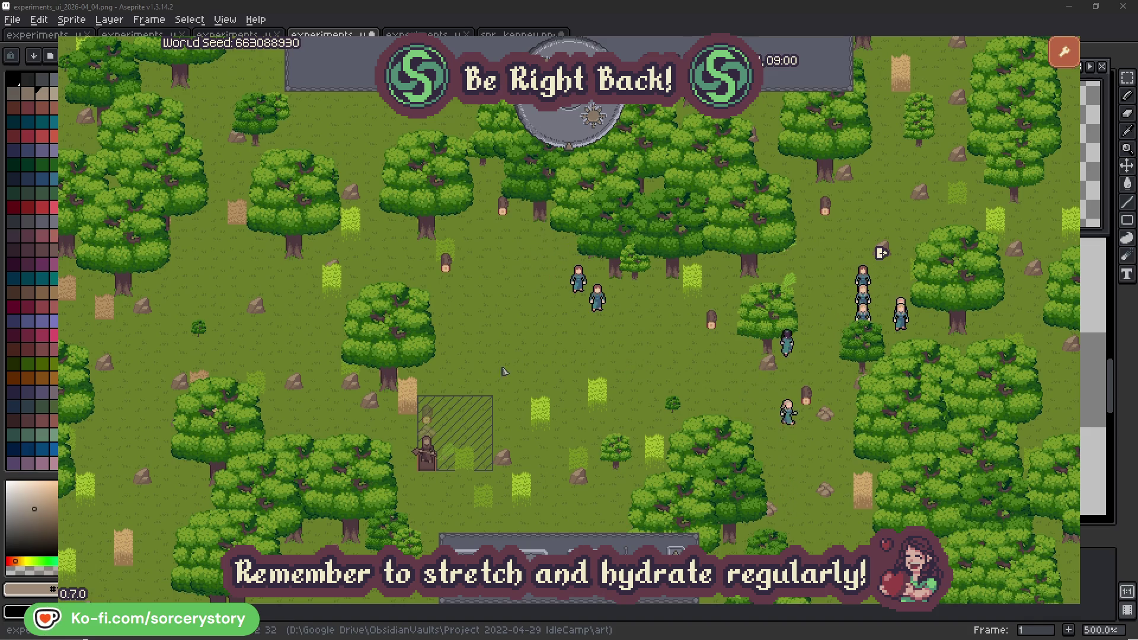
click(429, 417)
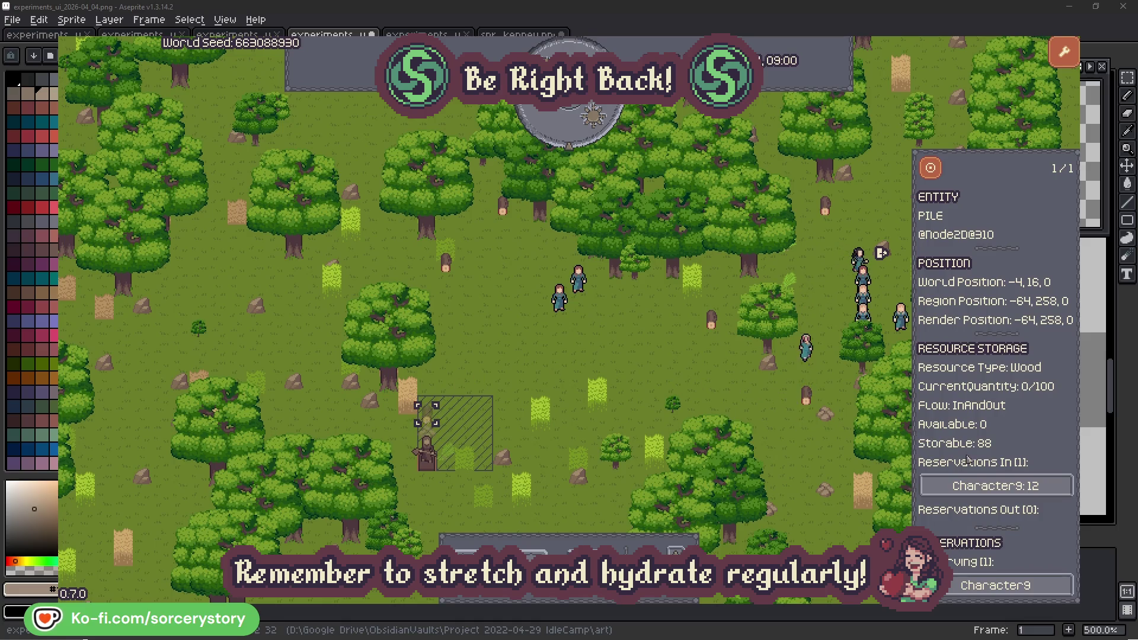
click(1047, 487)
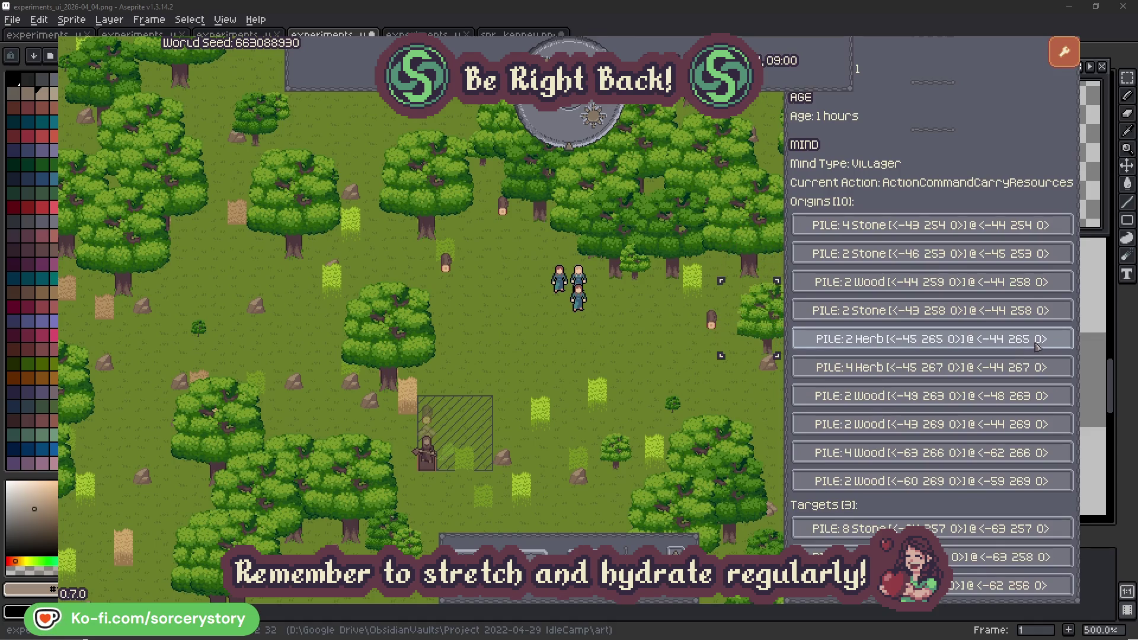
click(1038, 345)
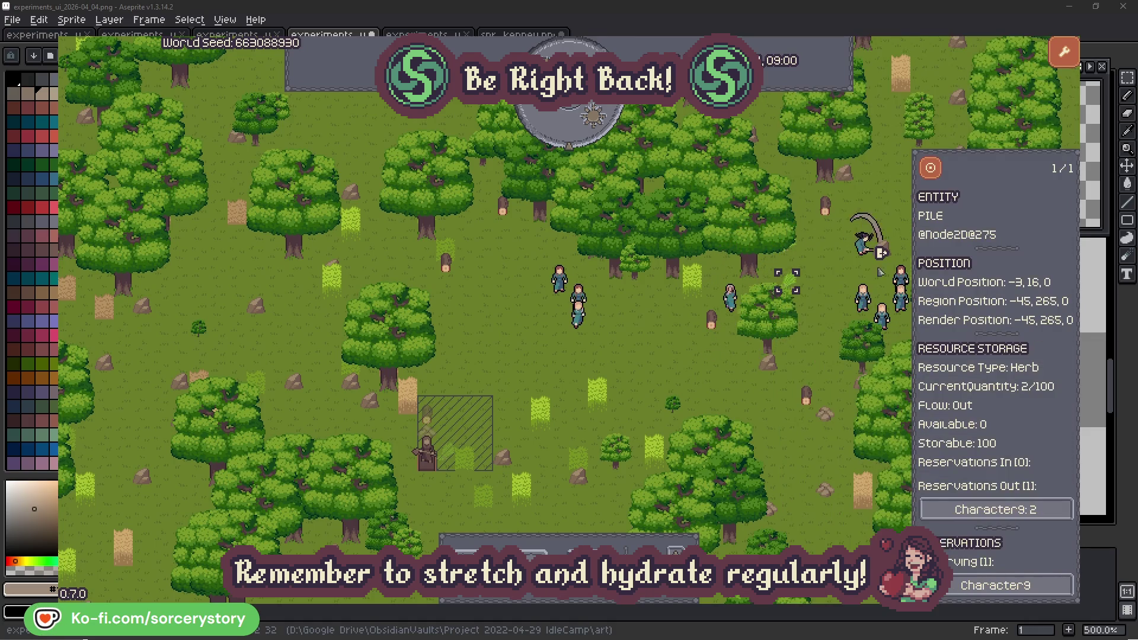
click(934, 171)
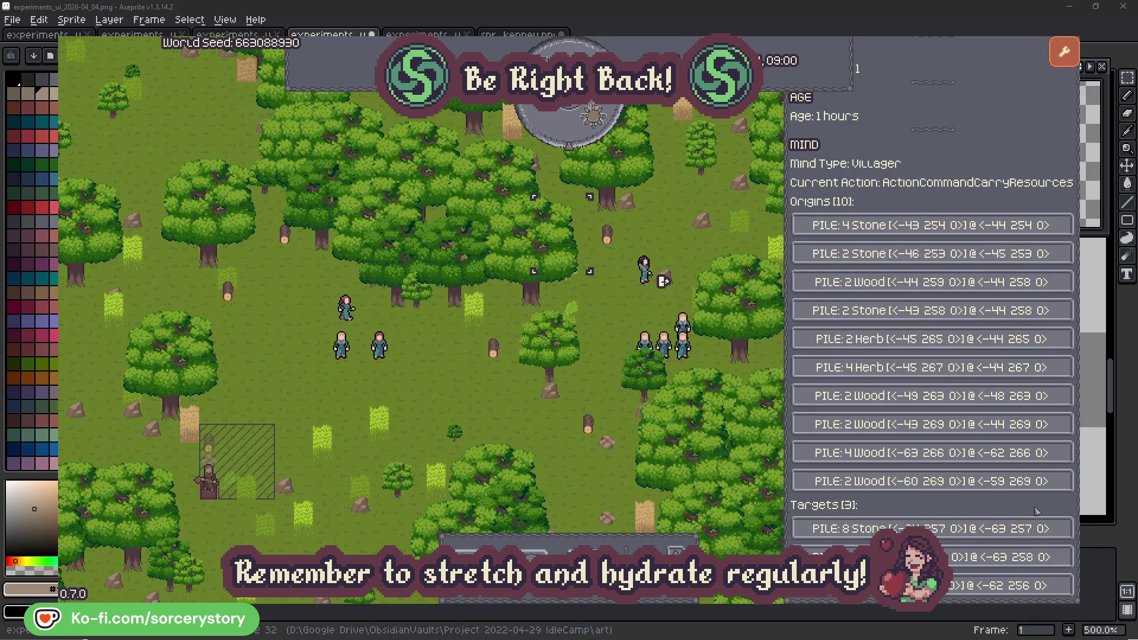
Step: Centre on the wood pile, close it, then select and centre on Character2
click(930, 556)
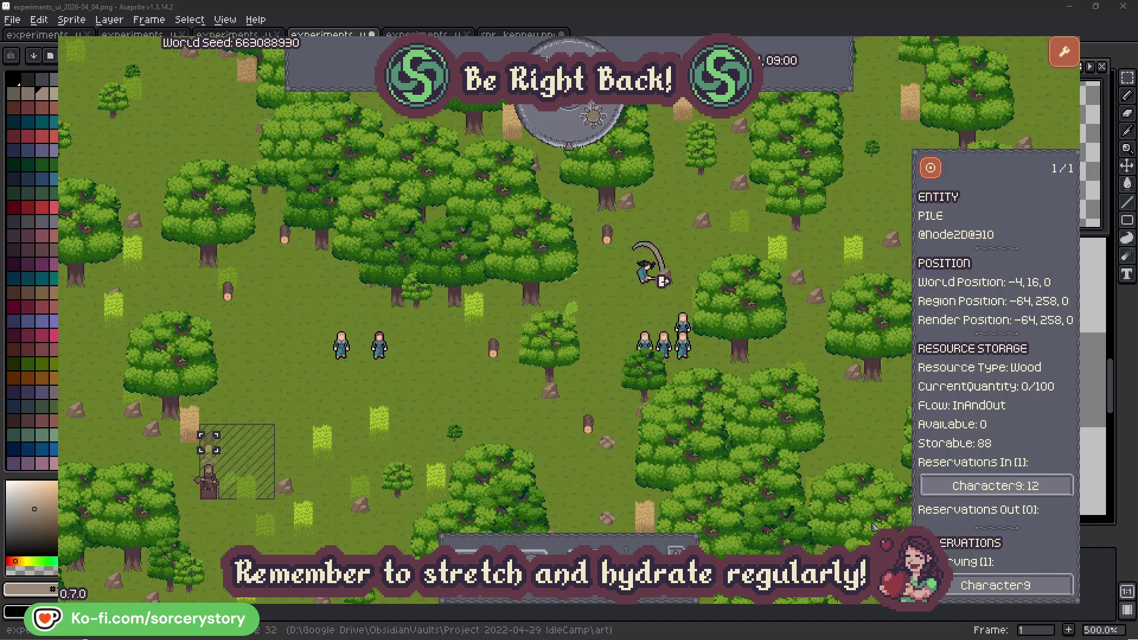
click(931, 168)
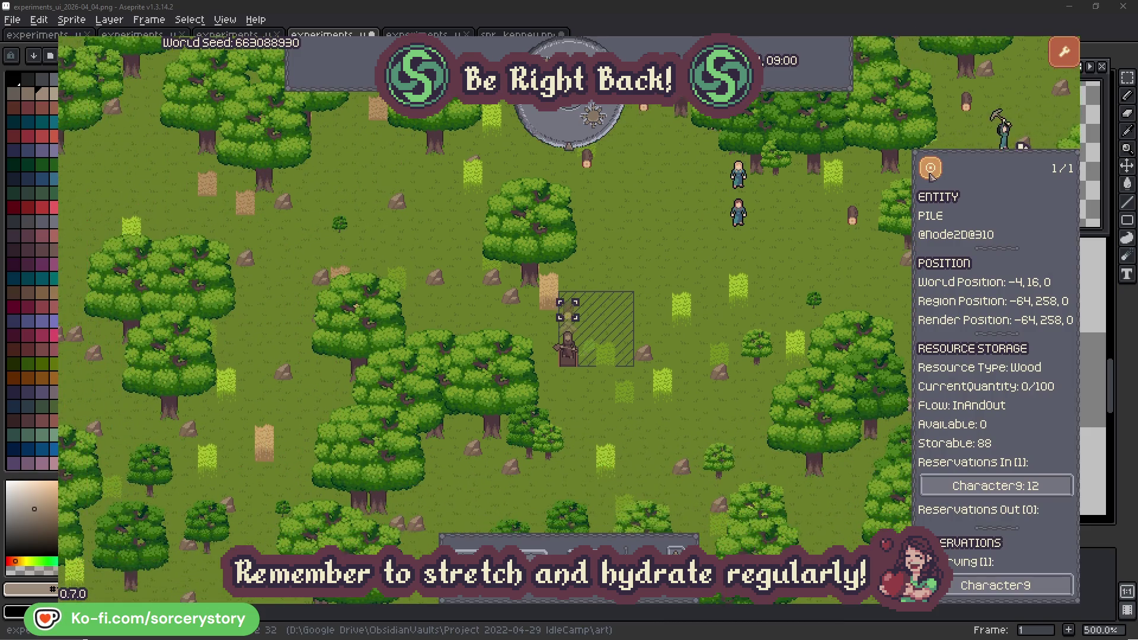
click(836, 255)
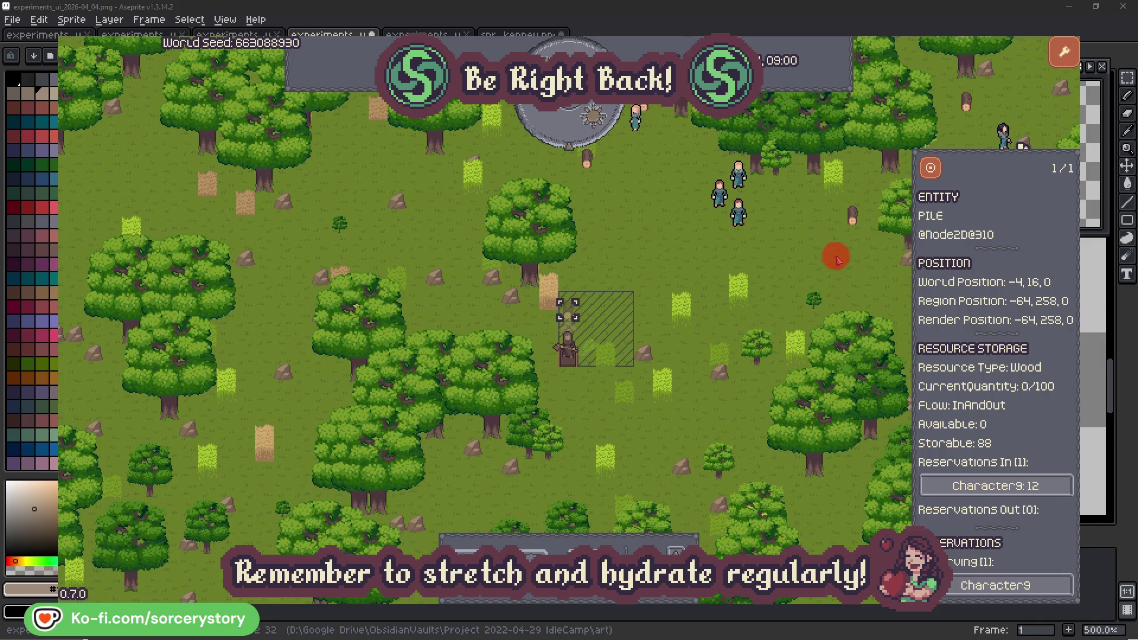
click(739, 213)
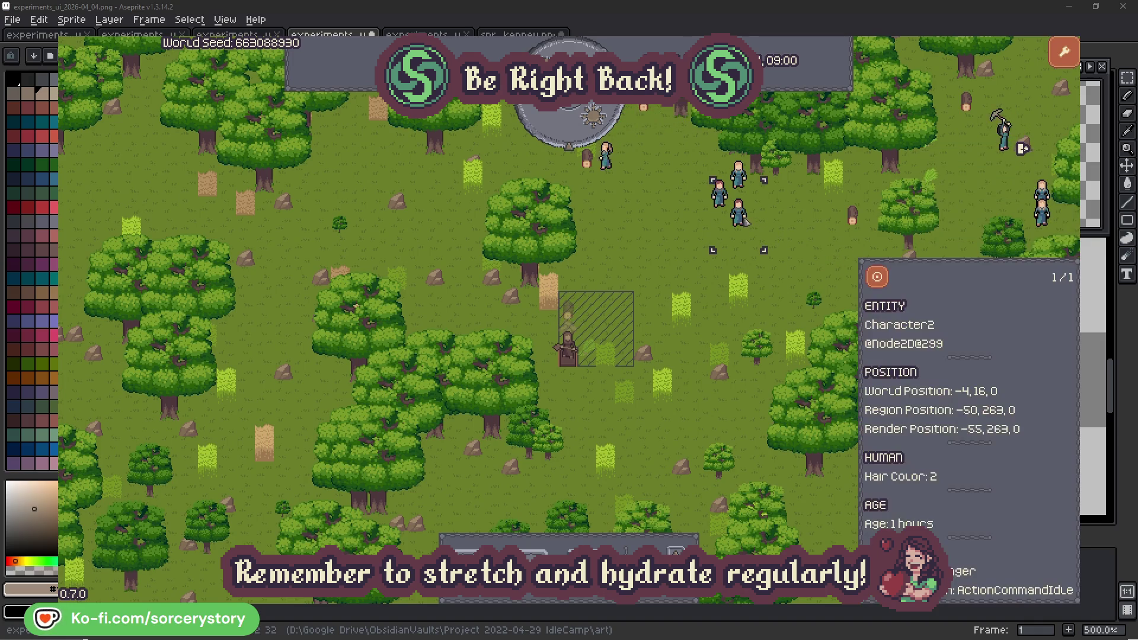
click(888, 275)
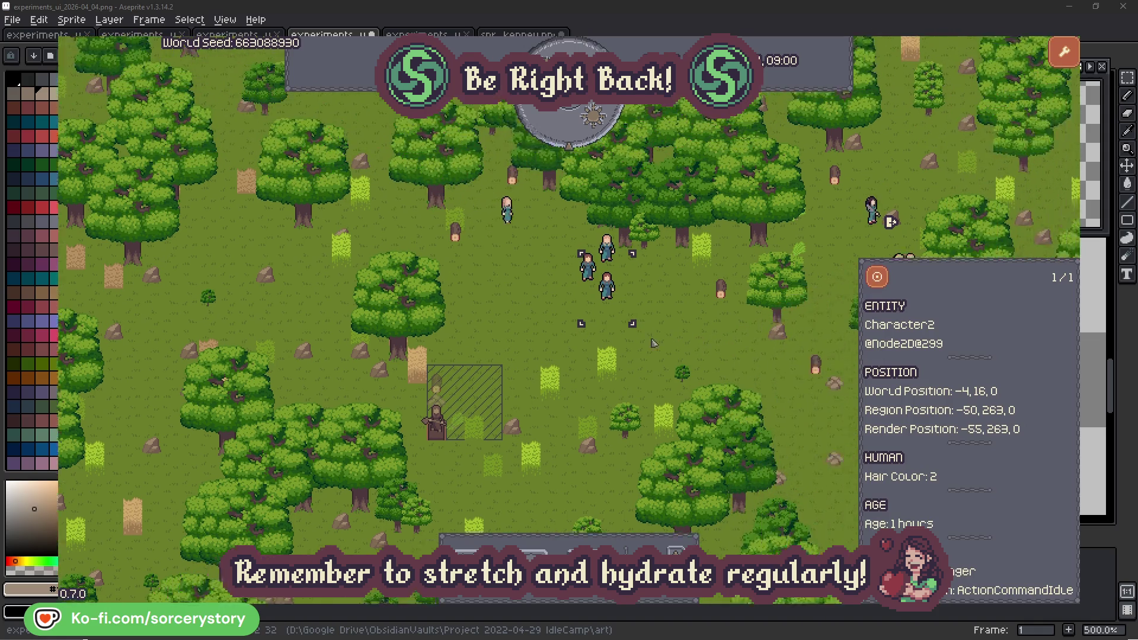
Step: Close Character2's villager inspector
click(651, 342)
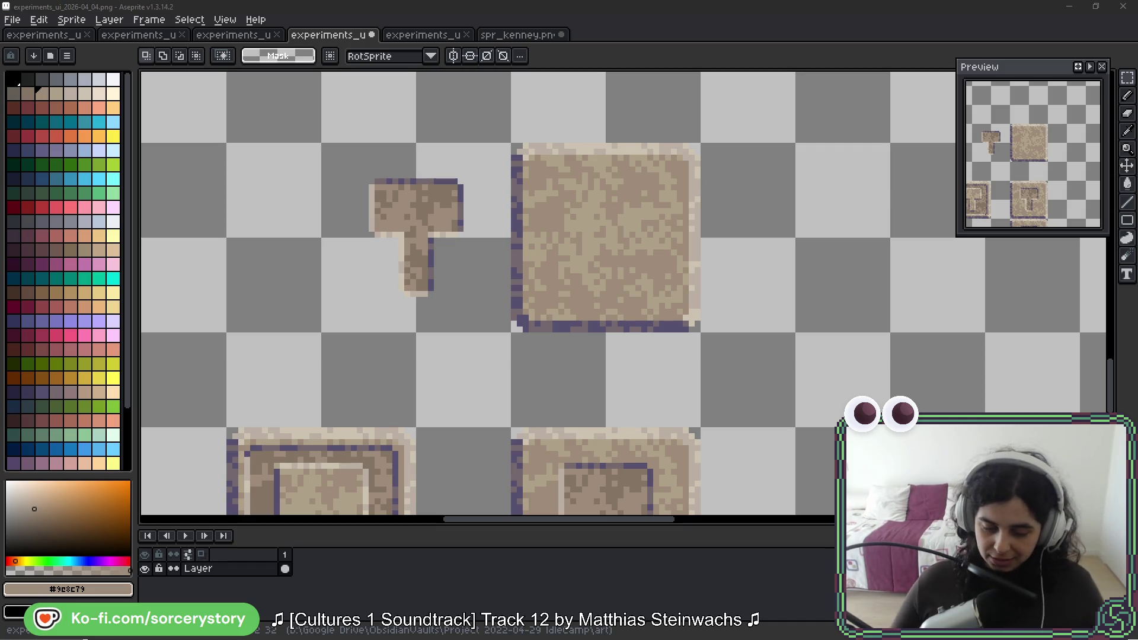
Step: Save the tile sheet and marquee-select the carved hammer tile
key(ctrl+s)
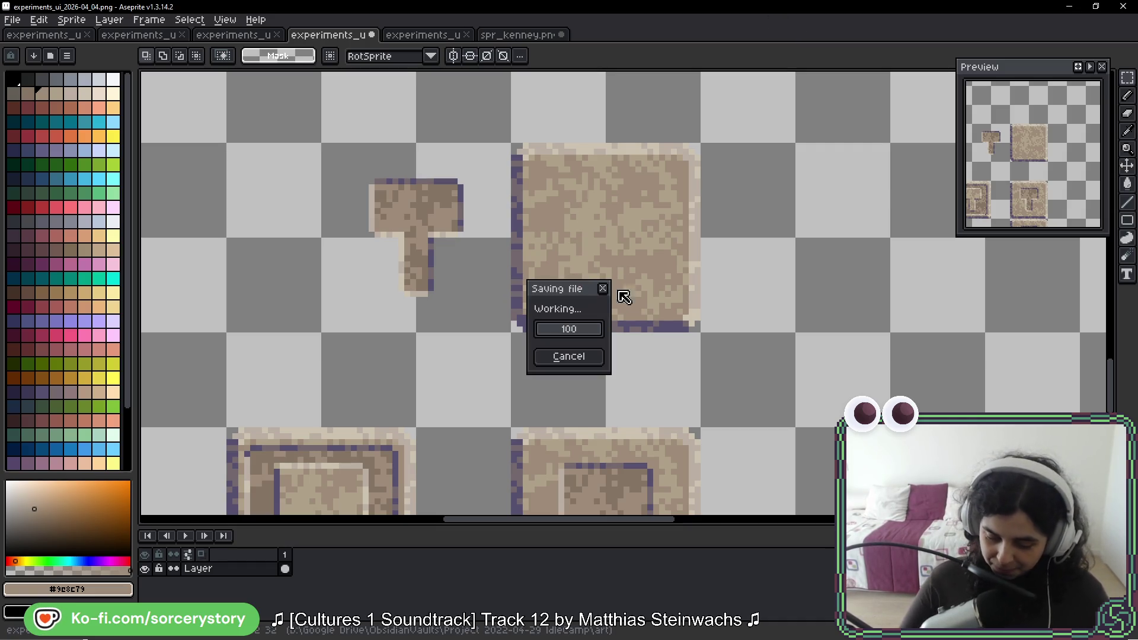
scroll(693, 358, down, 5)
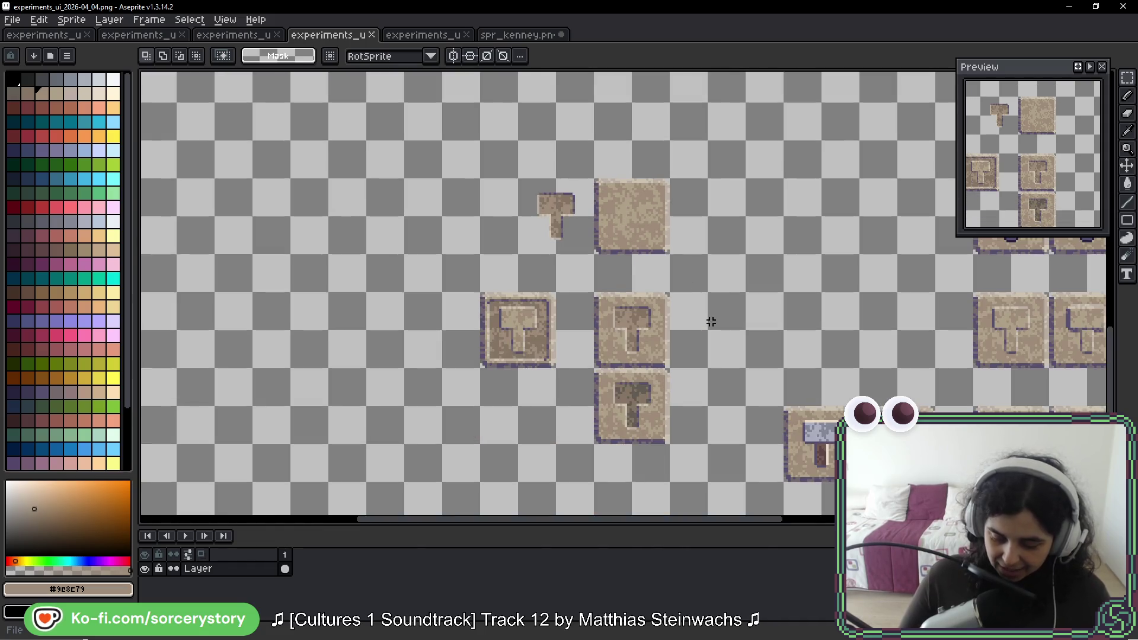
drag(712, 318, 601, 152)
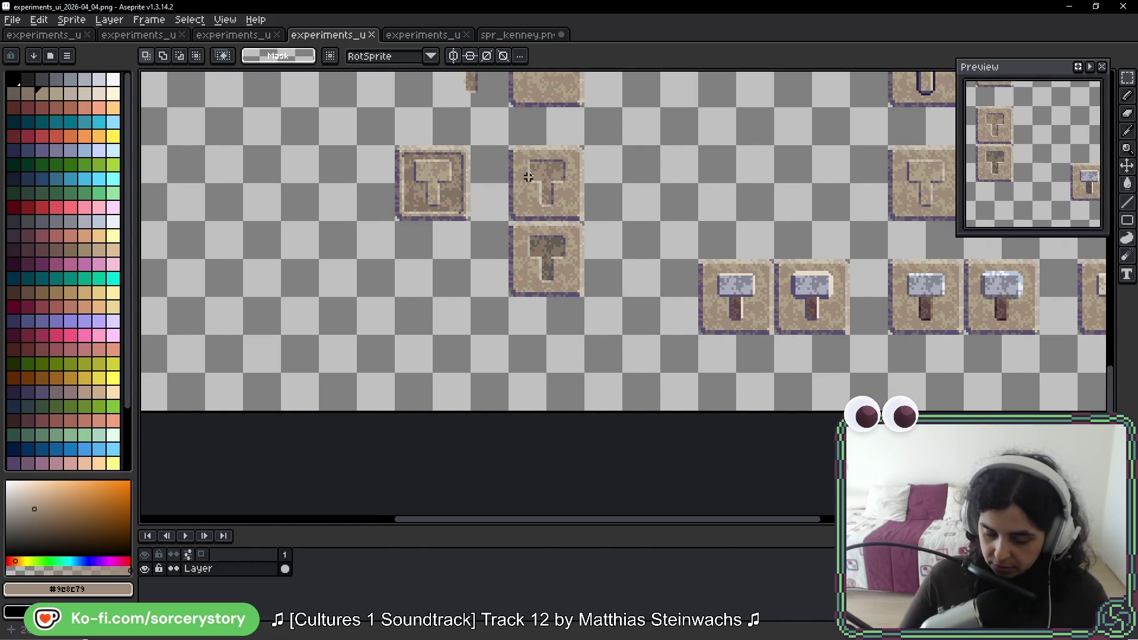
mouse_move(510, 147)
mouse_down()
mouse_move(545, 219)
mouse_move(583, 219)
mouse_up()
scroll(691, 298, down, 3)
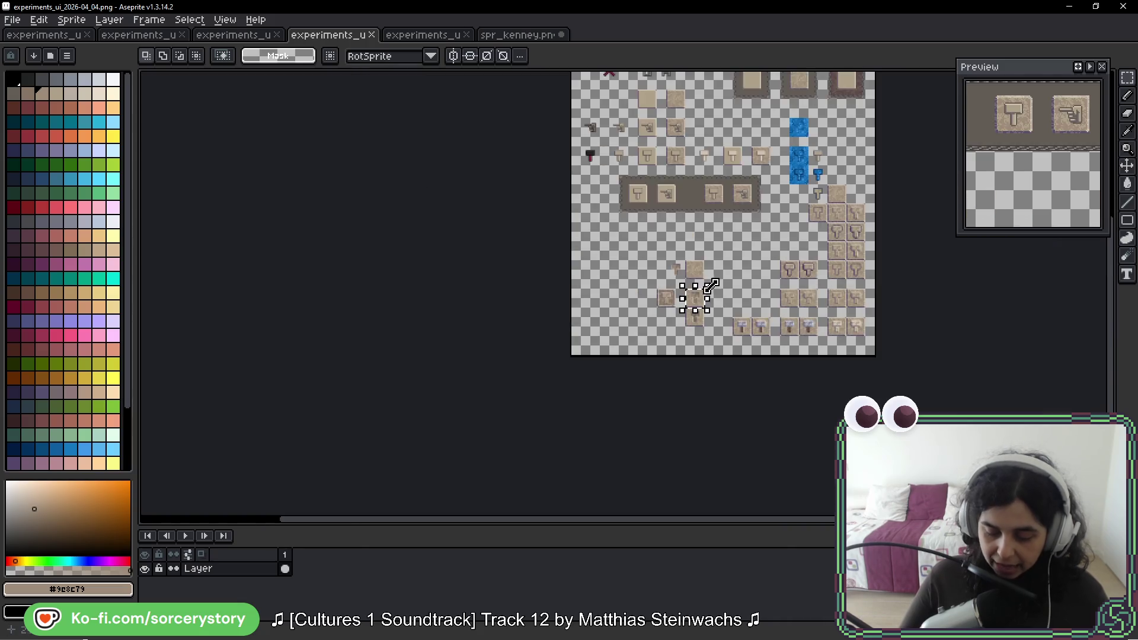
scroll(710, 284, up, 3)
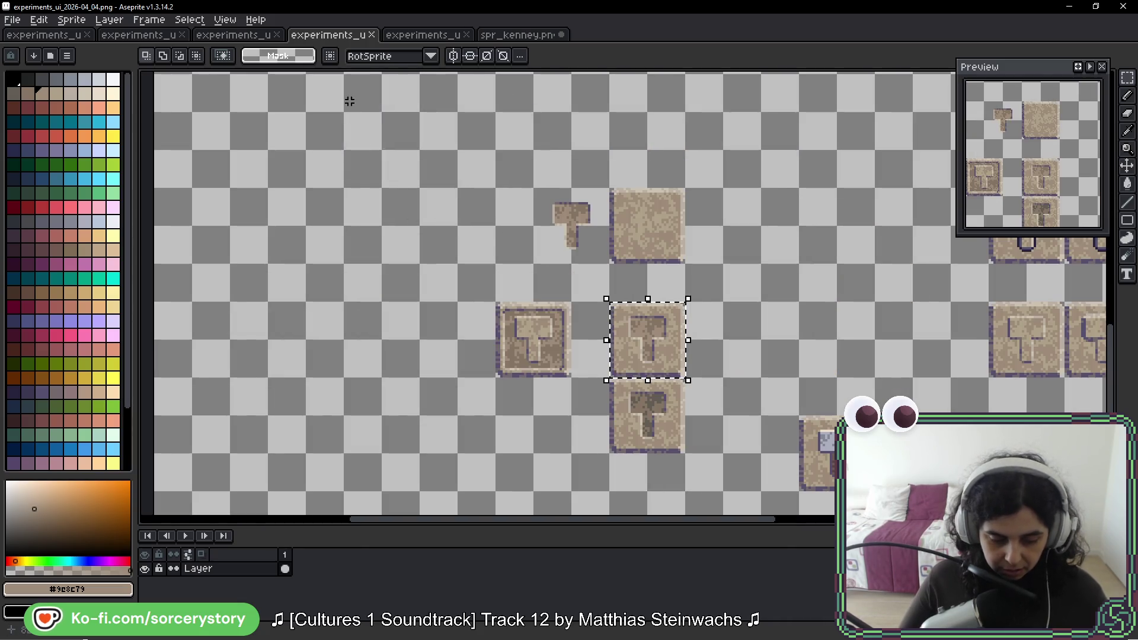
Step: Check the experiments_ui_2026-04_05 sheet, return to experiments_ui_2026-04_04, and commit the tile placement
click(414, 37)
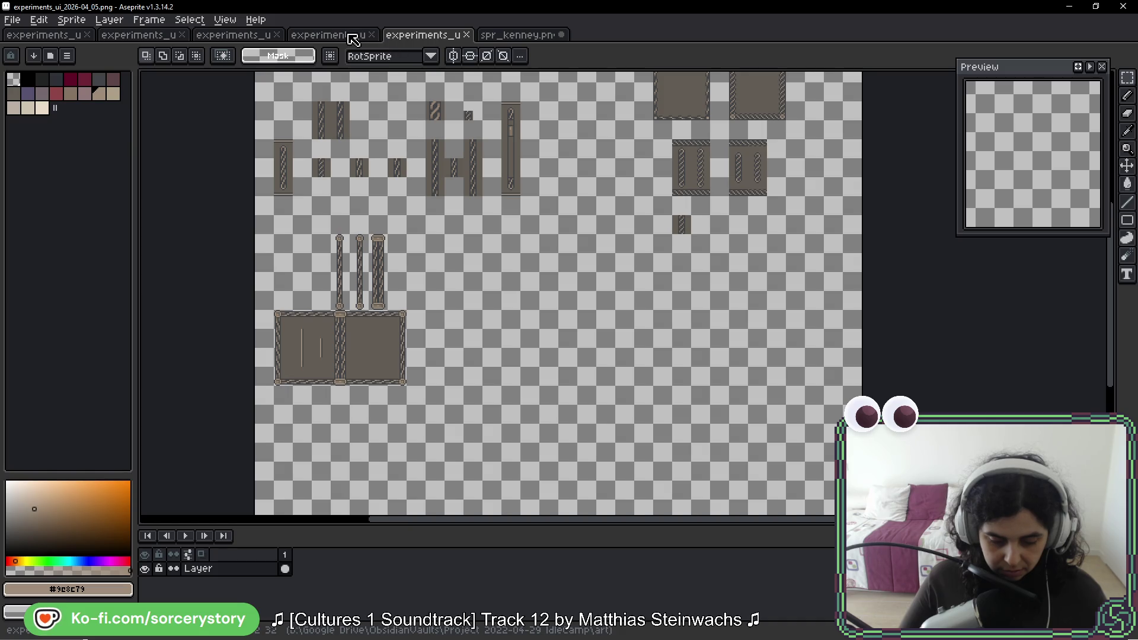
click(353, 40)
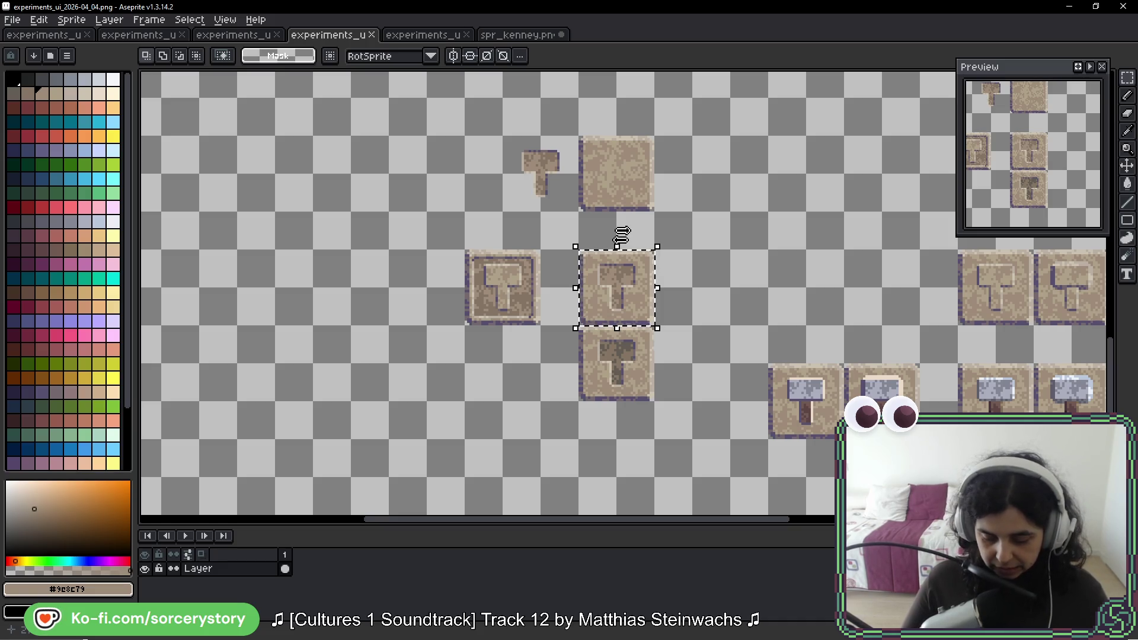
mouse_move(611, 182)
mouse_down()
mouse_move(736, 256)
mouse_move(376, 322)
mouse_move(372, 340)
mouse_move(460, 292)
mouse_move(729, 256)
mouse_up()
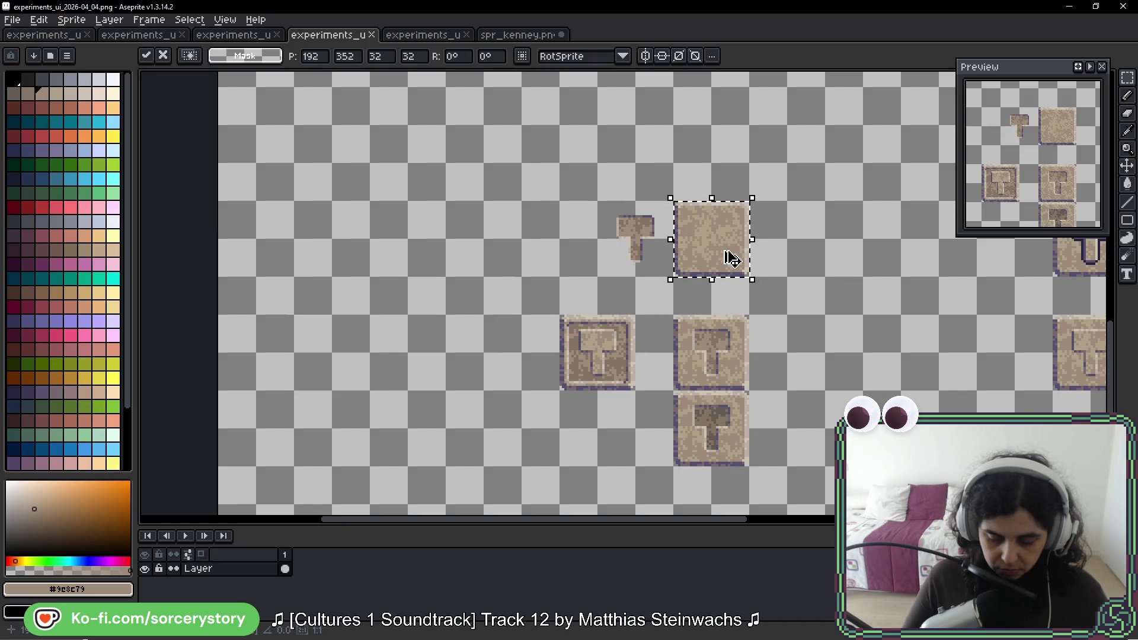
key(Return)
scroll(709, 212, down, 2)
scroll(709, 212, down, 2)
scroll(575, 223, up, 4)
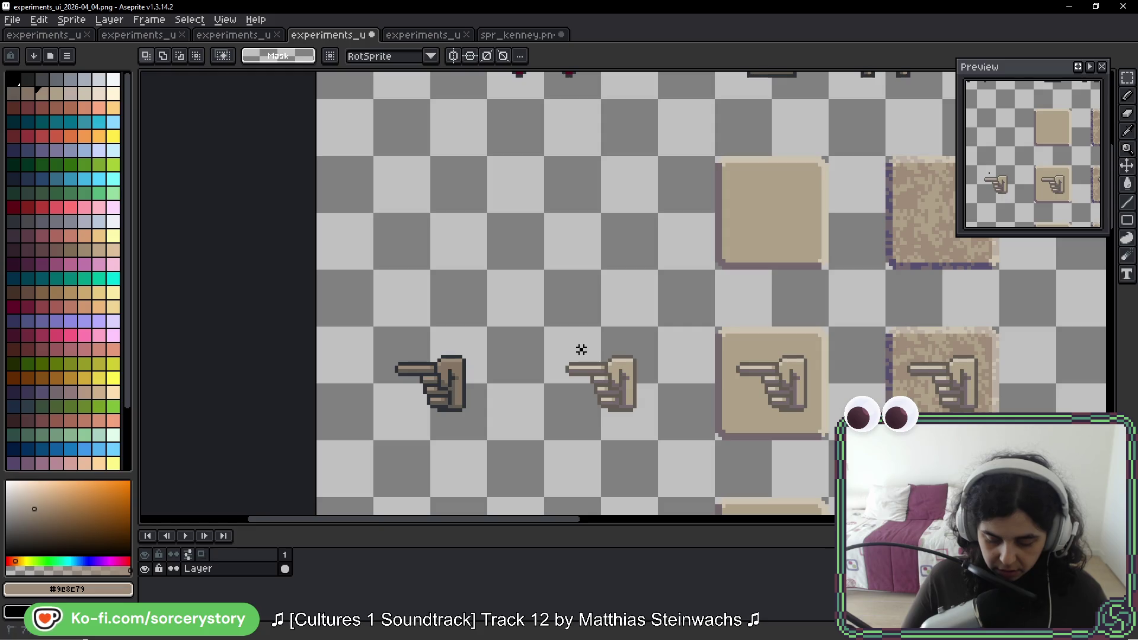
Step: Select one pointing-hand tile and place a copy of it beside the original
mouse_move(579, 348)
mouse_down()
mouse_move(681, 521)
mouse_move(795, 389)
mouse_move(1049, 220)
mouse_move(564, 225)
mouse_move(312, 261)
mouse_move(424, 246)
mouse_move(423, 206)
mouse_move(305, 198)
mouse_move(534, 244)
mouse_up()
scroll(413, 205, up, 3)
key(w)
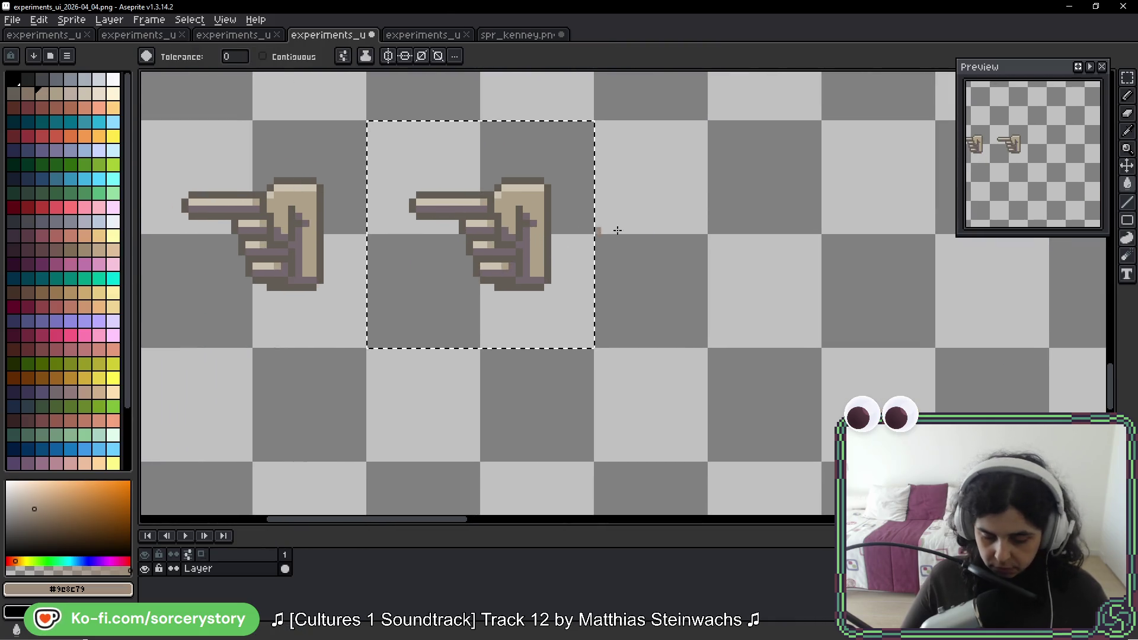
drag(615, 229, 427, 230)
scroll(427, 230, down, 2)
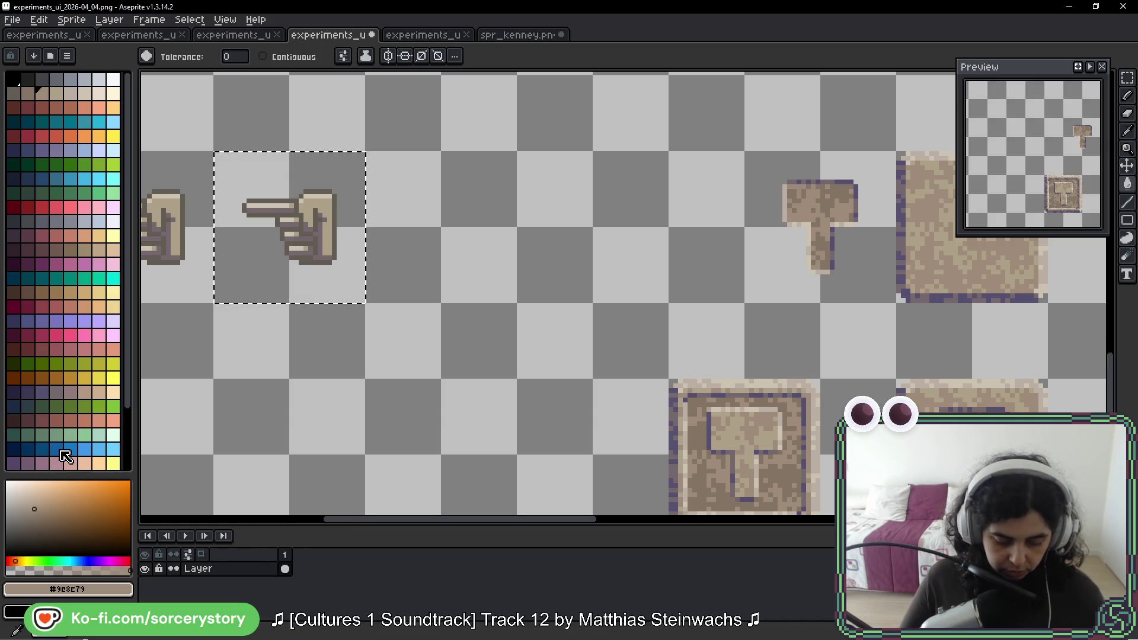
Step: Fill the copied hand's highlights bright green and its beige body mid green
click(110, 164)
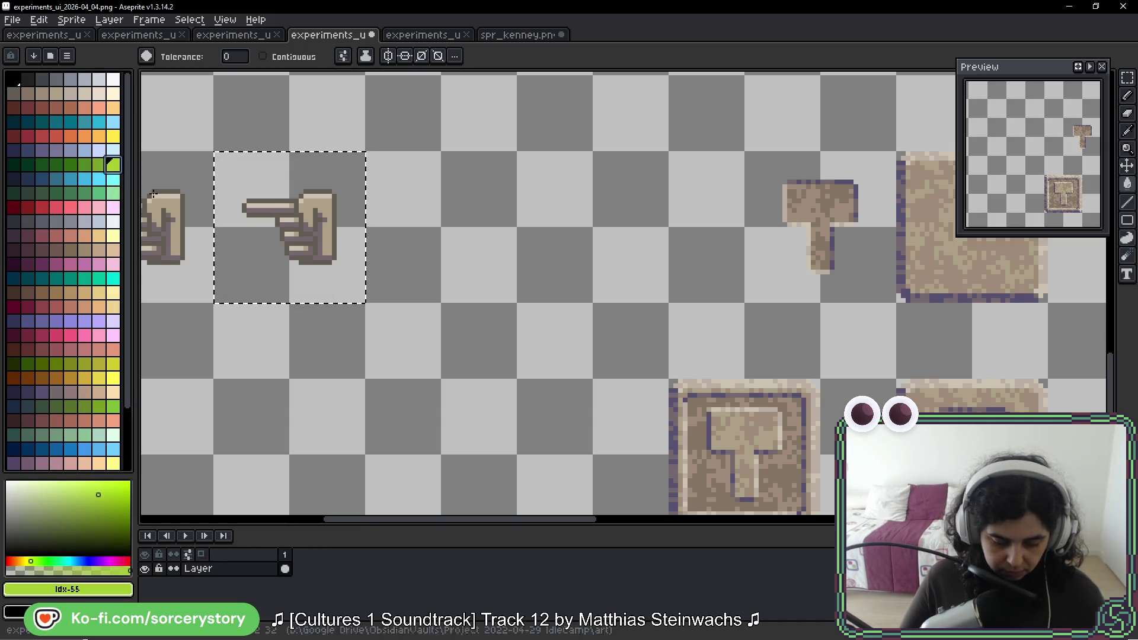
scroll(386, 265, up, 3)
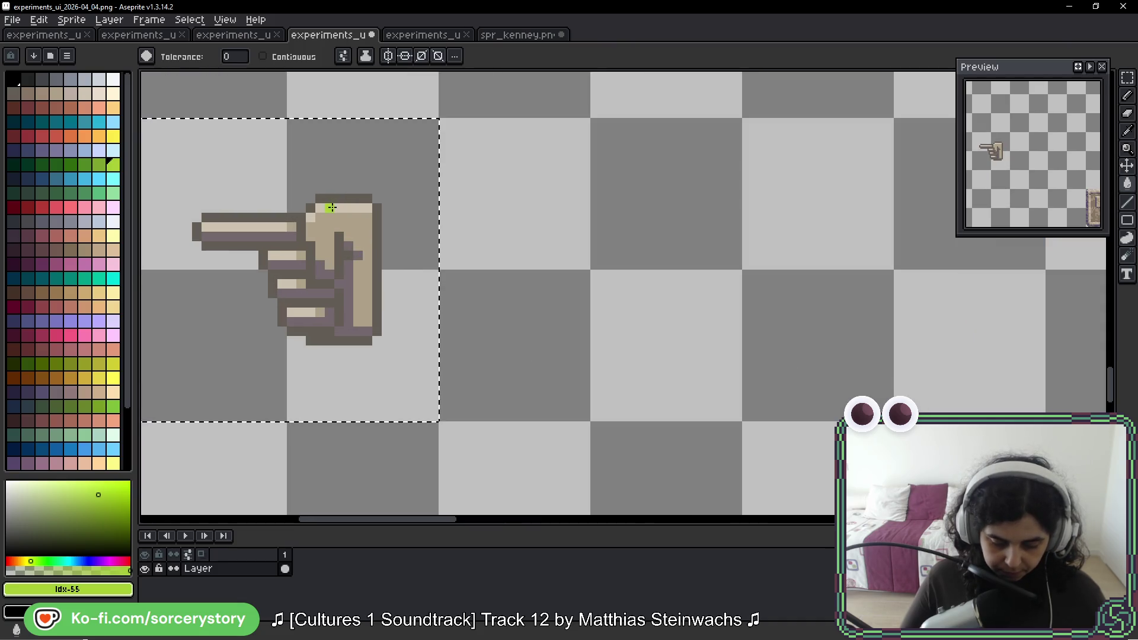
click(326, 208)
drag(419, 261, 589, 271)
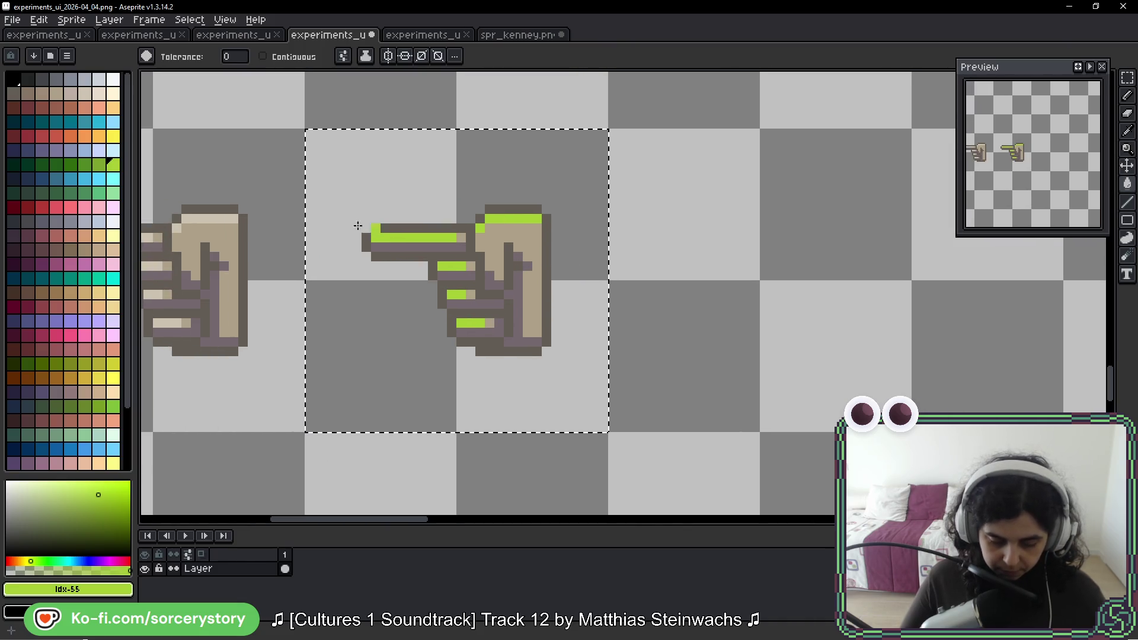
click(86, 164)
click(522, 284)
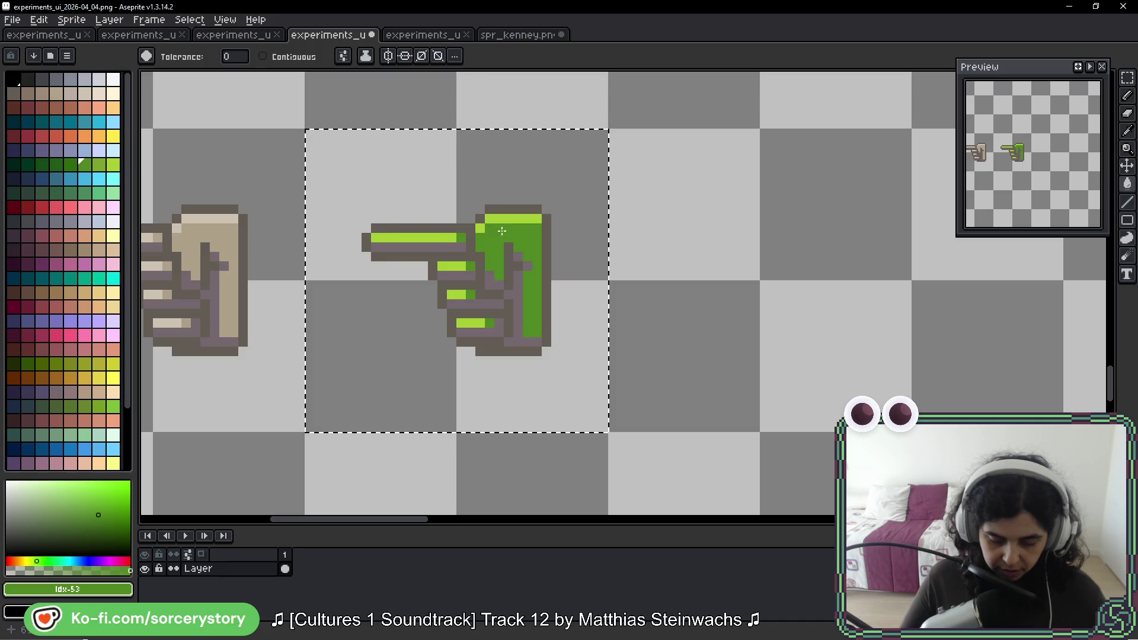
Step: Recolour the remaining beige and shading darker green, the grey outline dark green, then deselect
click(56, 164)
click(483, 282)
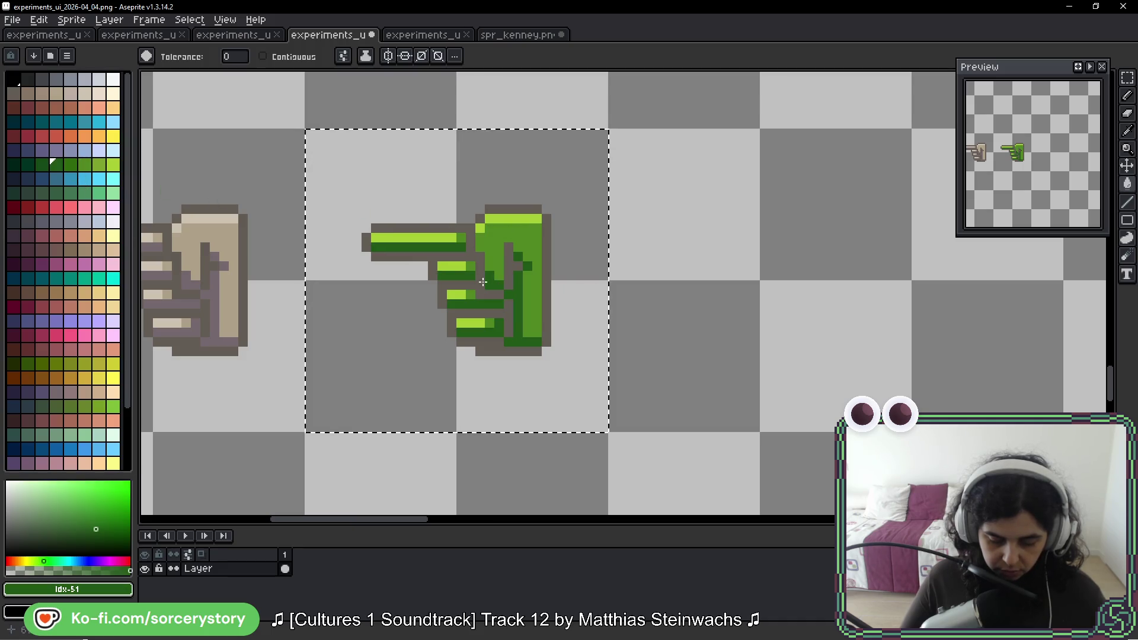
click(27, 164)
click(467, 243)
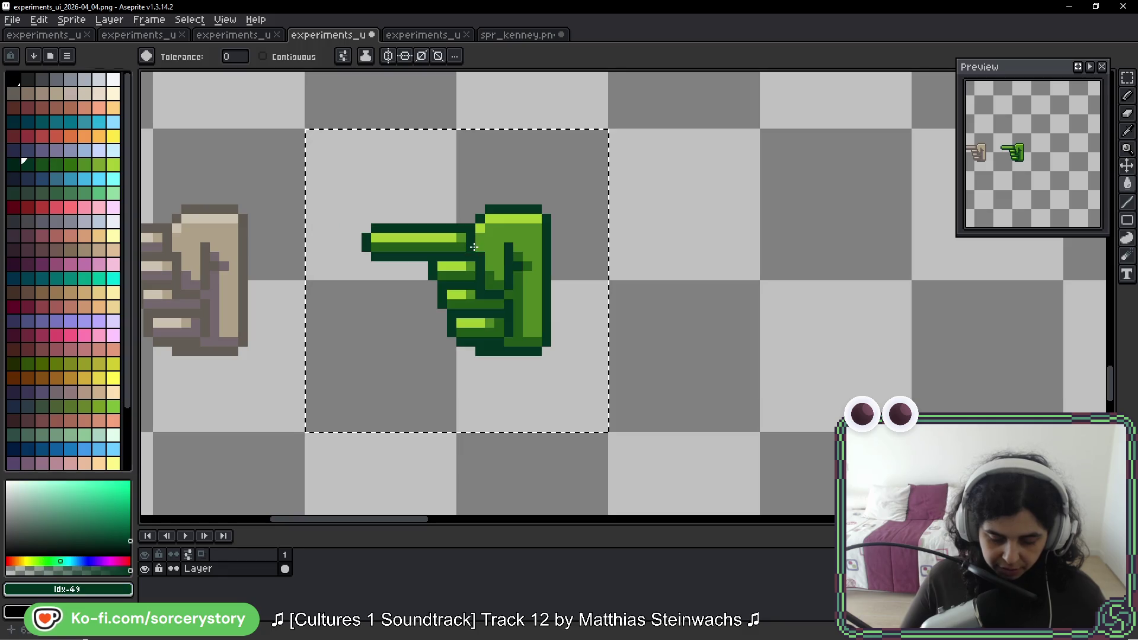
scroll(613, 303, down, 2)
key(ctrl+d)
Step: Draw a rectangular selection around the green hand
scroll(617, 321, down, 2)
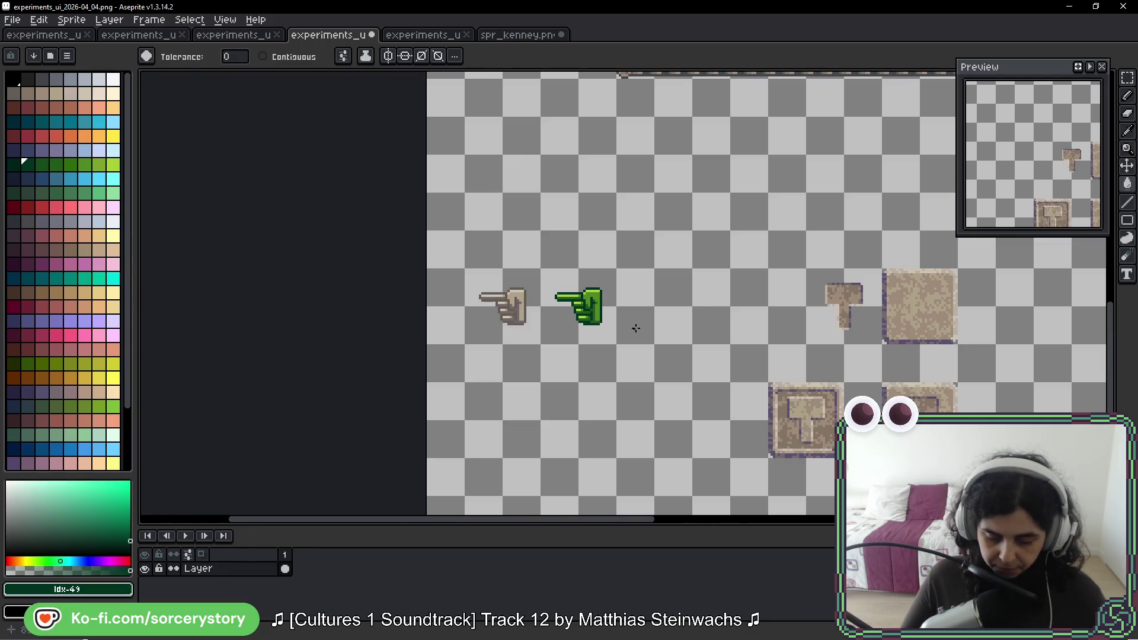
click(1127, 78)
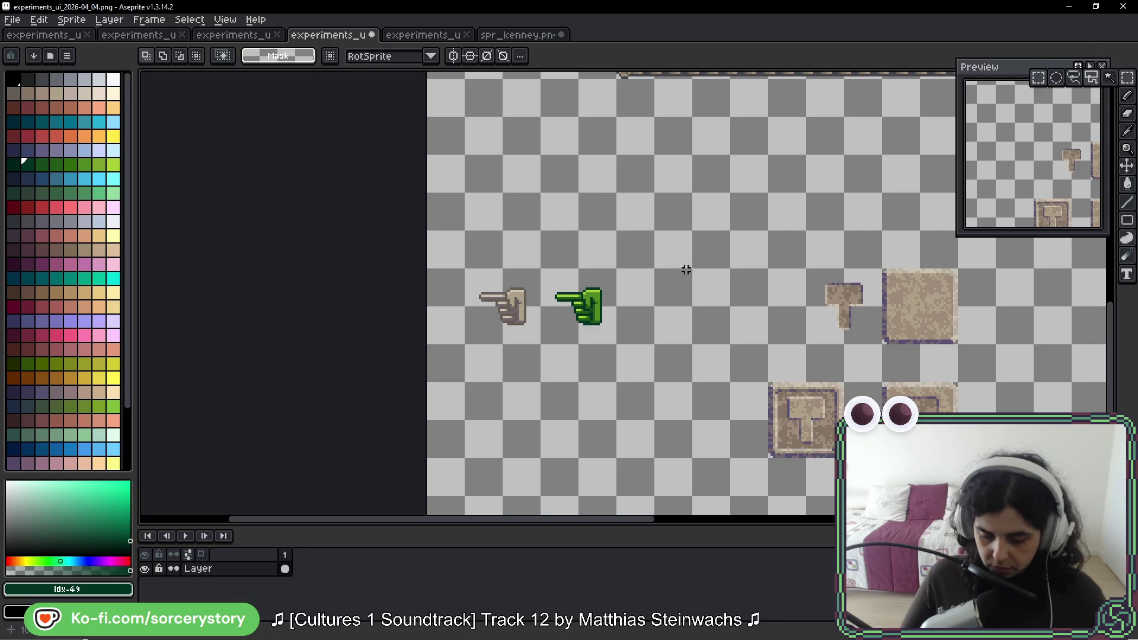
scroll(593, 278, up, 3)
mouse_move(572, 258)
mouse_down()
mouse_move(677, 301)
mouse_move(437, 305)
mouse_up()
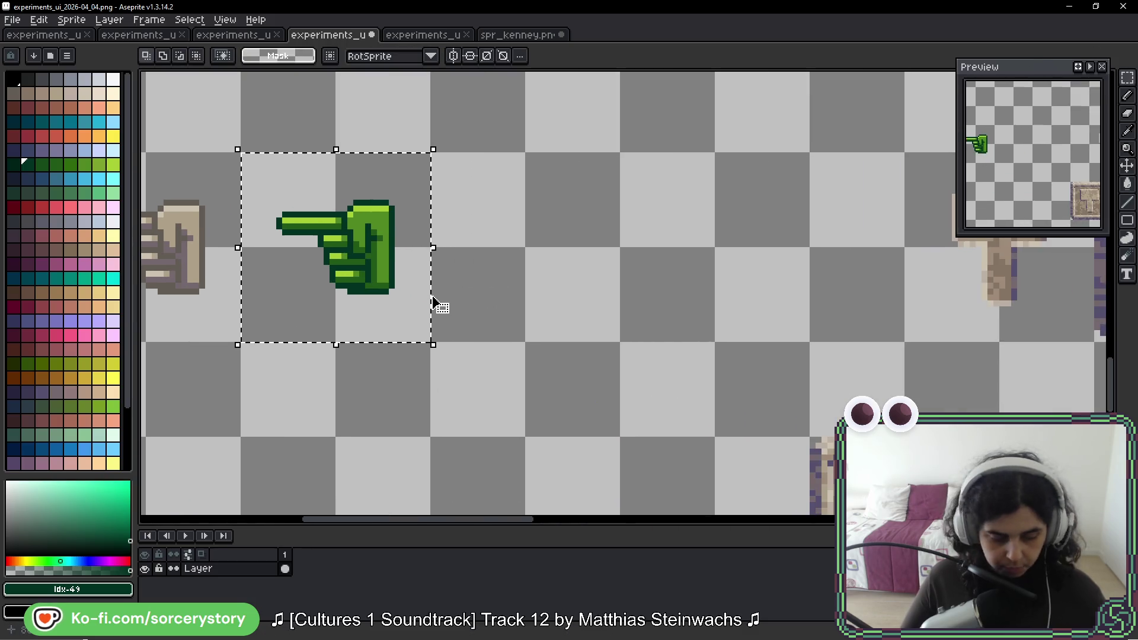
key(g)
scroll(450, 291, down, 3)
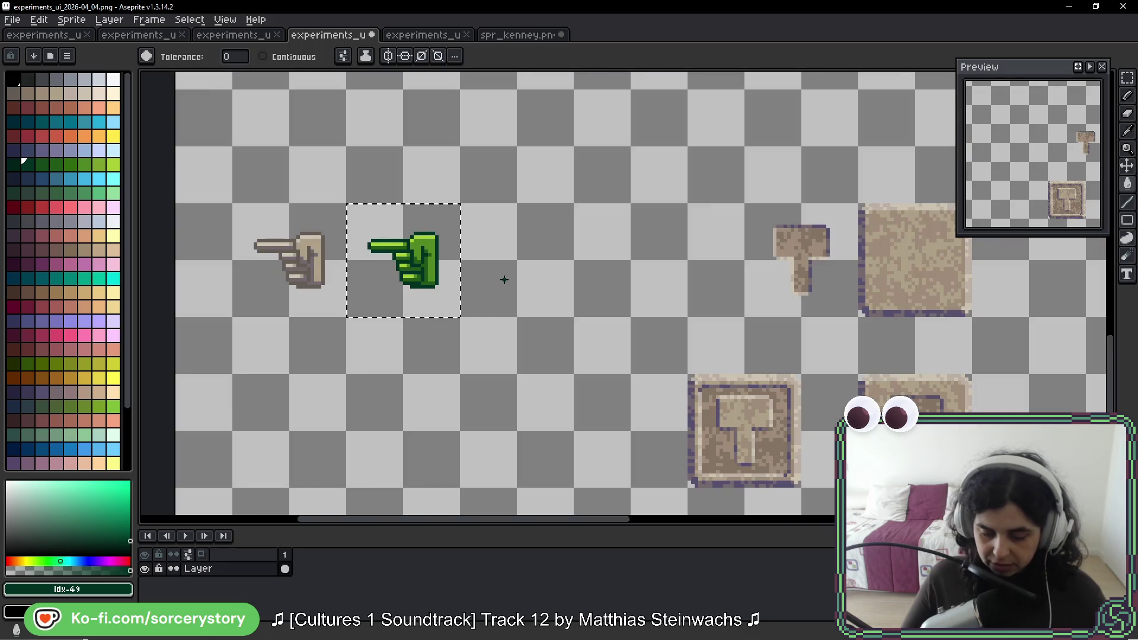
scroll(423, 248, up, 5)
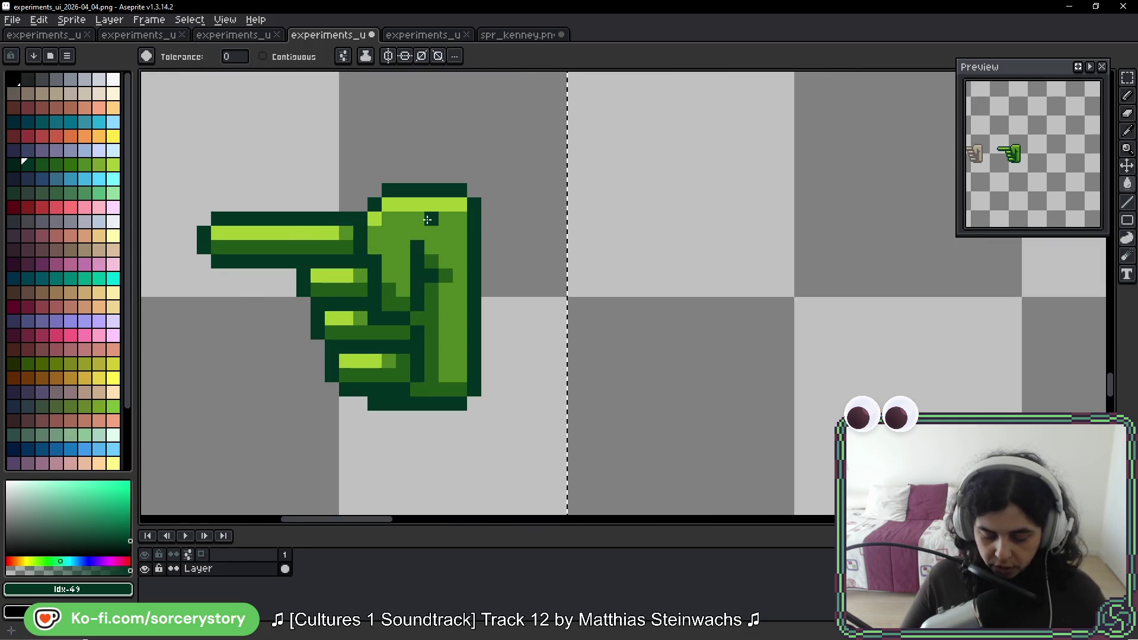
key(i)
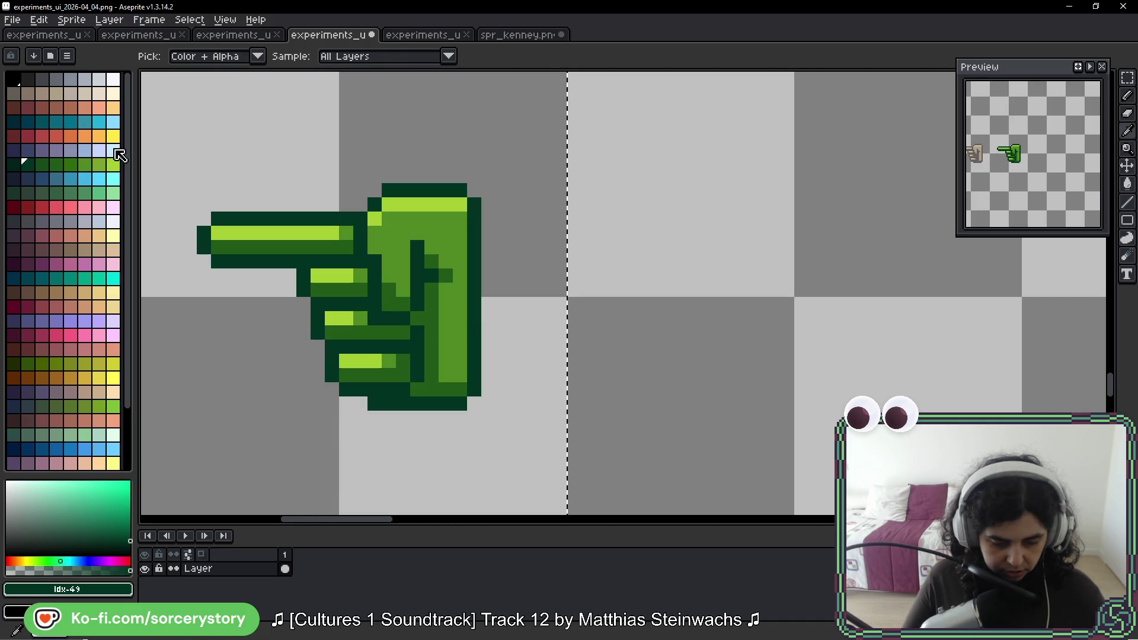
Step: Recolour the hand's shading light blue, body grey-blue and highlights purple-grey
click(114, 152)
key(g)
click(397, 296)
key(ctrl+z)
click(393, 301)
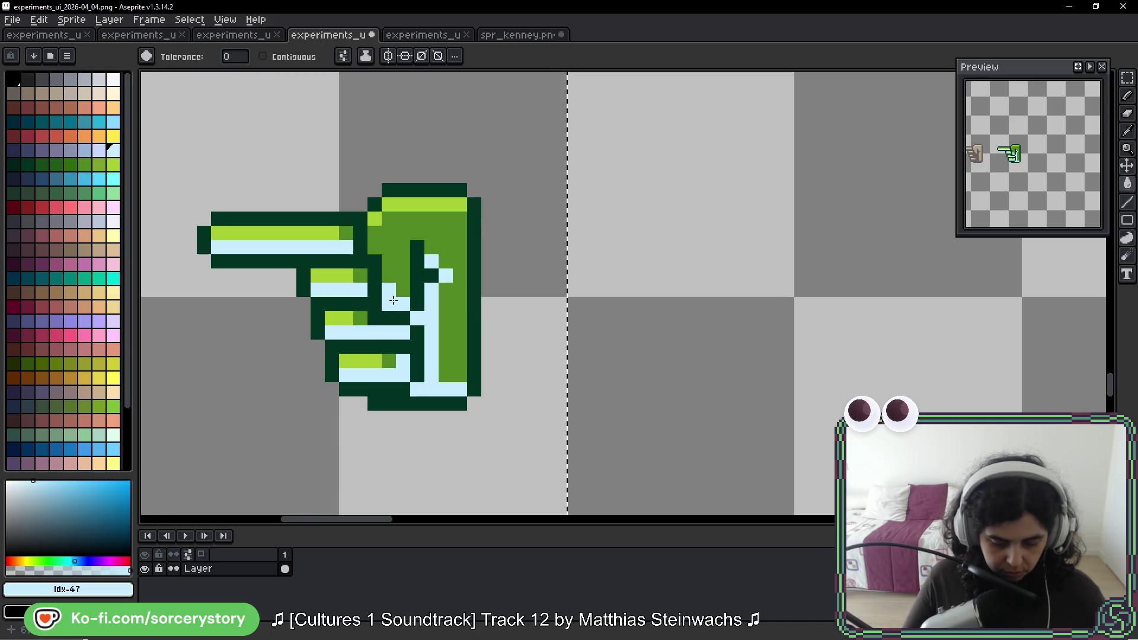
click(85, 151)
click(392, 249)
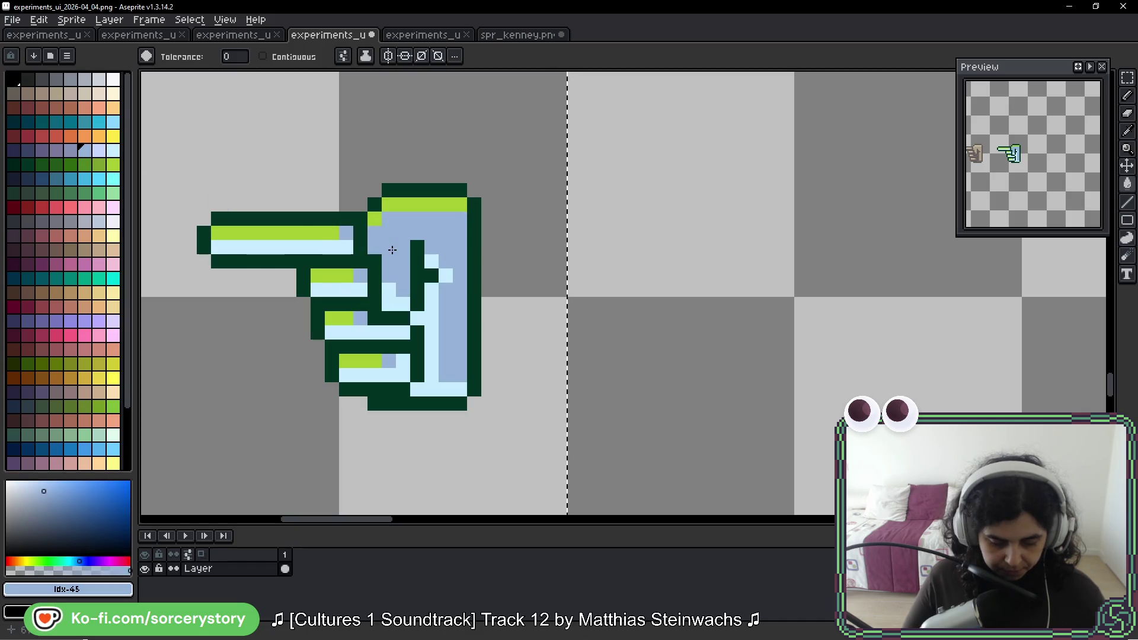
click(56, 150)
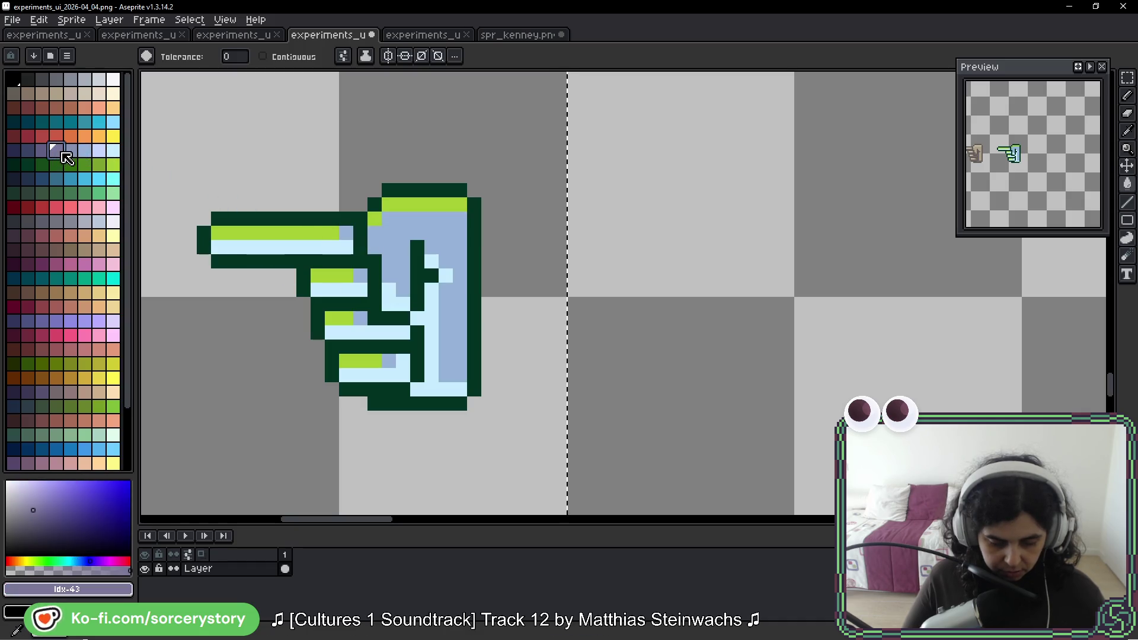
click(414, 200)
Step: Copy the plain stone tile, paste it beside the blue hand, and select the hand's square
scroll(546, 251, down, 6)
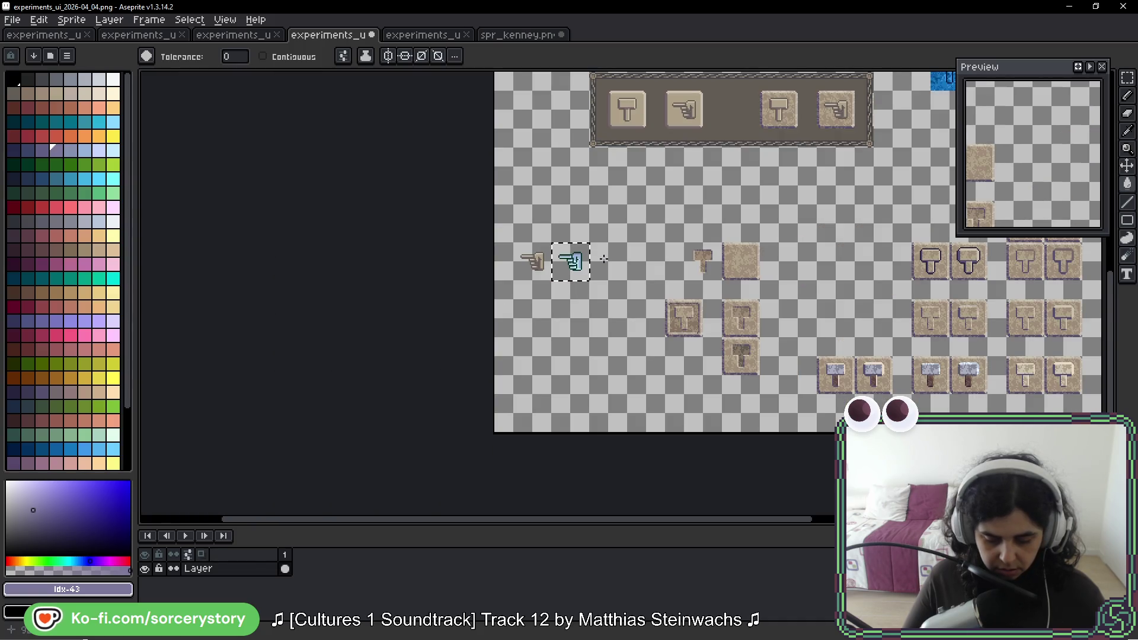
scroll(603, 259, up, 7)
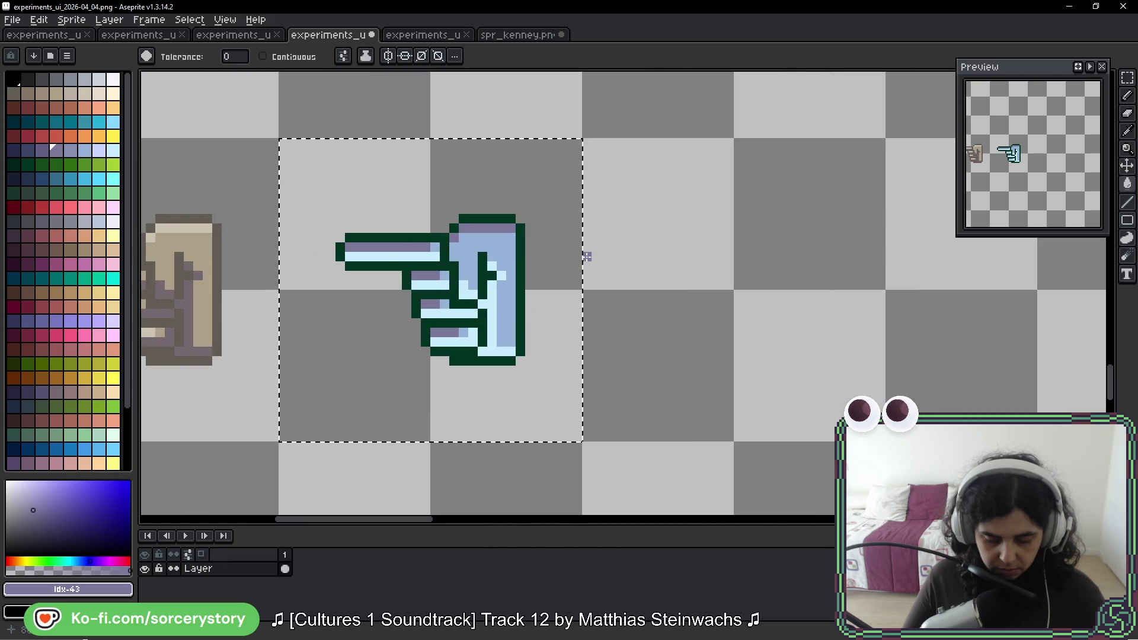
scroll(589, 256, right, 3)
scroll(595, 229, down, 3)
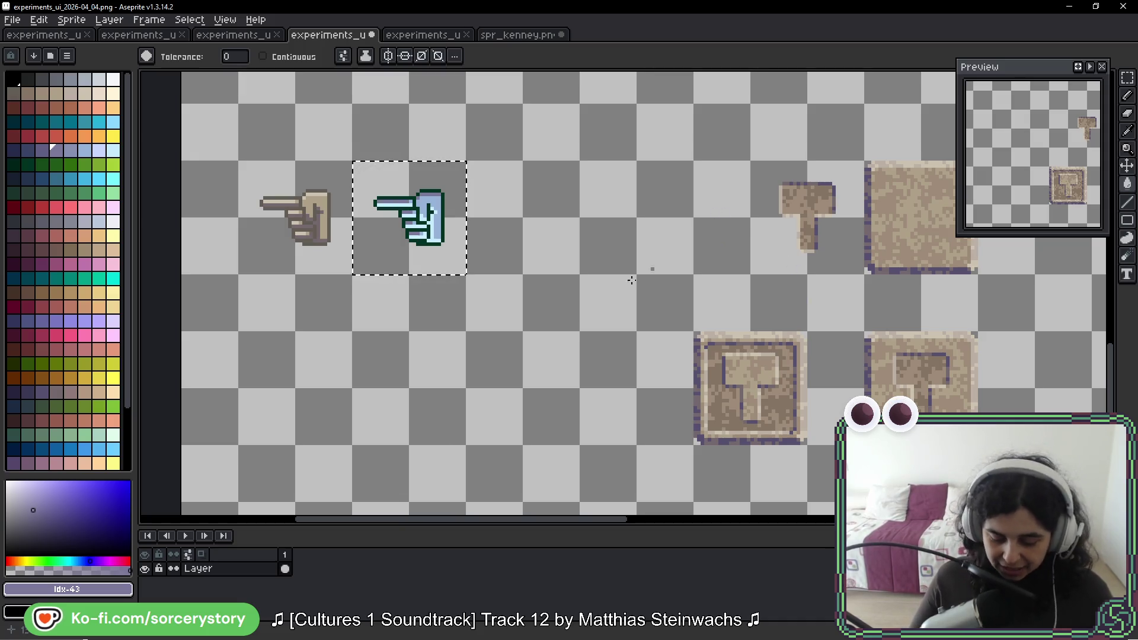
drag(473, 206, 478, 212)
scroll(478, 212, up, 1)
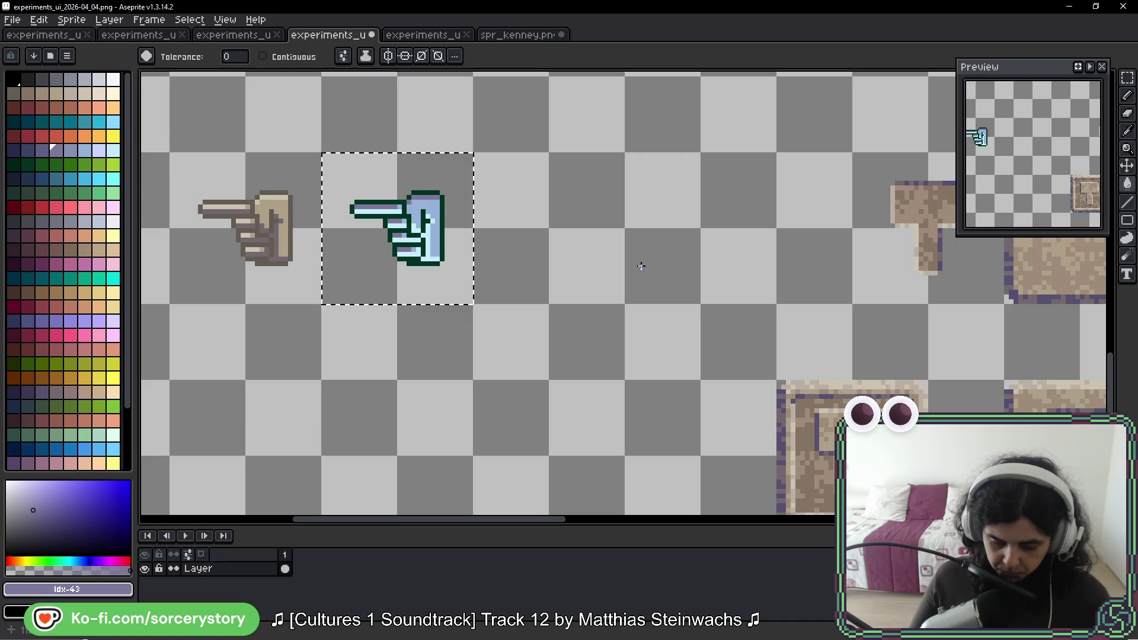
mouse_move(681, 264)
mouse_down()
mouse_move(780, 282)
mouse_move(494, 263)
mouse_up()
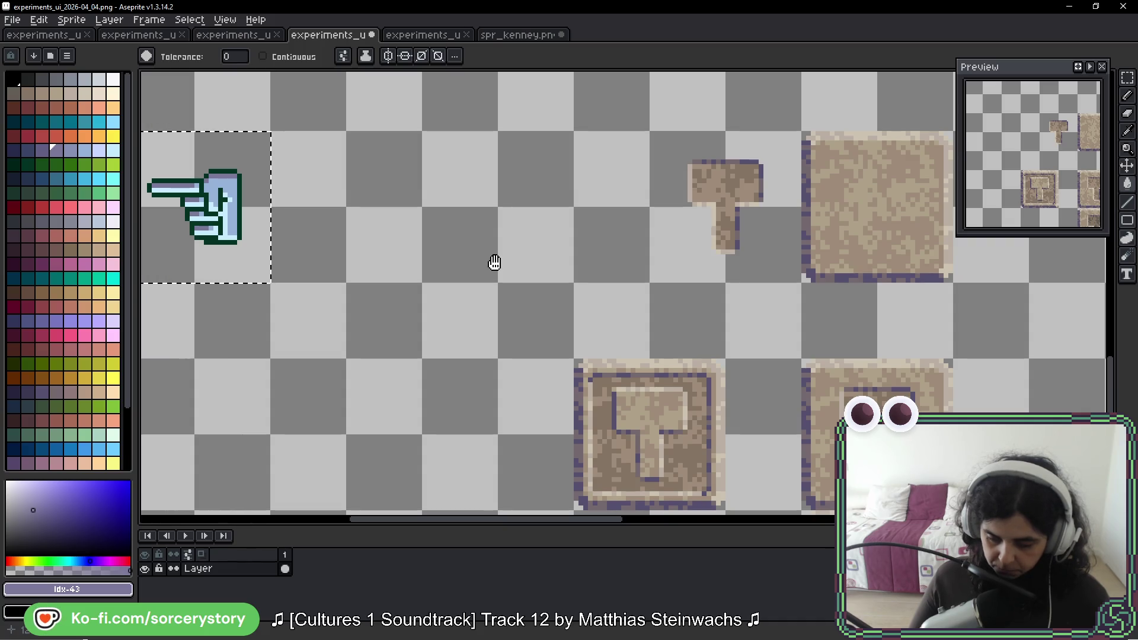
key(m)
key(w)
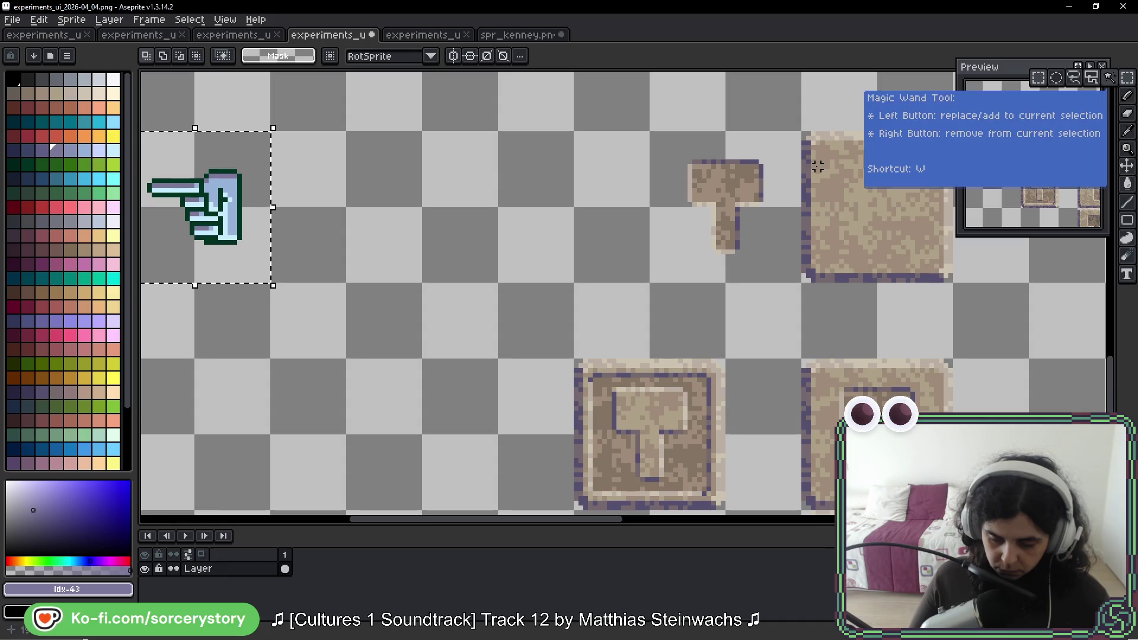
click(927, 246)
key(ctrl+c)
key(ctrl+v)
drag(569, 201, 460, 198)
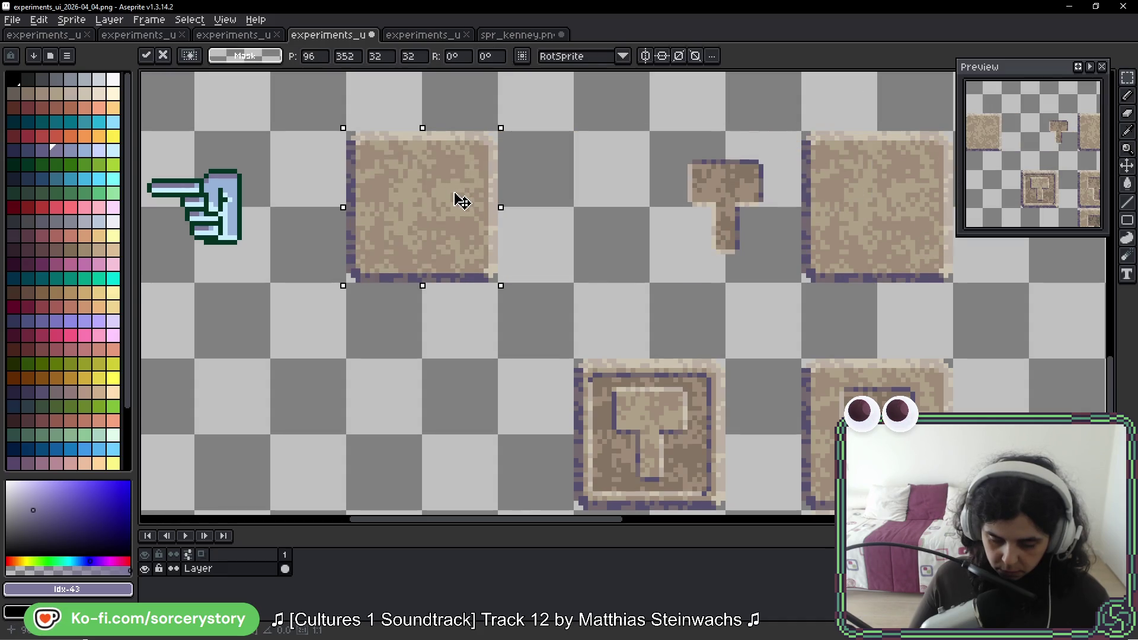
key(Return)
scroll(337, 190, left, 5)
drag(341, 146, 464, 244)
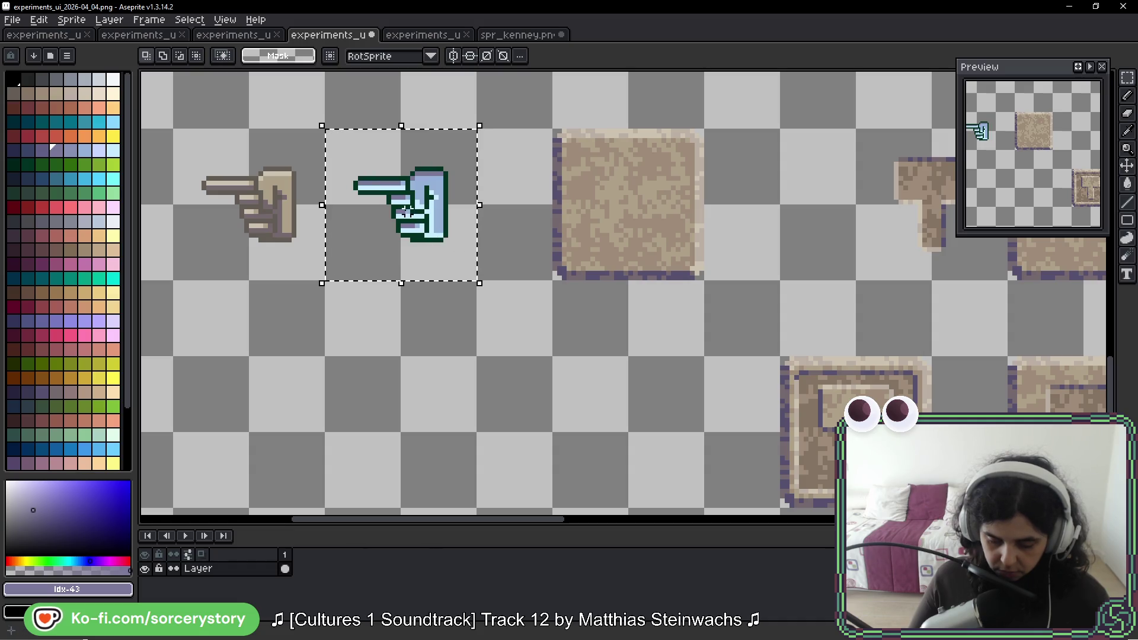
Step: Trim the empty right side and bottom strip off the selection around the blue hand
mouse_move(409, 203)
ctrl+mouse_down()
mouse_move(635, 217)
mouse_move(426, 206)
ctrl+mouse_up()
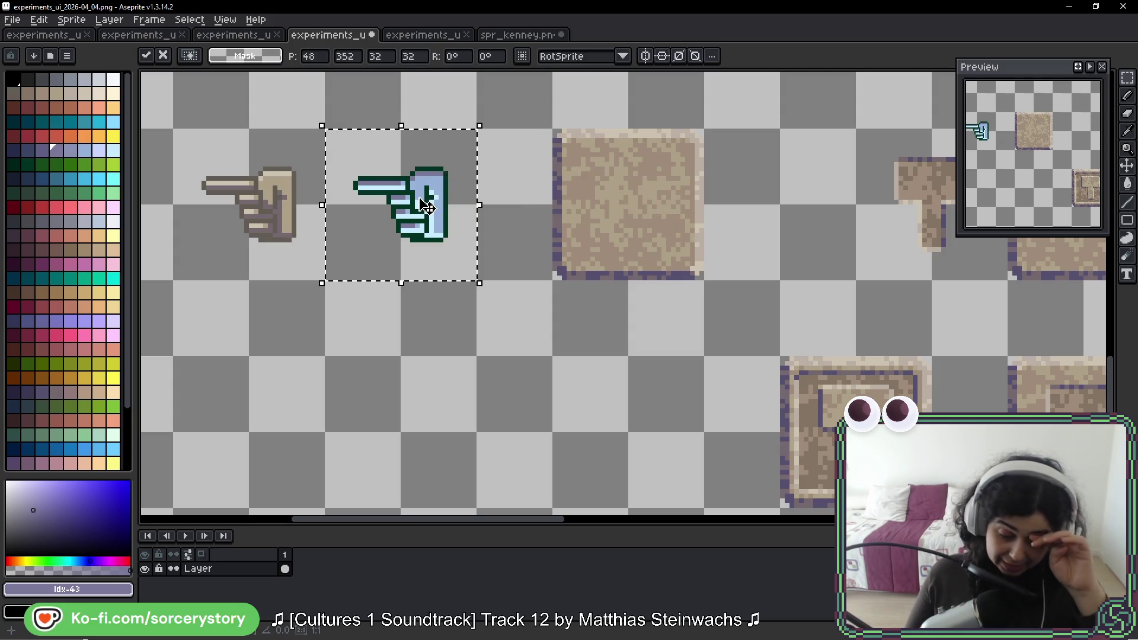
scroll(425, 206, up, 2)
drag(630, 196, 573, 194)
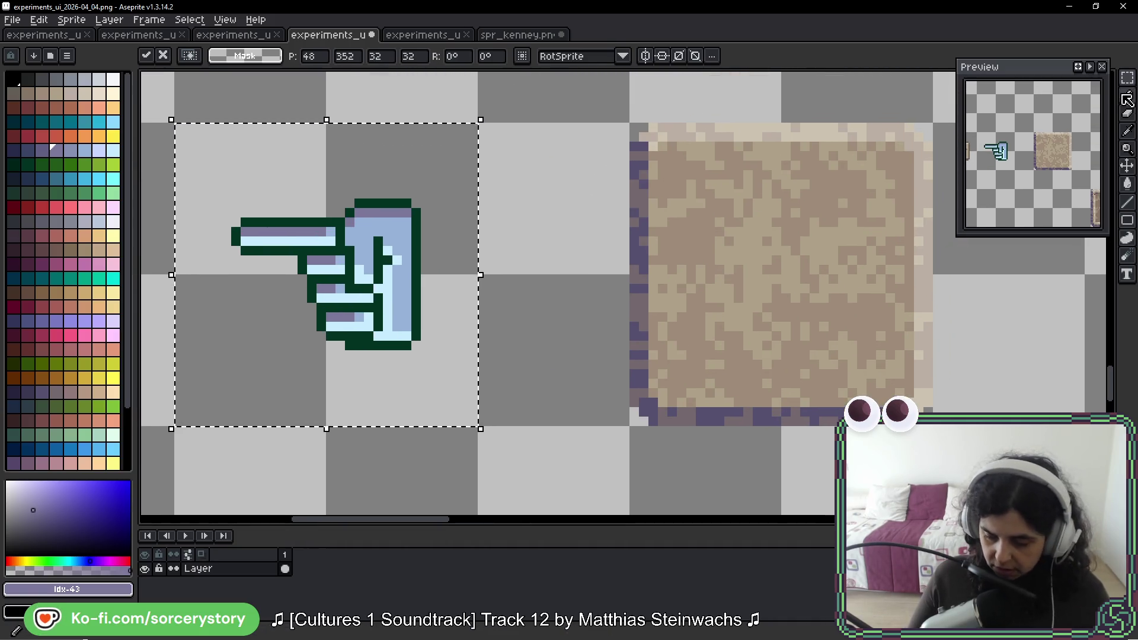
key(w)
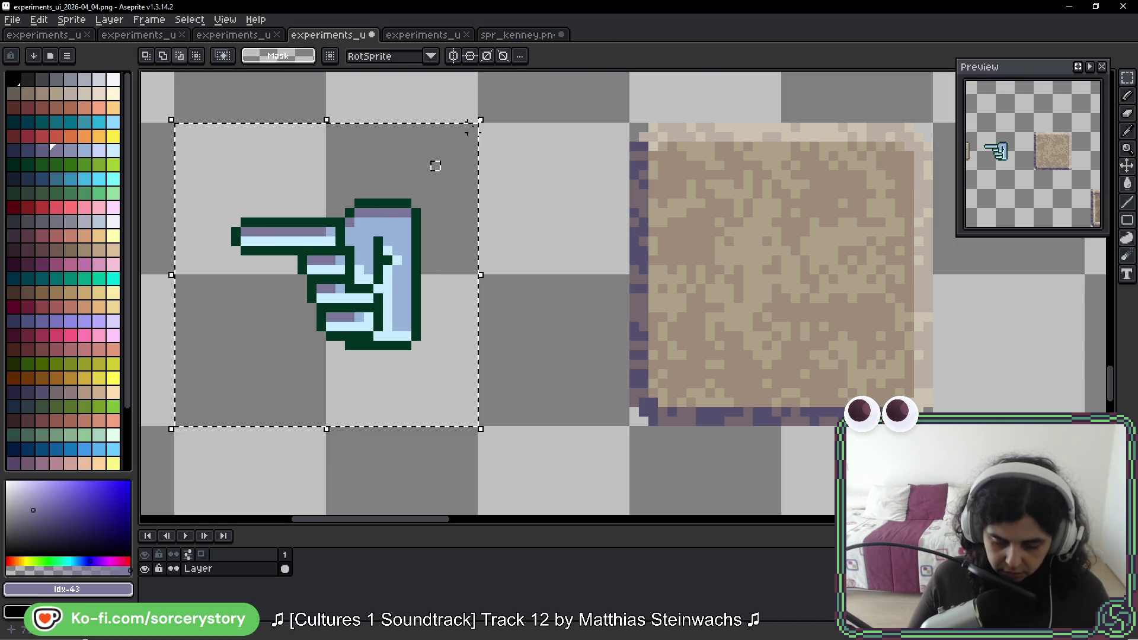
mouse_move(476, 122)
mouse_down()
mouse_move(414, 207)
mouse_move(424, 431)
mouse_up()
mouse_move(413, 351)
mouse_down()
mouse_move(346, 401)
mouse_move(191, 431)
mouse_up()
drag(349, 341, 207, 348)
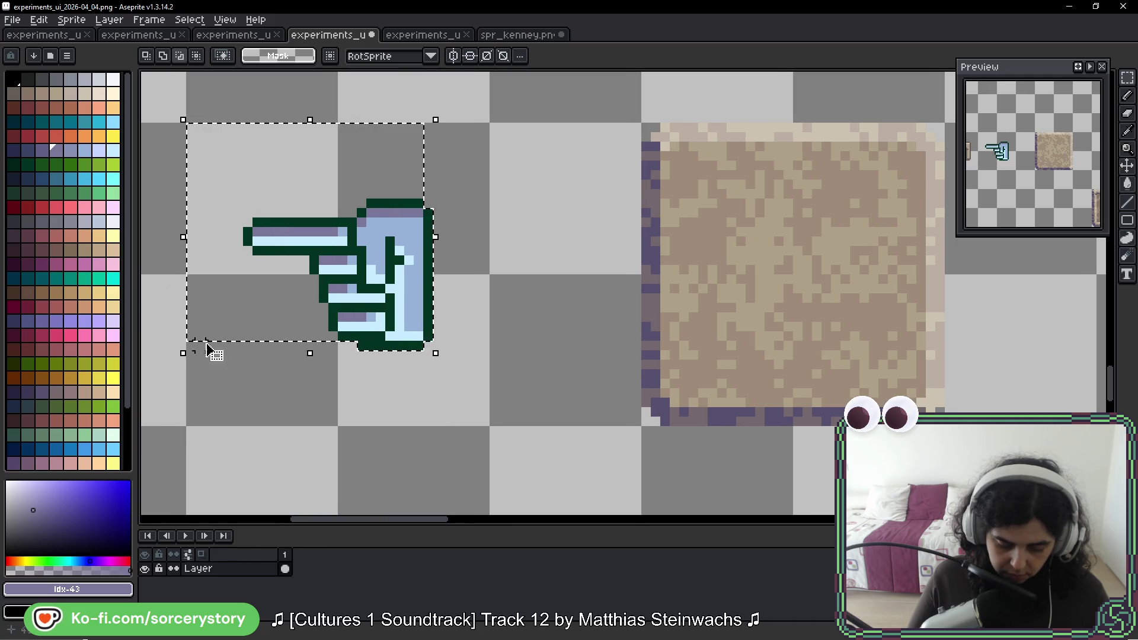
drag(330, 332, 234, 350)
drag(329, 303, 243, 350)
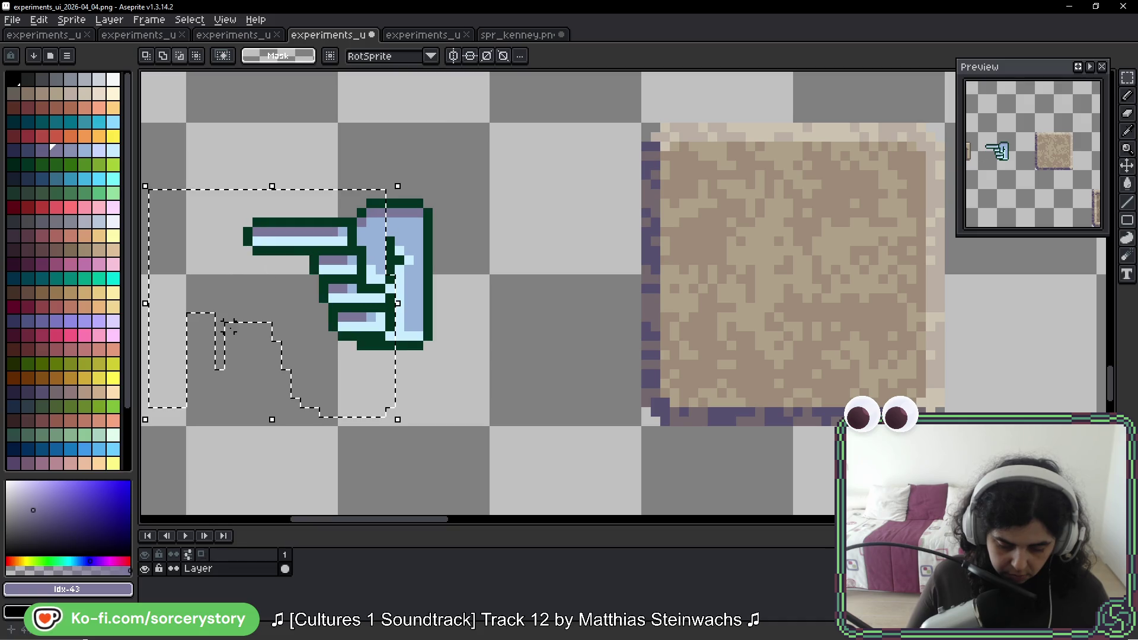
Step: Remove the empty areas below, left of and above the hand from the selection
drag(263, 268, 248, 339)
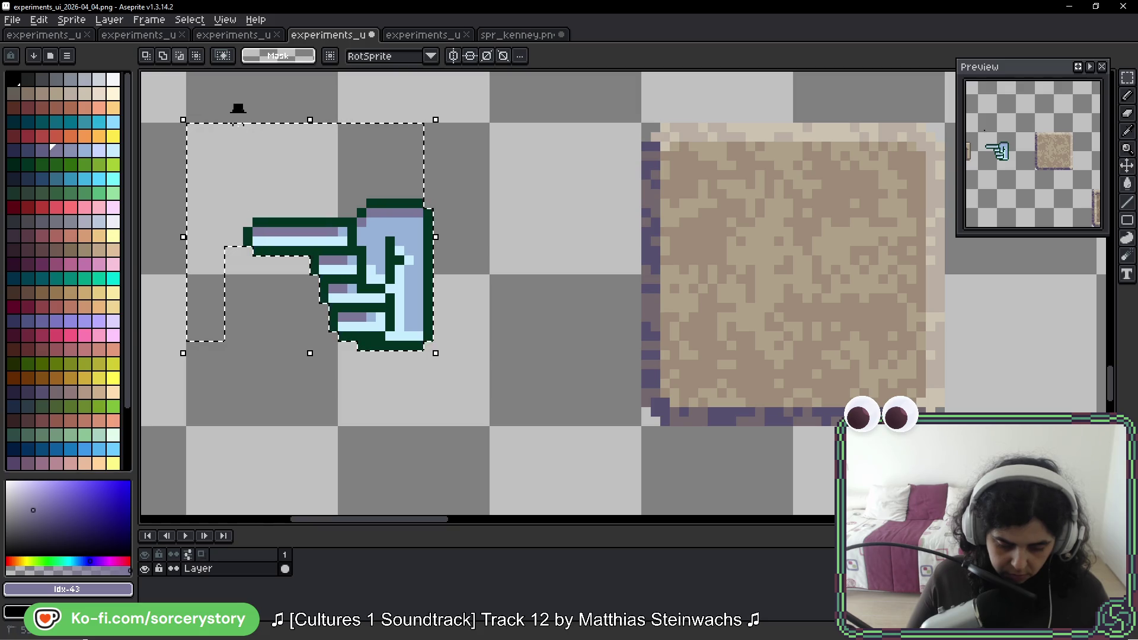
drag(237, 108, 172, 367)
drag(325, 201, 365, 217)
drag(351, 108, 457, 199)
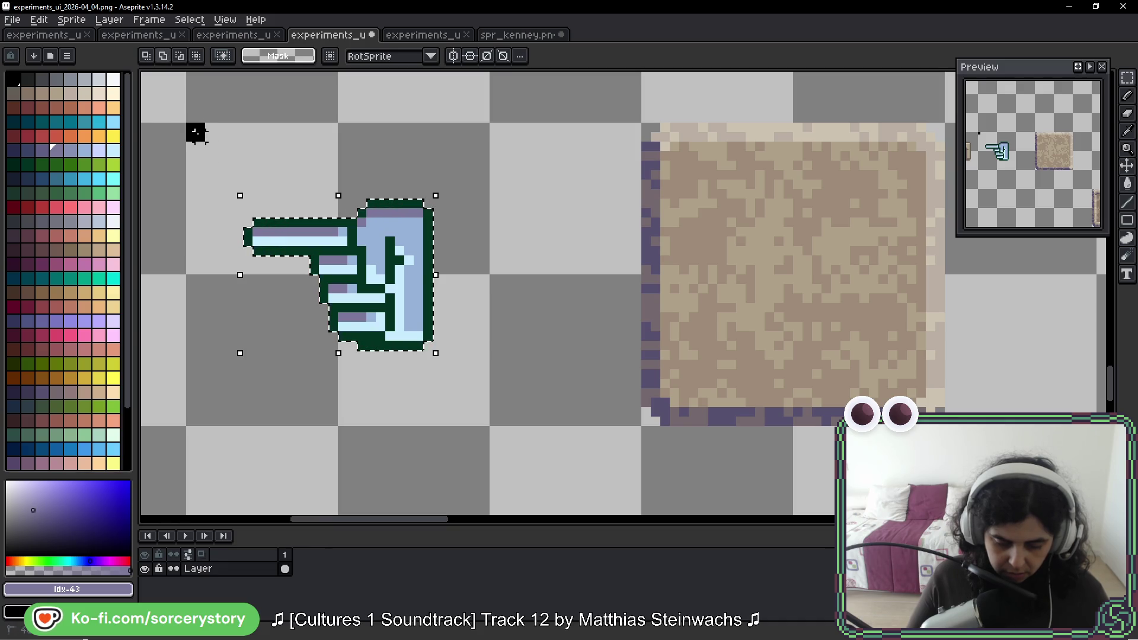
drag(191, 127, 191, 128)
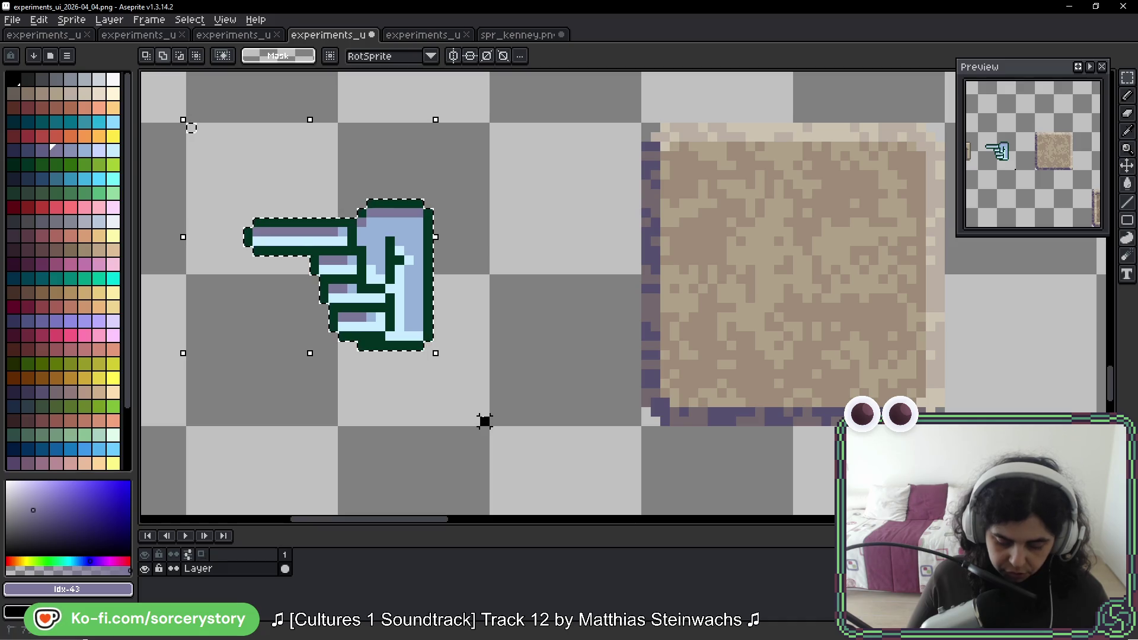
drag(482, 419, 483, 421)
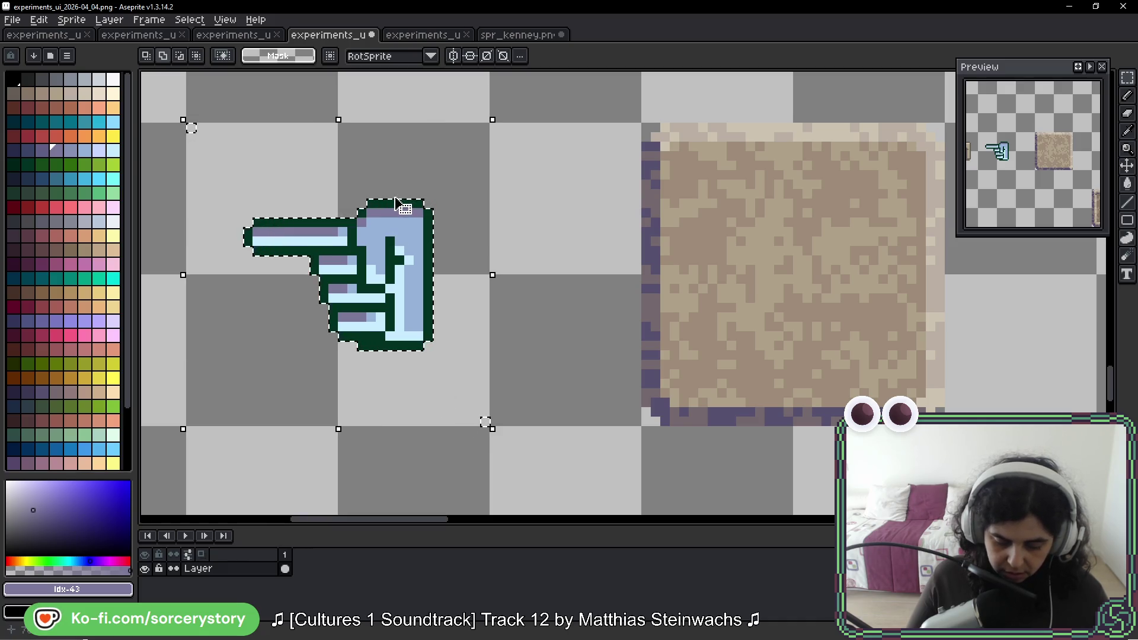
Step: Drag the hand-shaped selection outline from the blue hand onto the plain stone tile
mouse_move(398, 205)
mouse_down()
mouse_move(846, 224)
mouse_move(852, 211)
mouse_up()
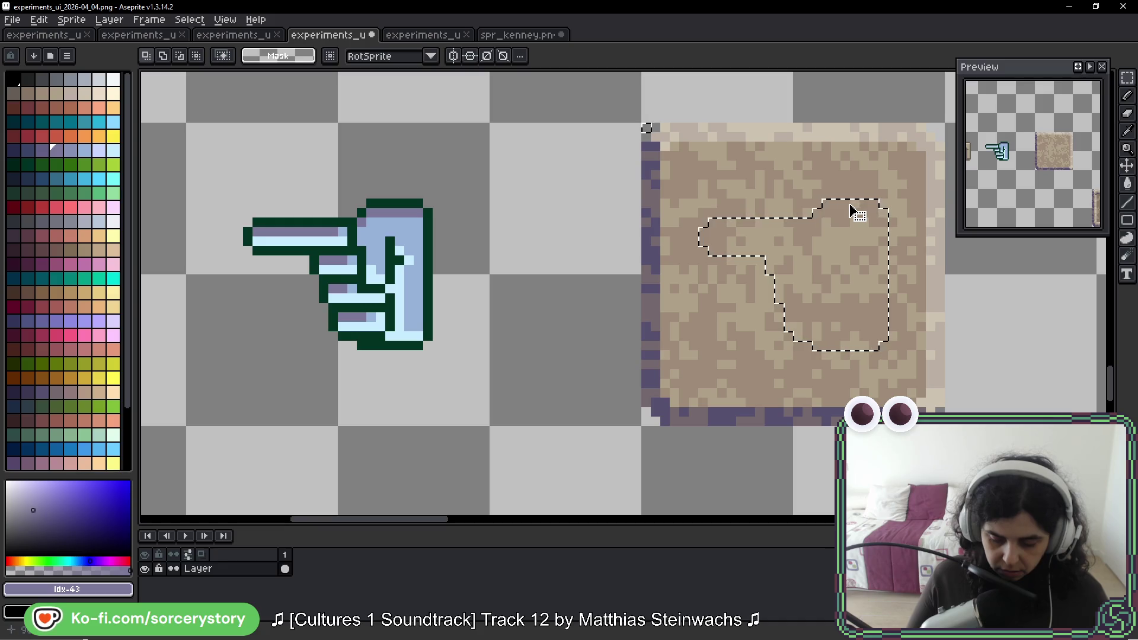
drag(871, 284, 769, 285)
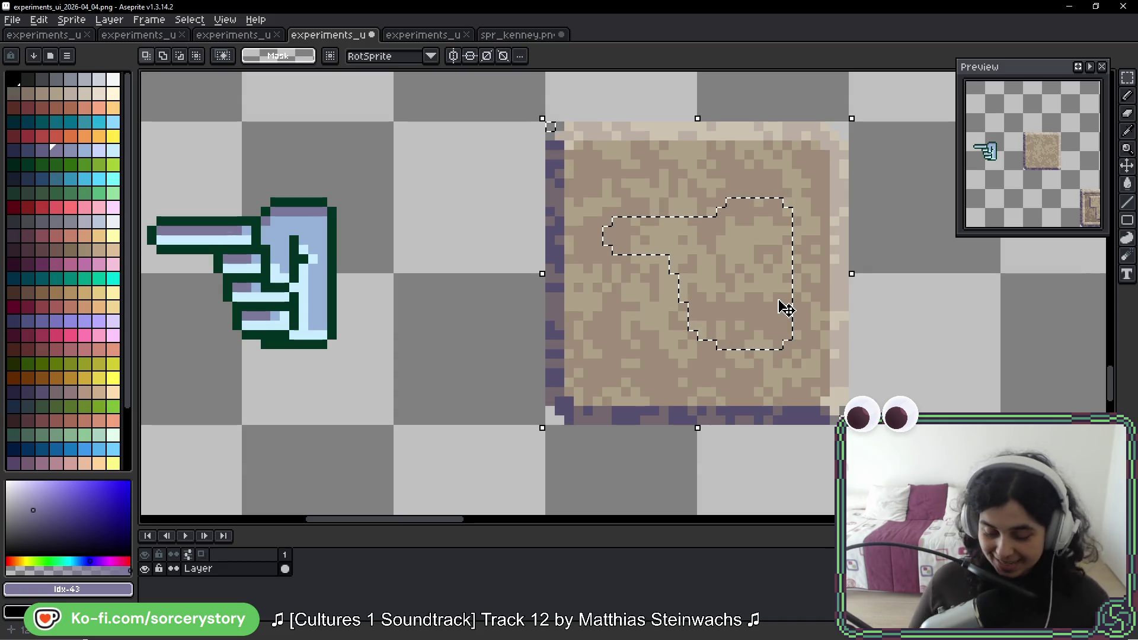
drag(966, 312, 828, 324)
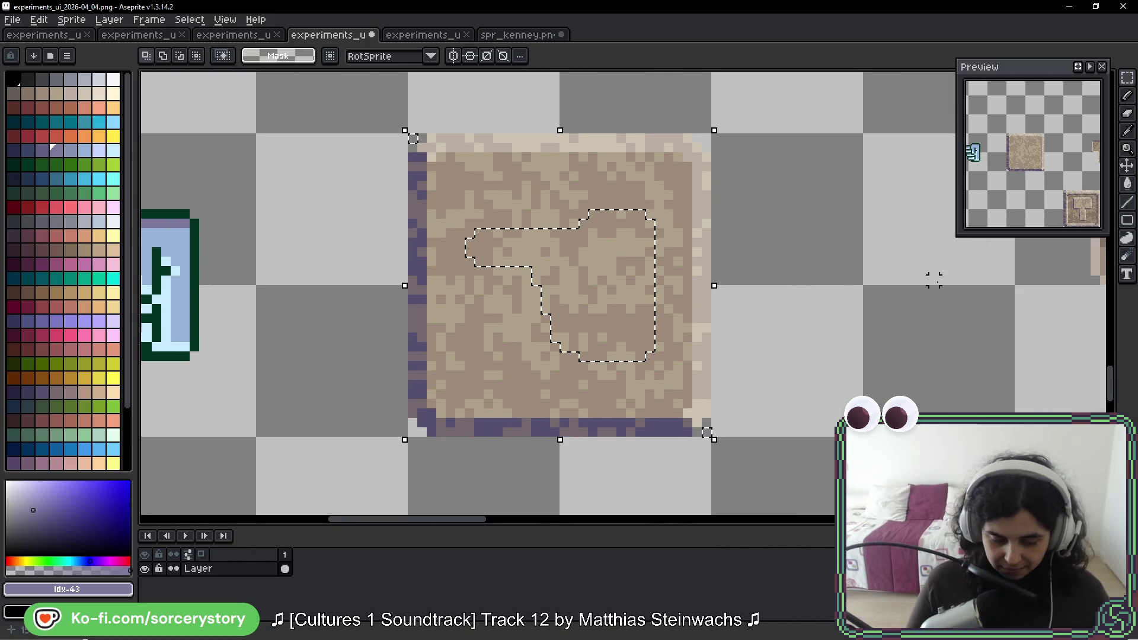
scroll(933, 271, down, 2)
scroll(851, 234, right, 5)
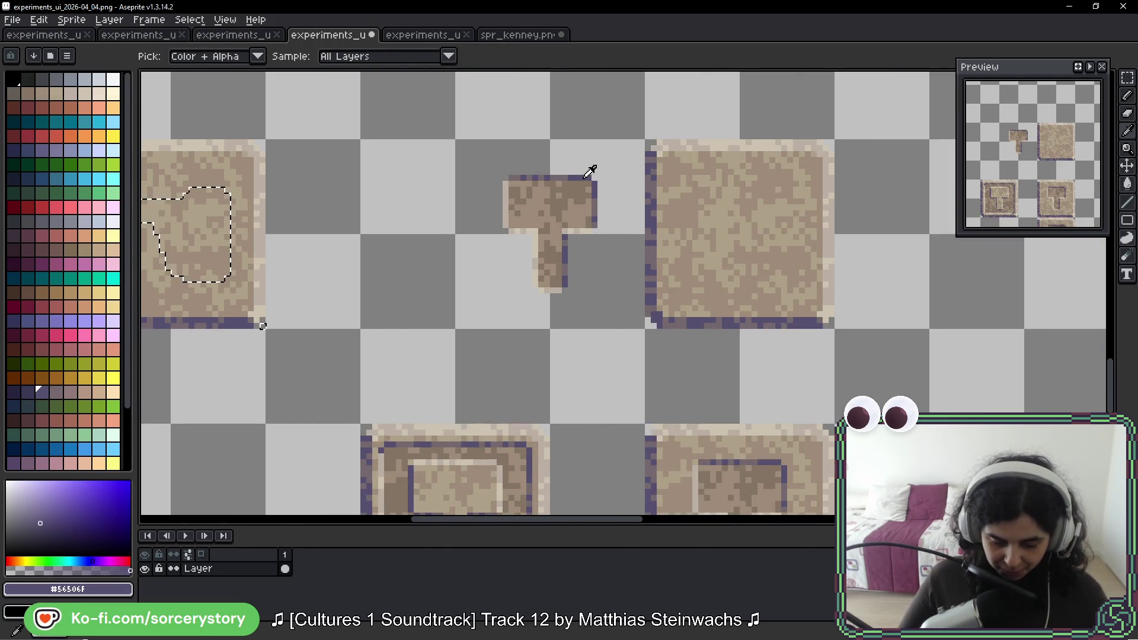
scroll(430, 173, left, 3)
scroll(430, 173, left, 5)
scroll(755, 267, up, 3)
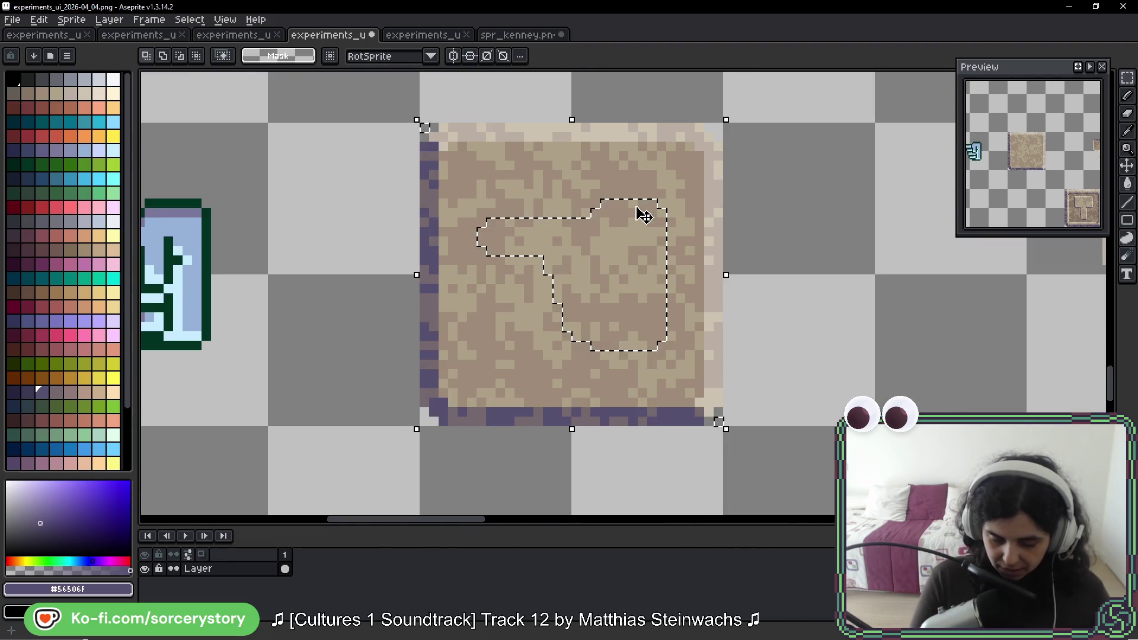
scroll(755, 266, up, 1)
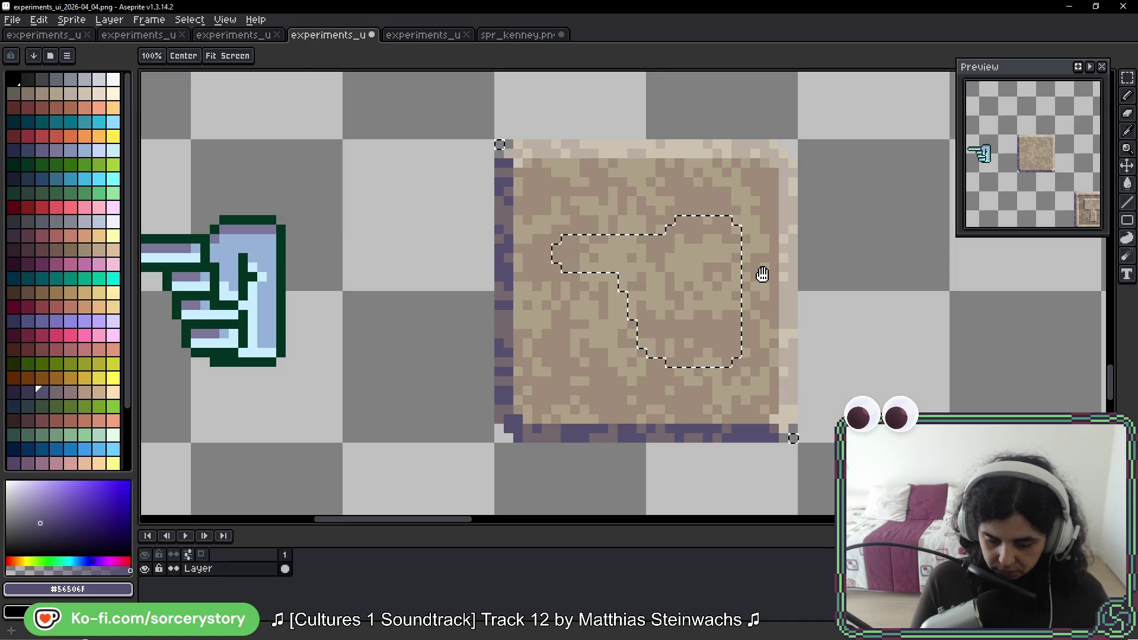
key(space)
scroll(764, 259, down, 6)
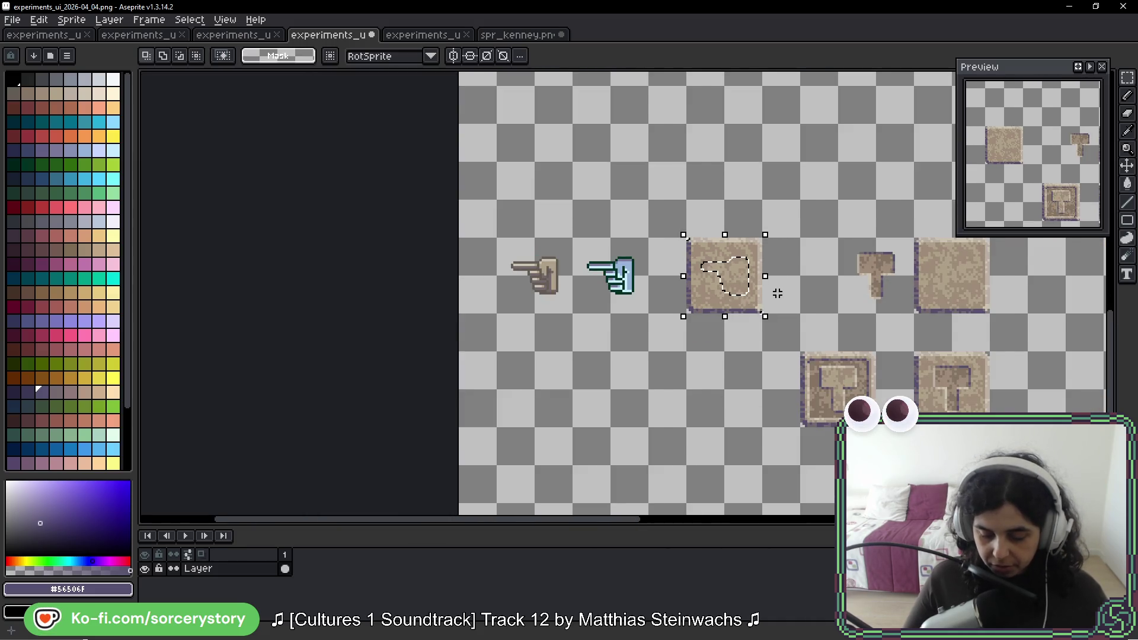
drag(709, 140, 654, 387)
scroll(608, 338, up, 4)
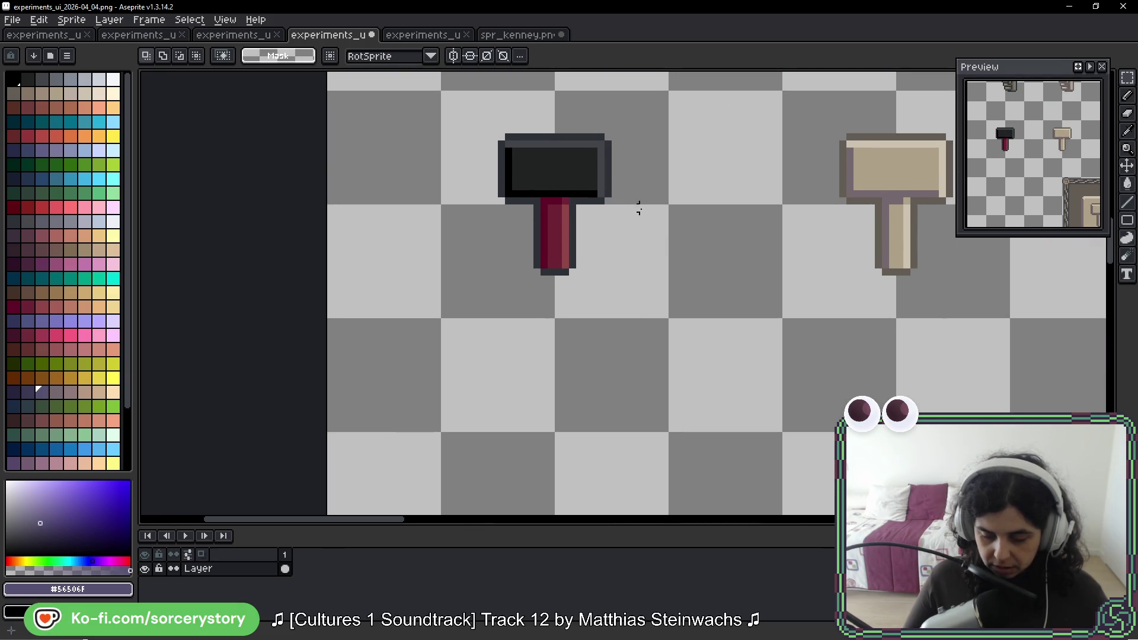
scroll(700, 272, down, 5)
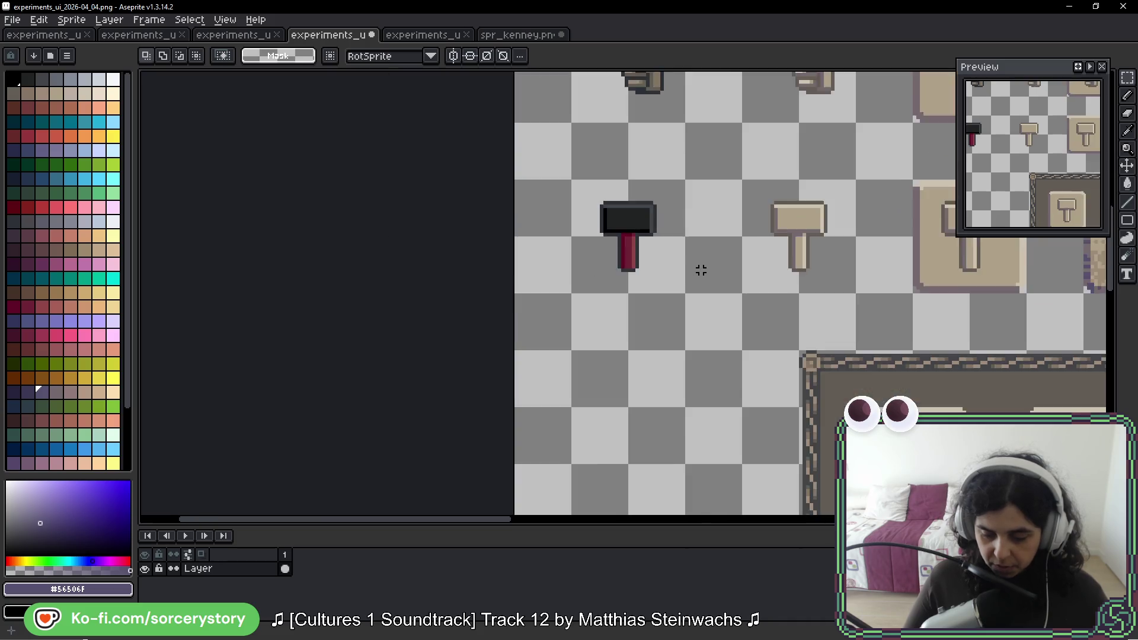
drag(759, 483, 628, 106)
scroll(735, 183, up, 5)
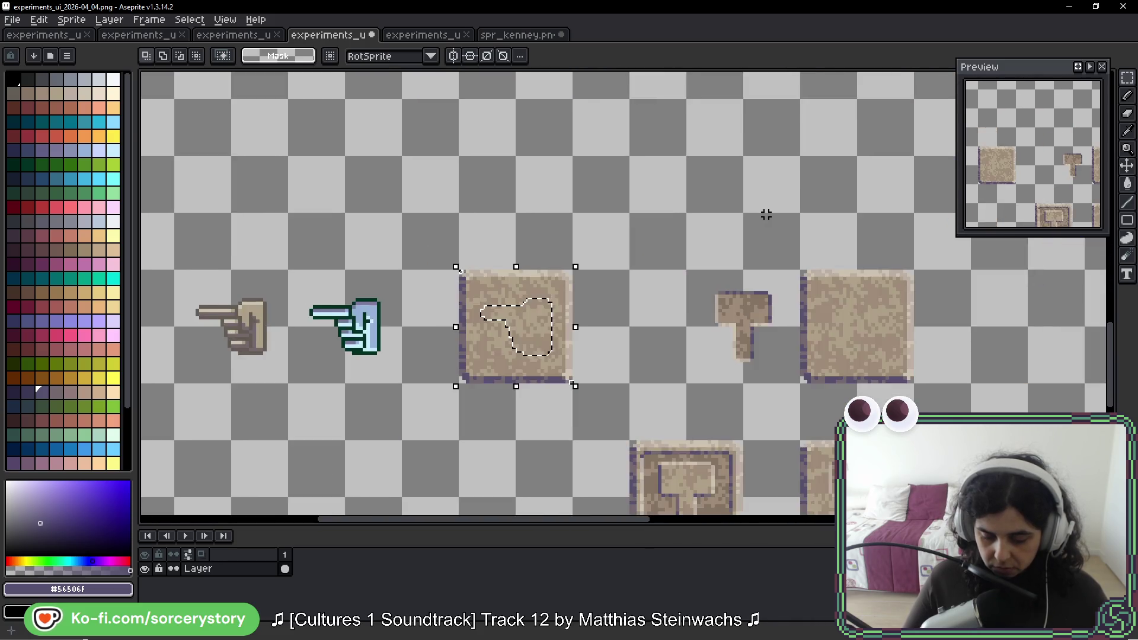
scroll(653, 333, left, 5)
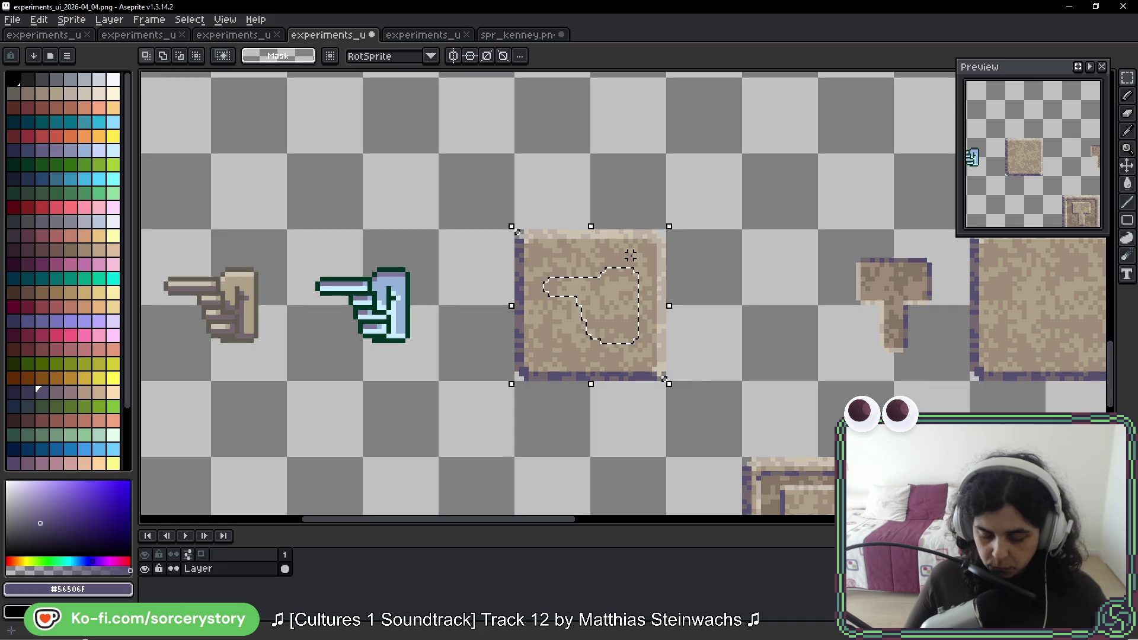
scroll(673, 254, up, 2)
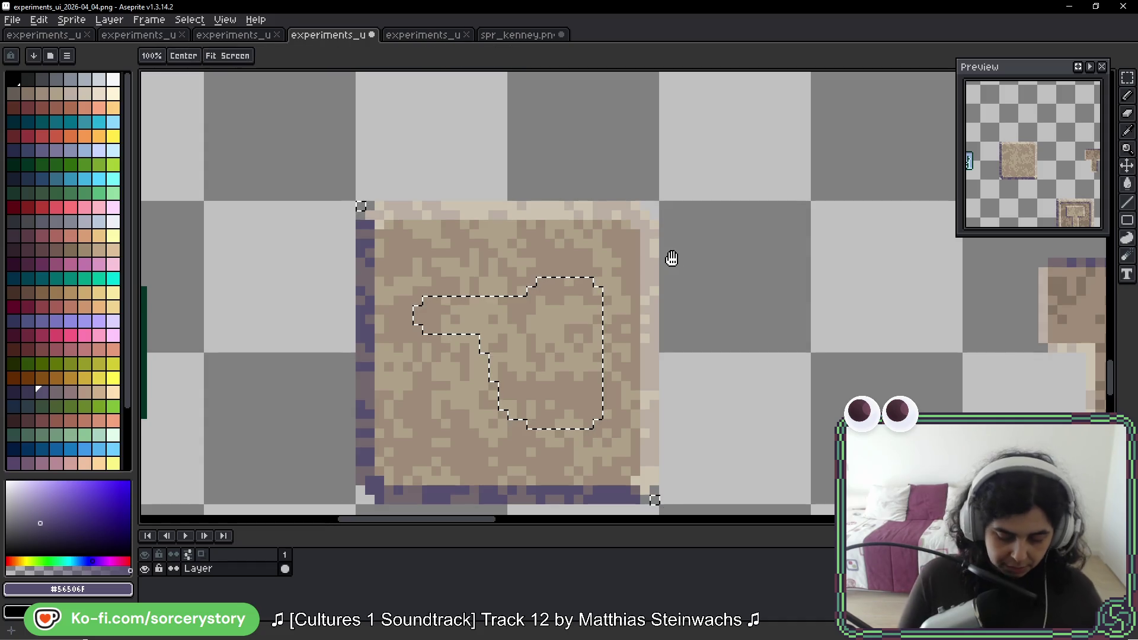
drag(670, 256, 879, 204)
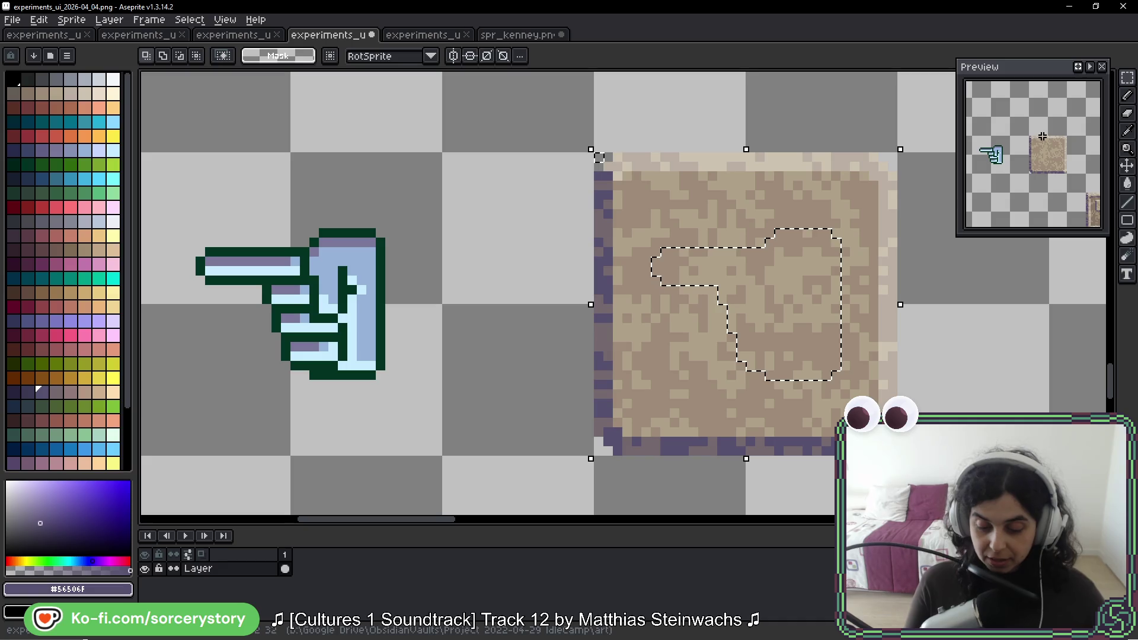
Step: Shade the top edge of the hand shape on the stone tile dark purple
key(space)
drag(873, 119, 842, 124)
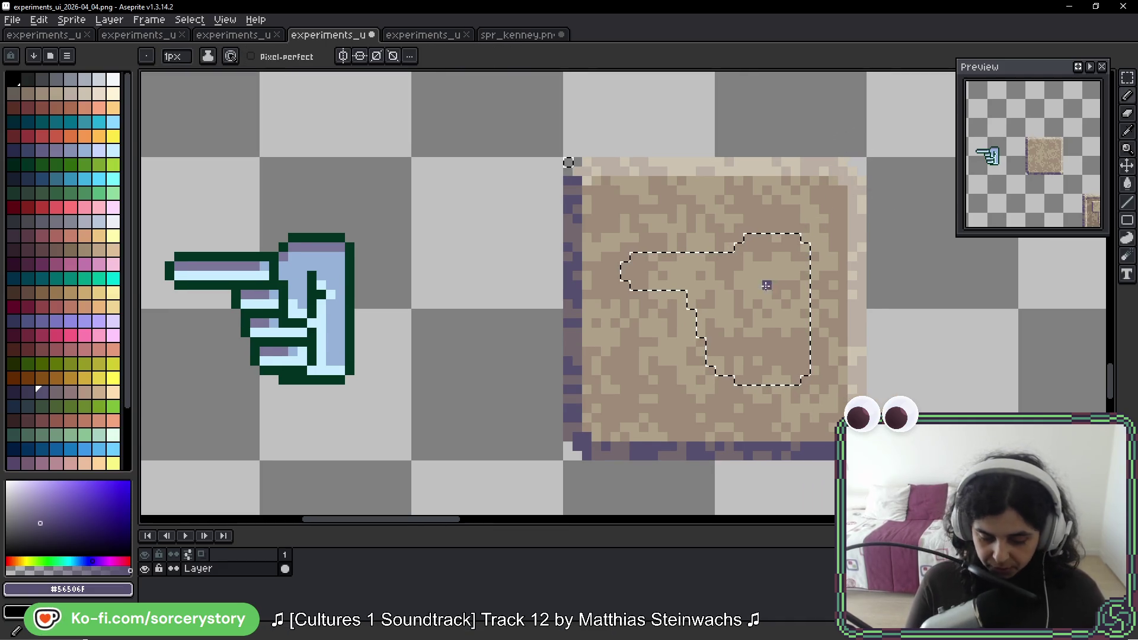
mouse_move(795, 272)
mouse_down()
mouse_move(838, 254)
mouse_move(909, 269)
mouse_move(858, 232)
mouse_up()
drag(599, 297, 795, 275)
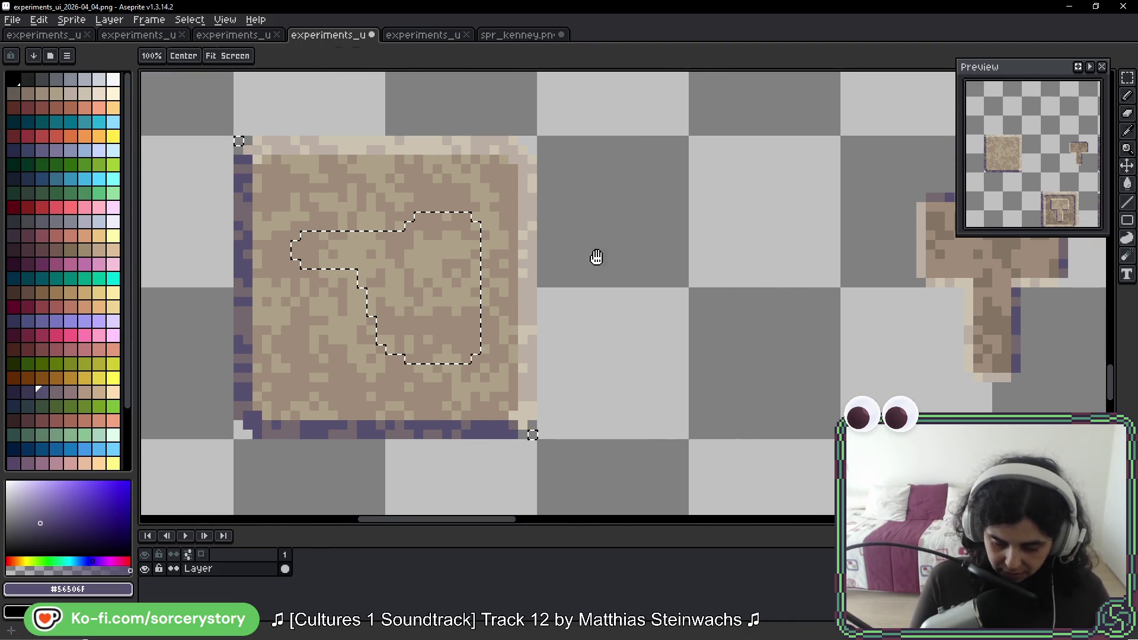
drag(458, 216, 409, 226)
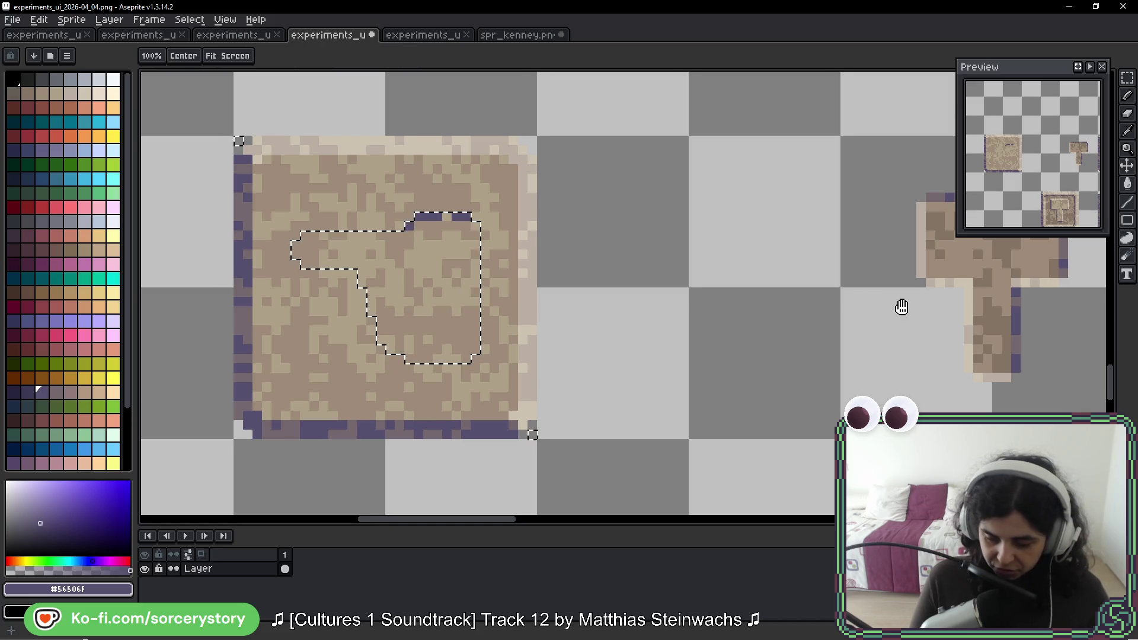
Step: Add dark purple pixels down the hand shape's right edge
drag(900, 306, 814, 312)
drag(690, 348, 678, 361)
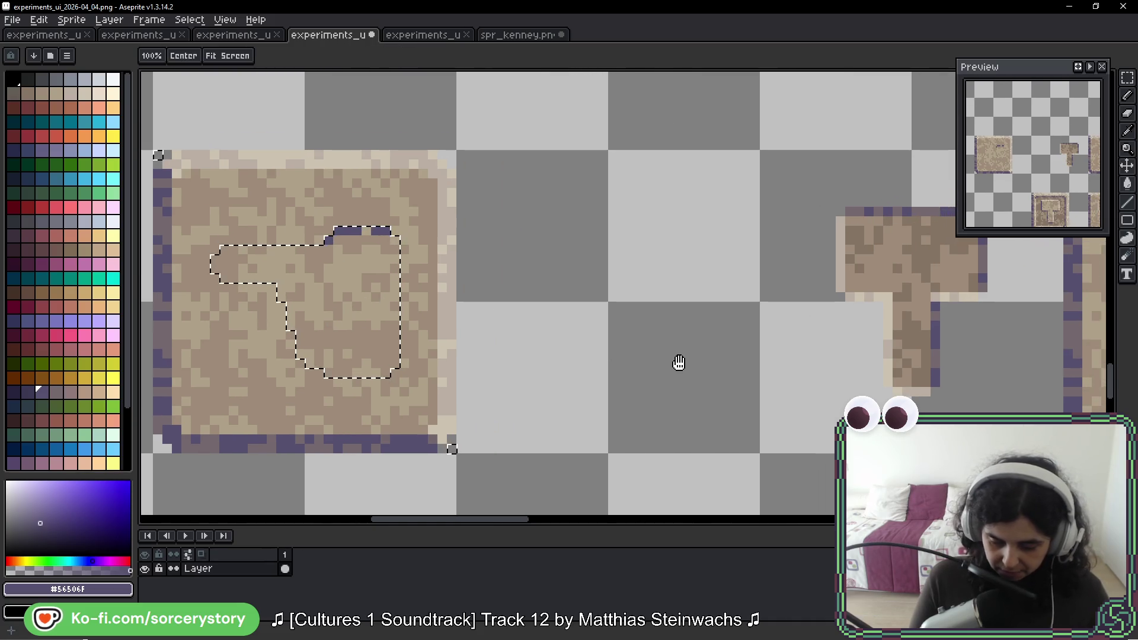
click(394, 250)
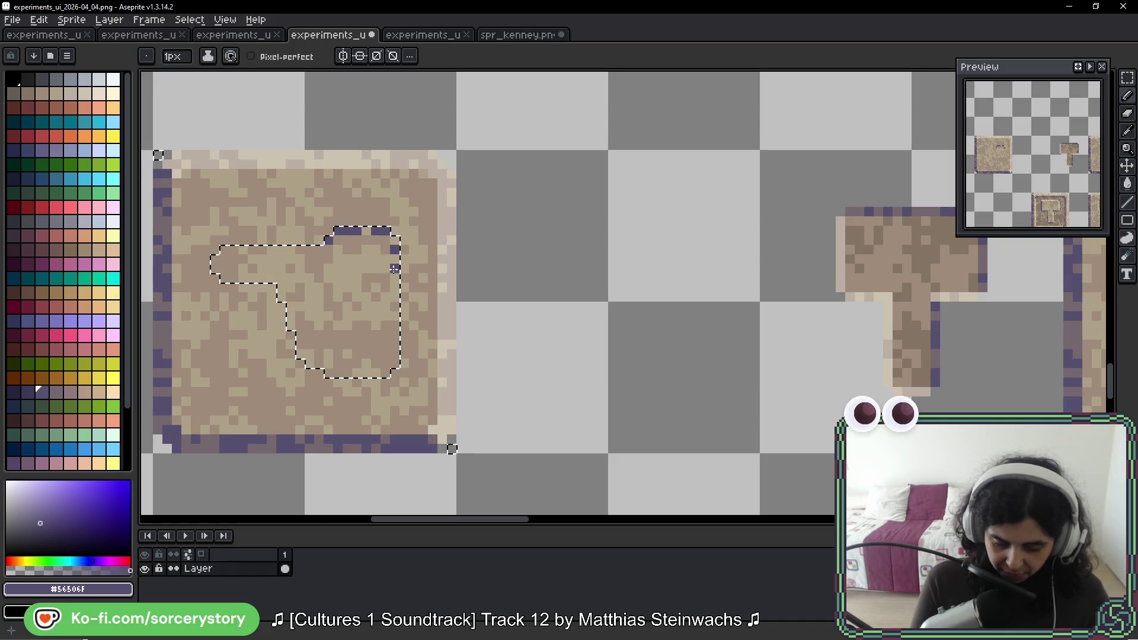
click(394, 268)
click(395, 306)
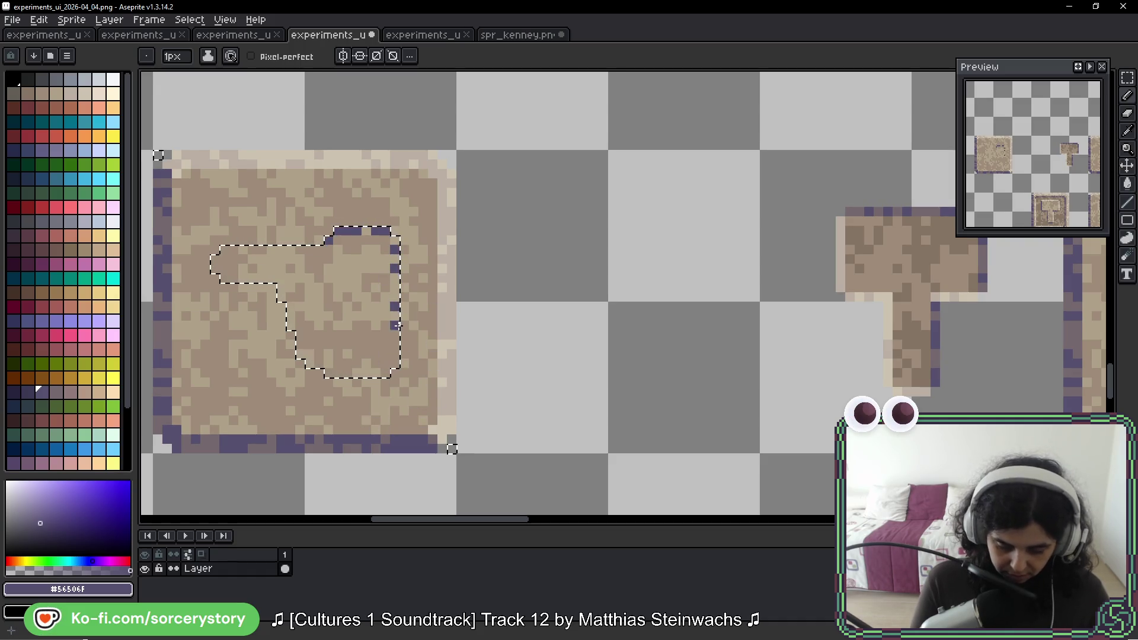
mouse_move(396, 325)
mouse_down()
mouse_move(396, 368)
mouse_move(965, 330)
mouse_move(788, 315)
mouse_up()
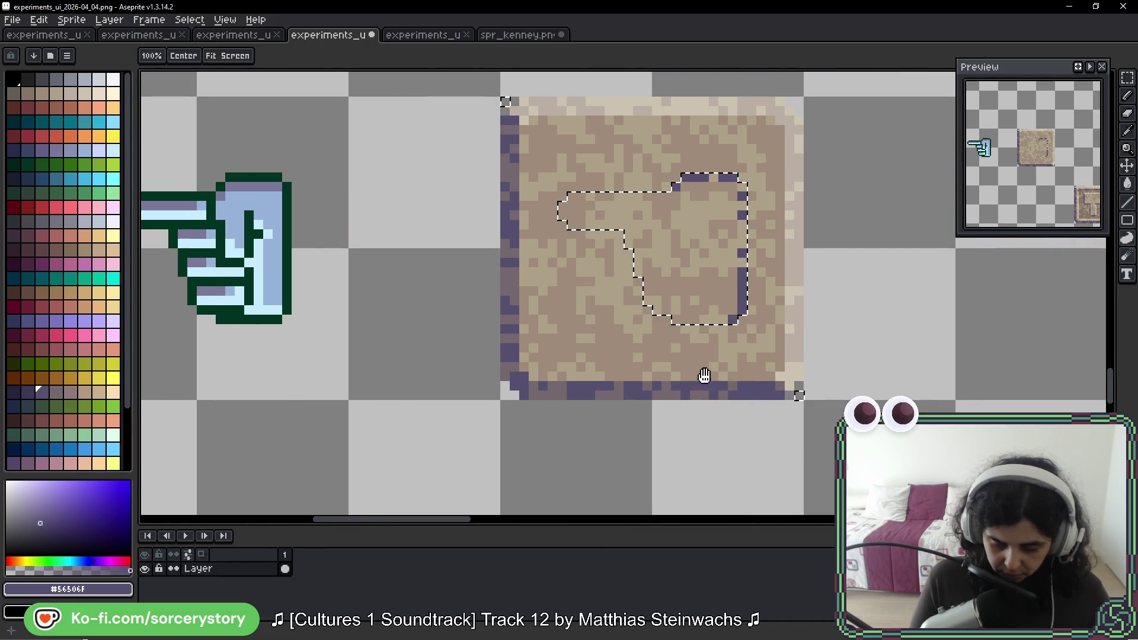
drag(715, 369, 730, 387)
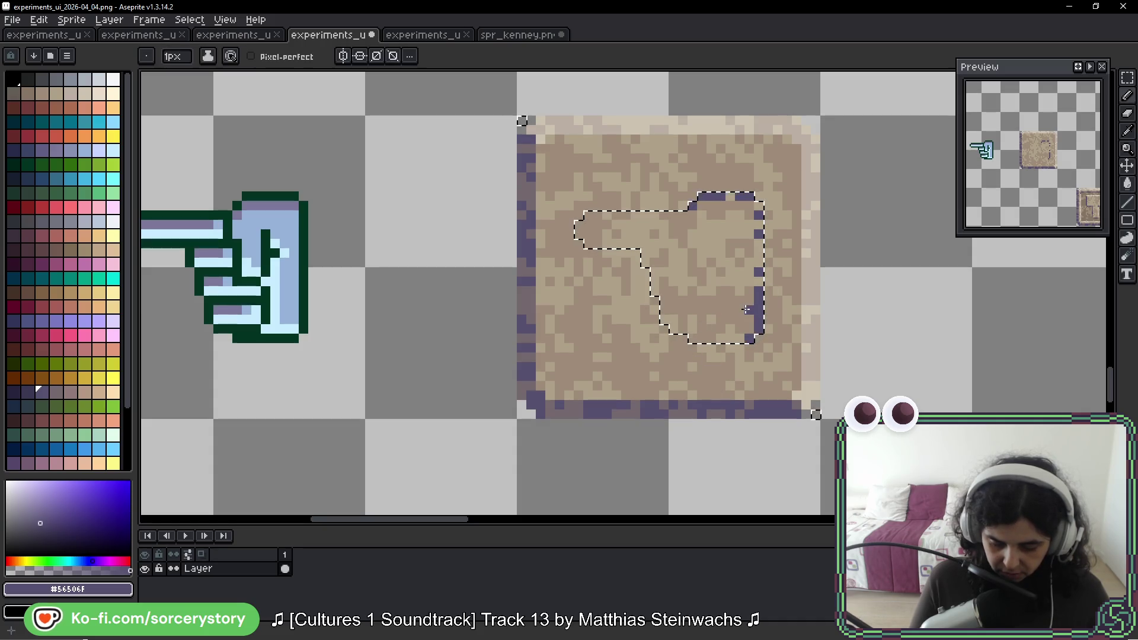
drag(665, 294, 738, 303)
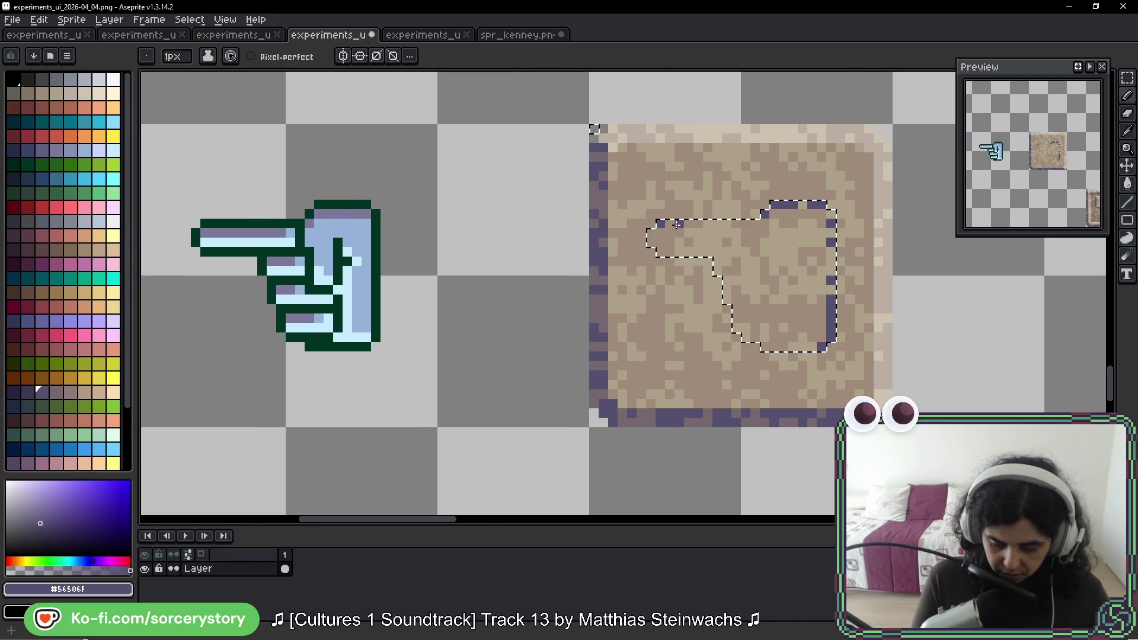